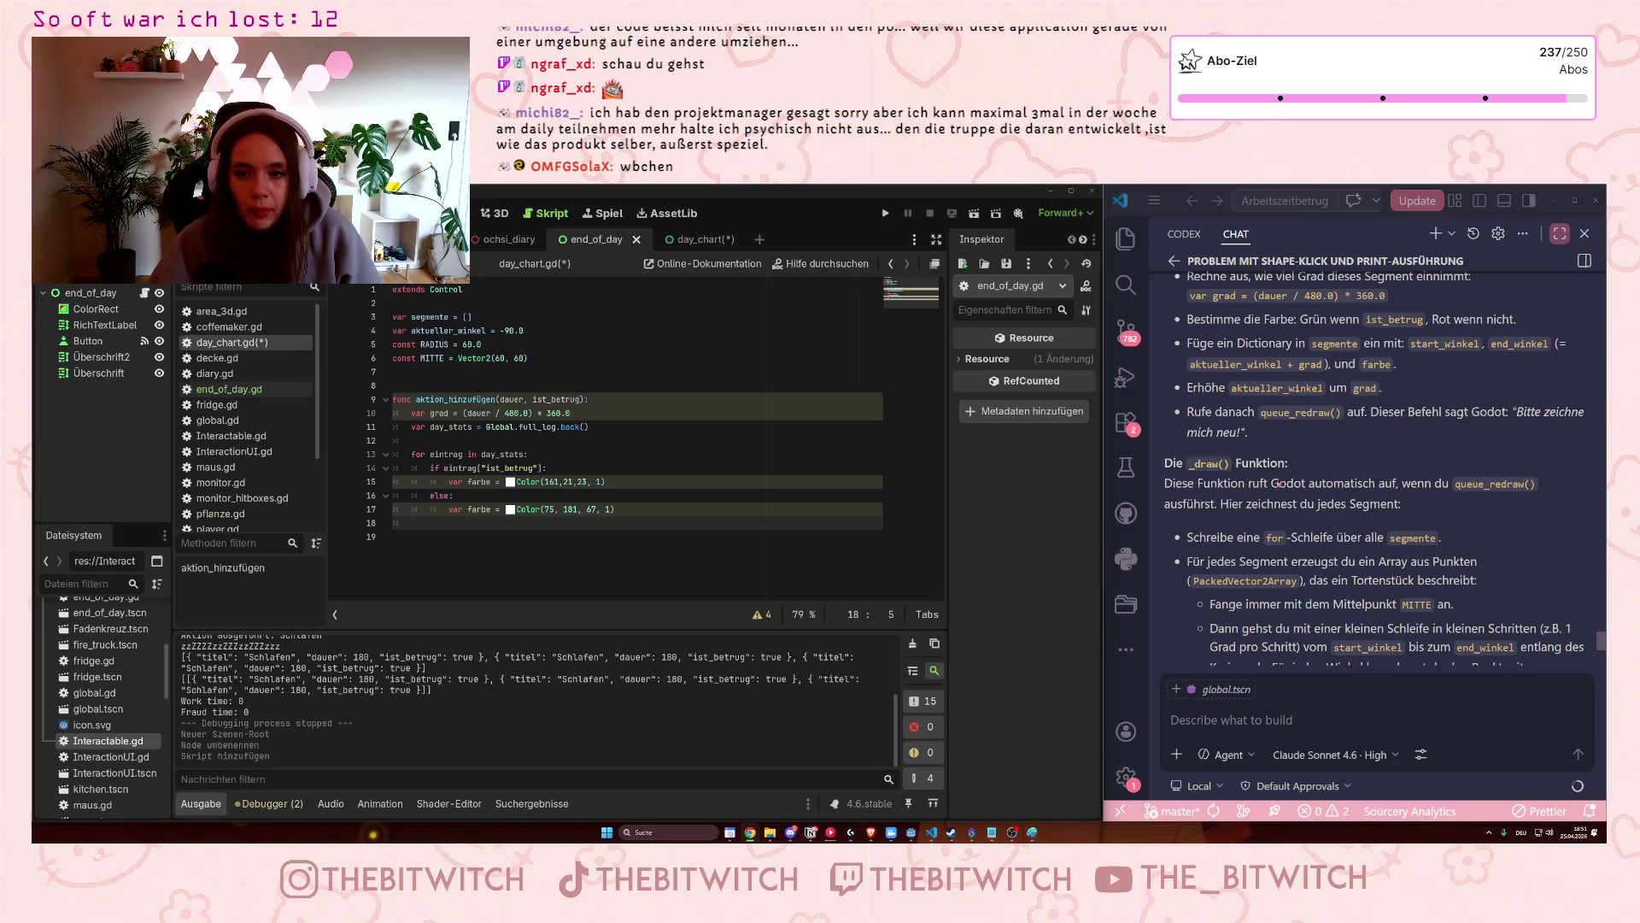
Start a new line 19 under the else branch reading segmente = [start_winkel, end.
scroll(1330, 504, "up", 1)
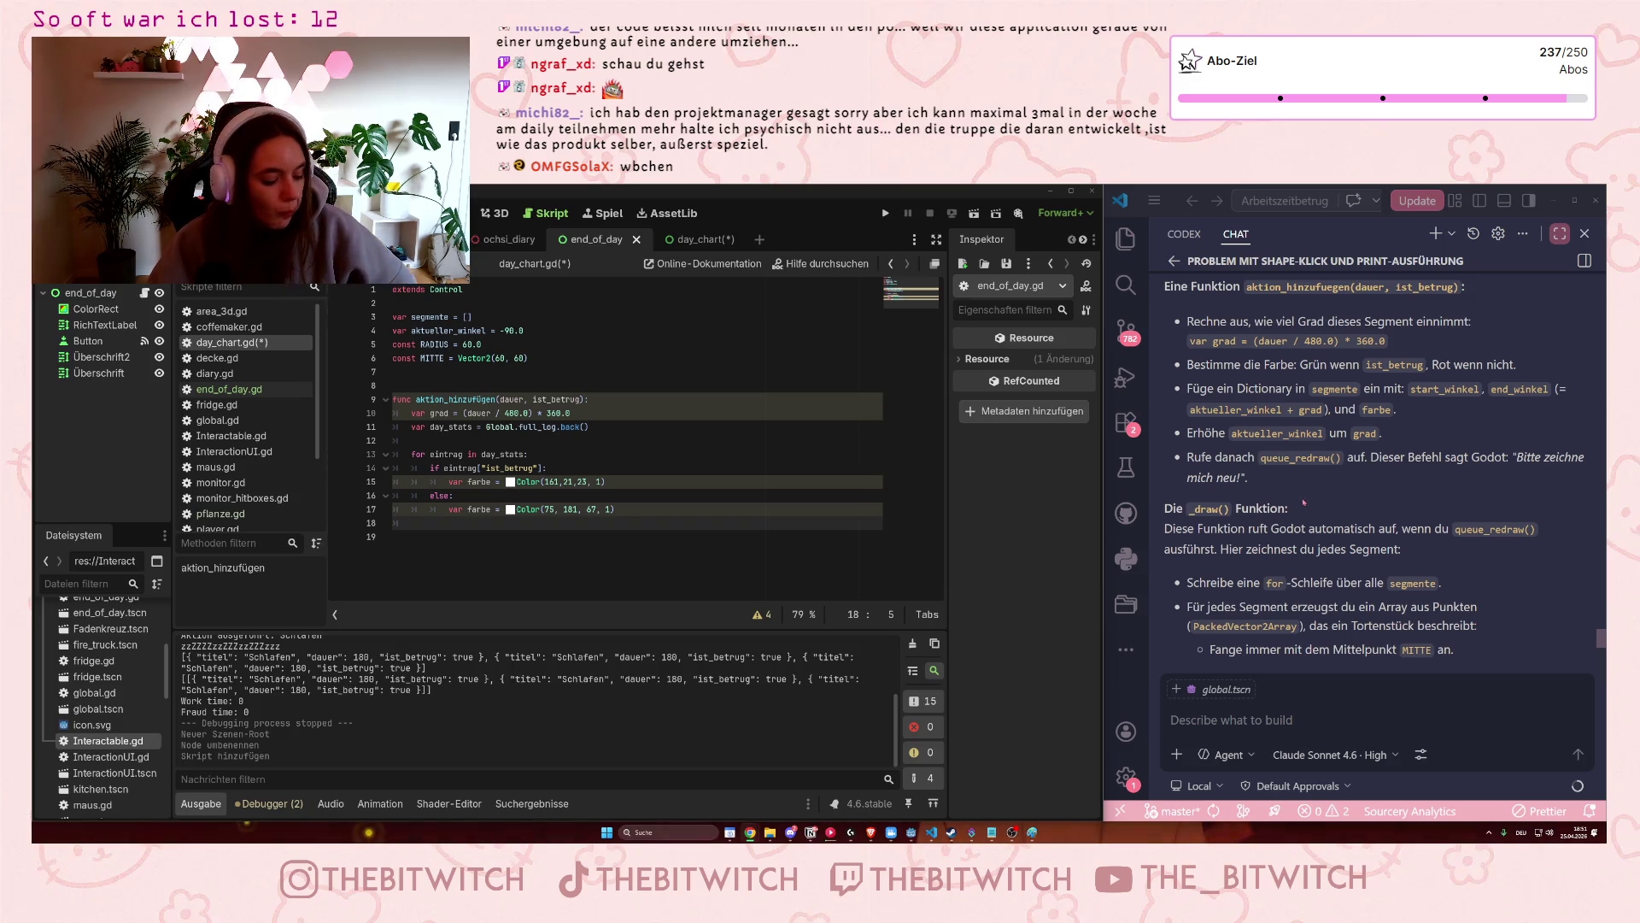
scroll(1289, 452, "up", 1)
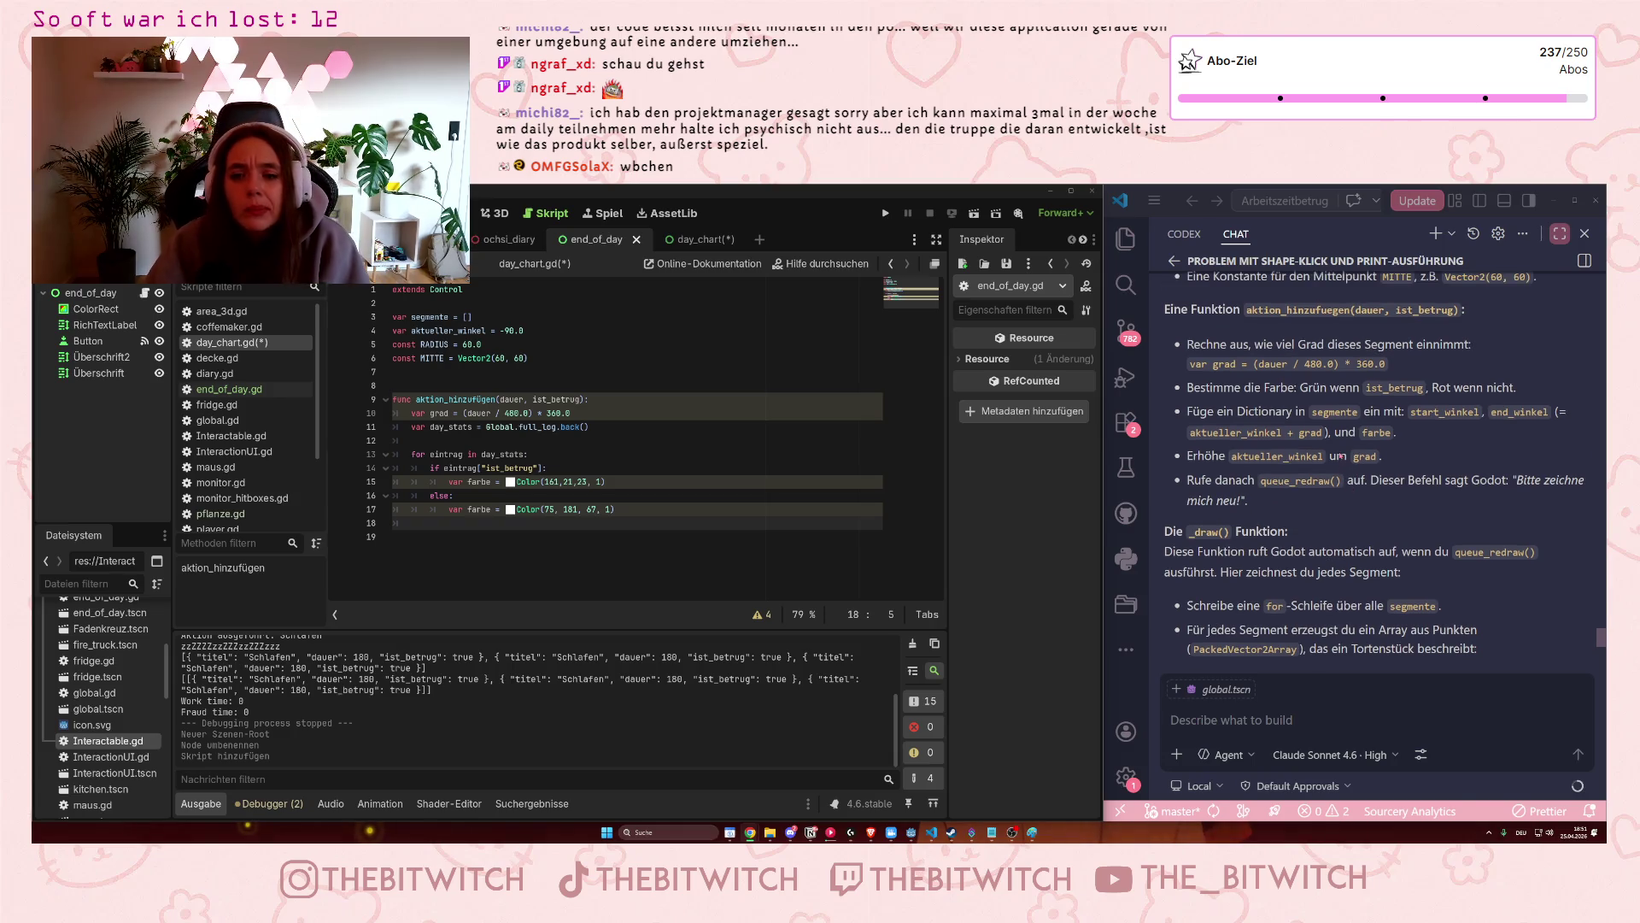
scroll(1306, 419, "up", 2)
scroll(1305, 419, "up", 5)
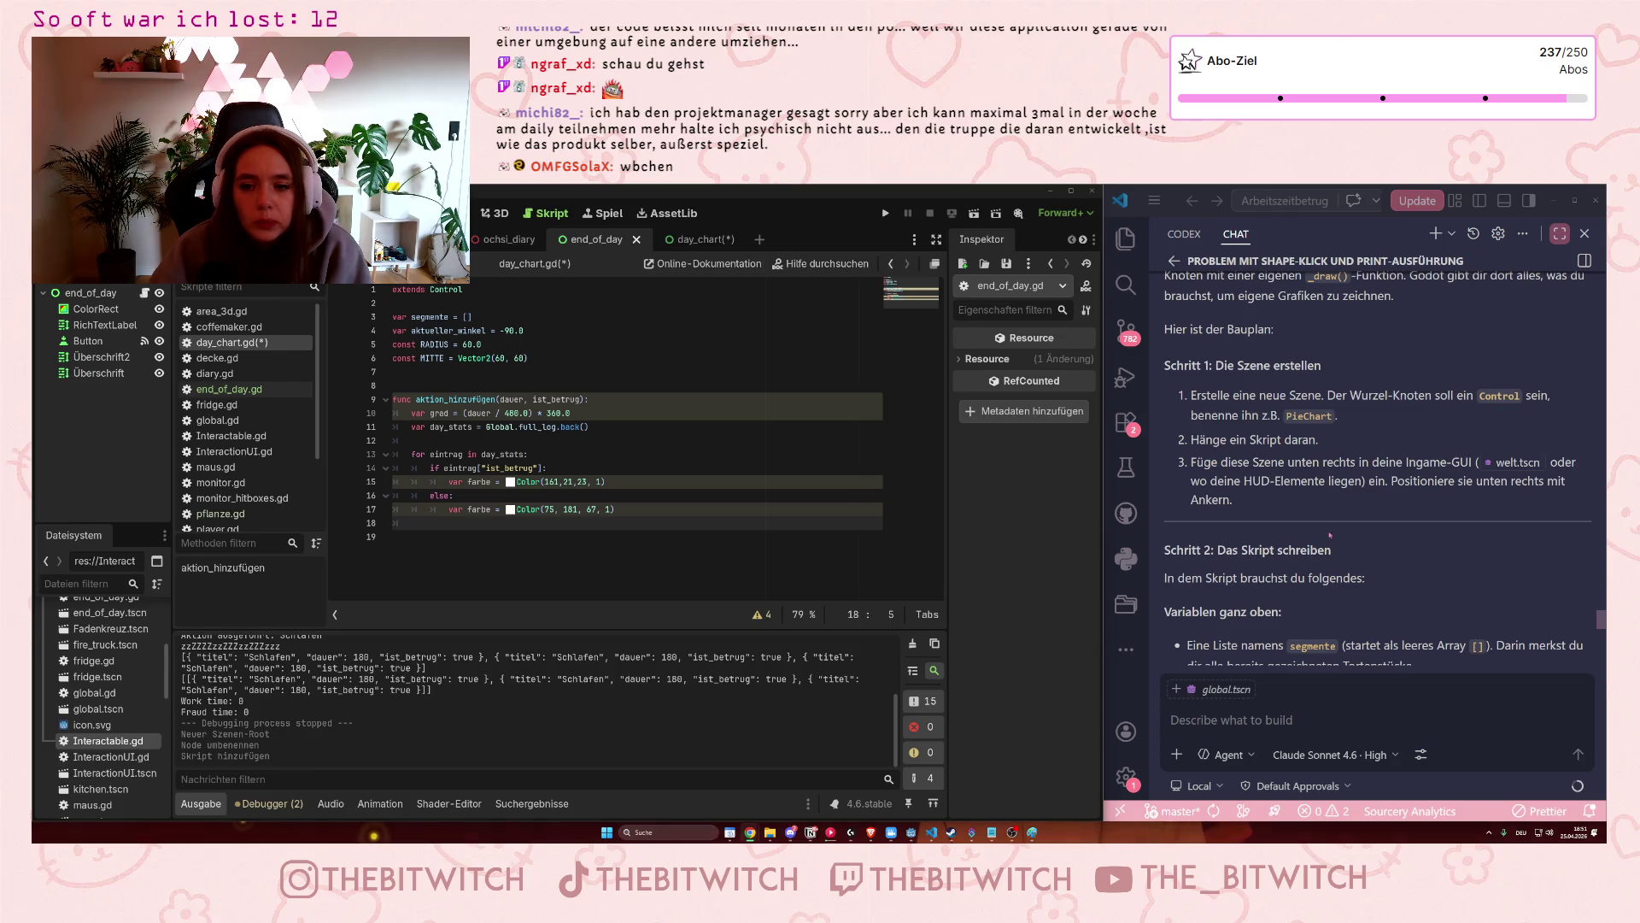
scroll(1284, 489, "down", 2)
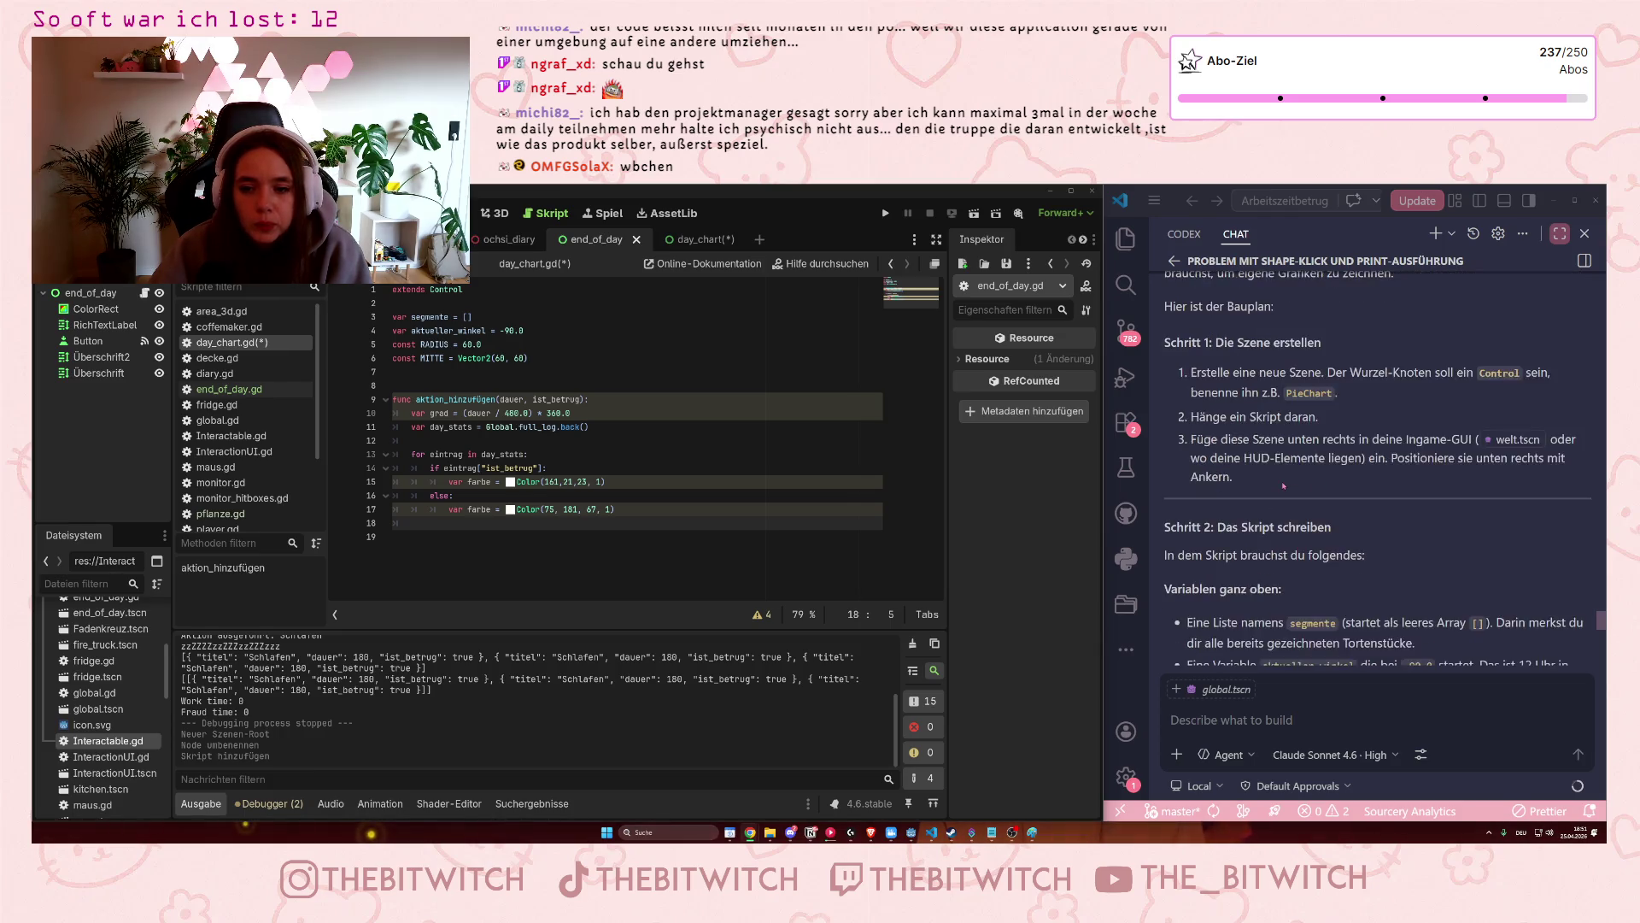
scroll(1285, 486, "down", 4)
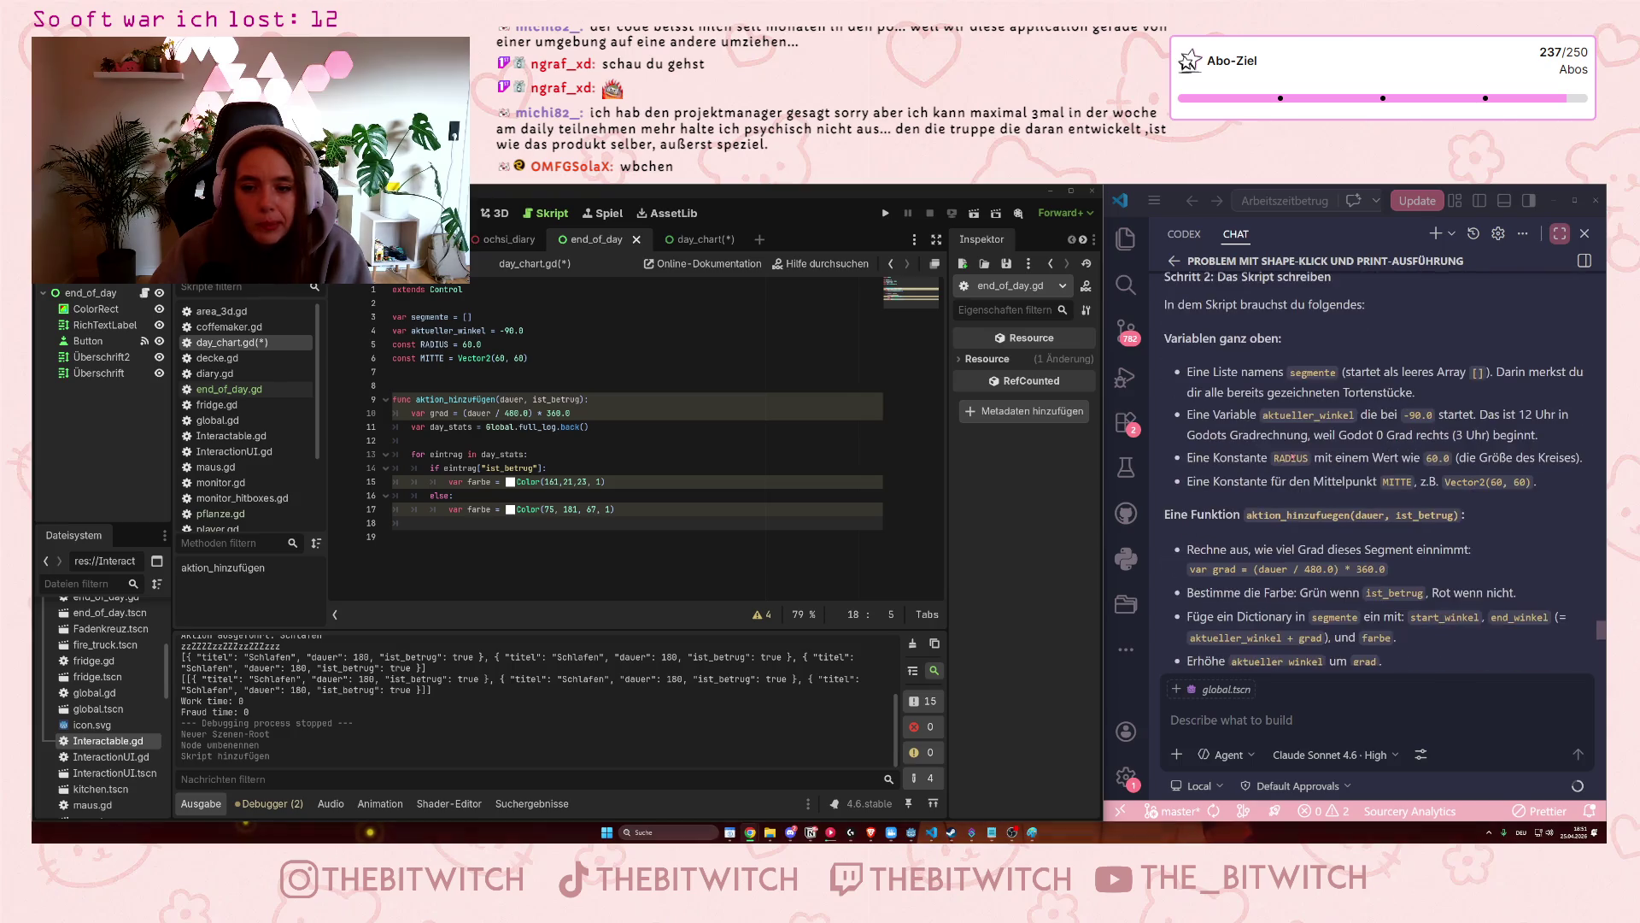
scroll(1297, 536, "down", 1)
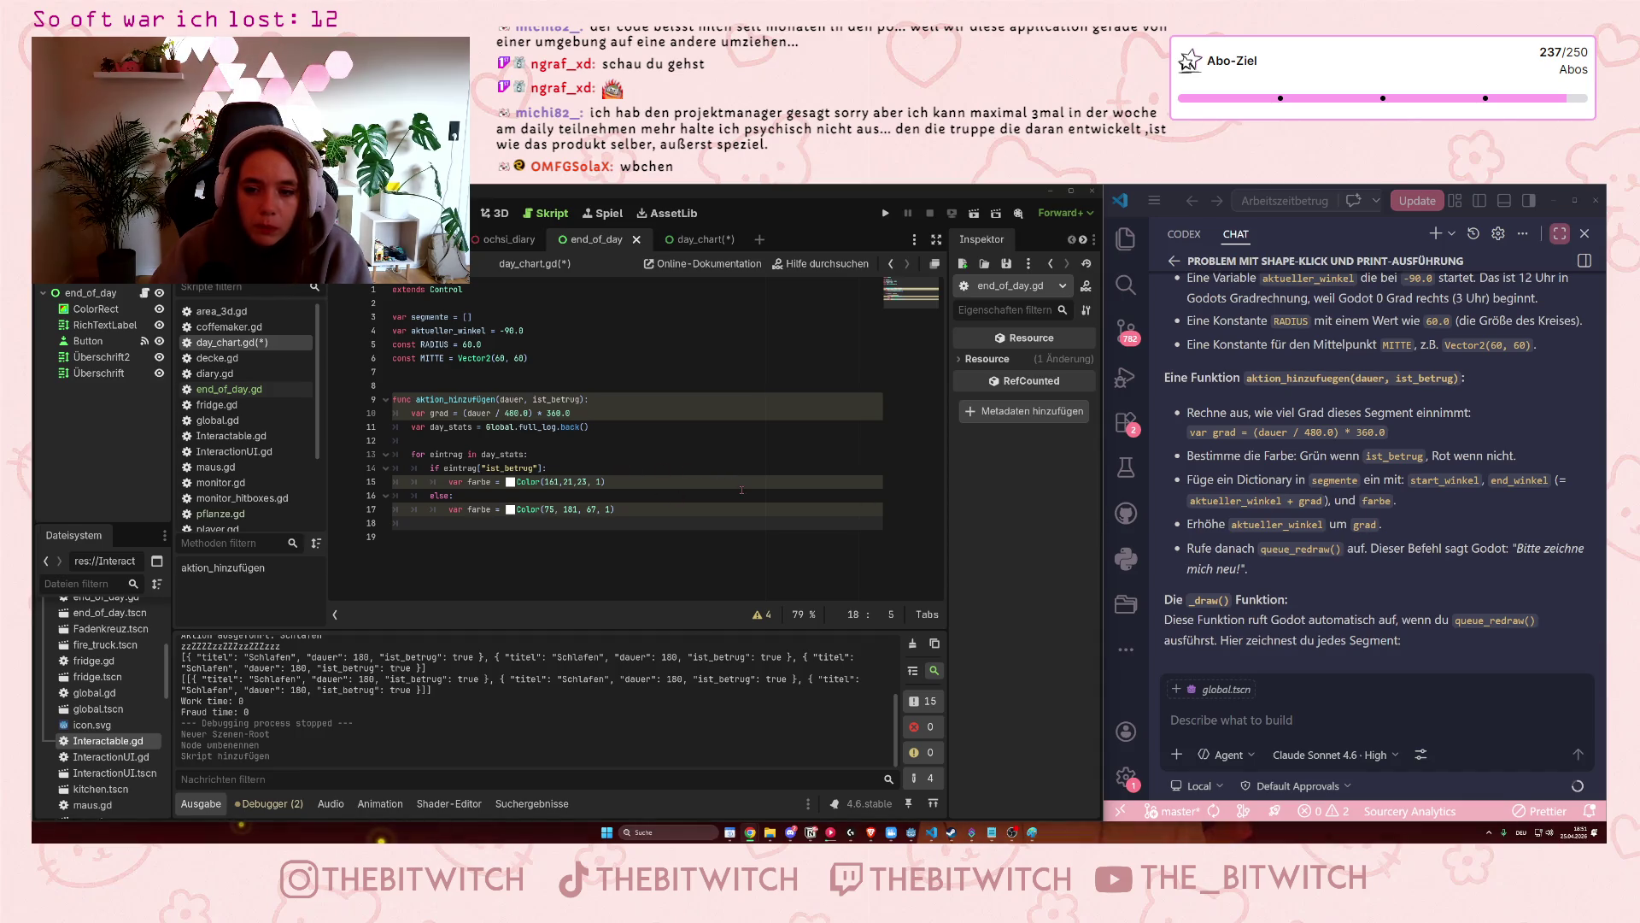
scroll(1316, 502, "down", 1)
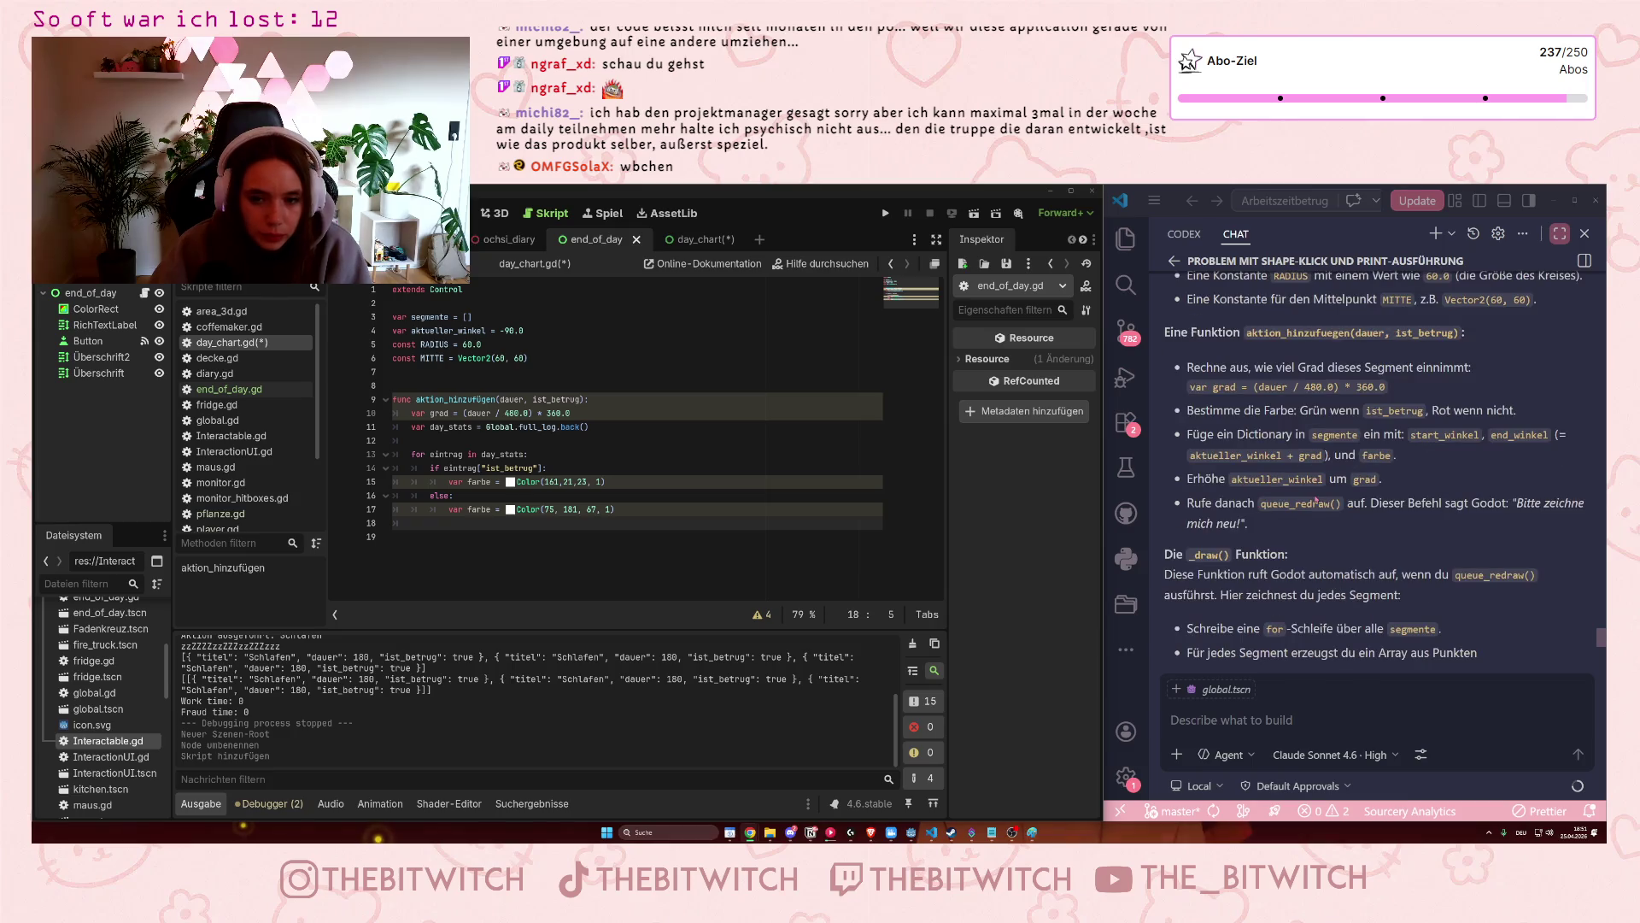
left_click(481, 541)
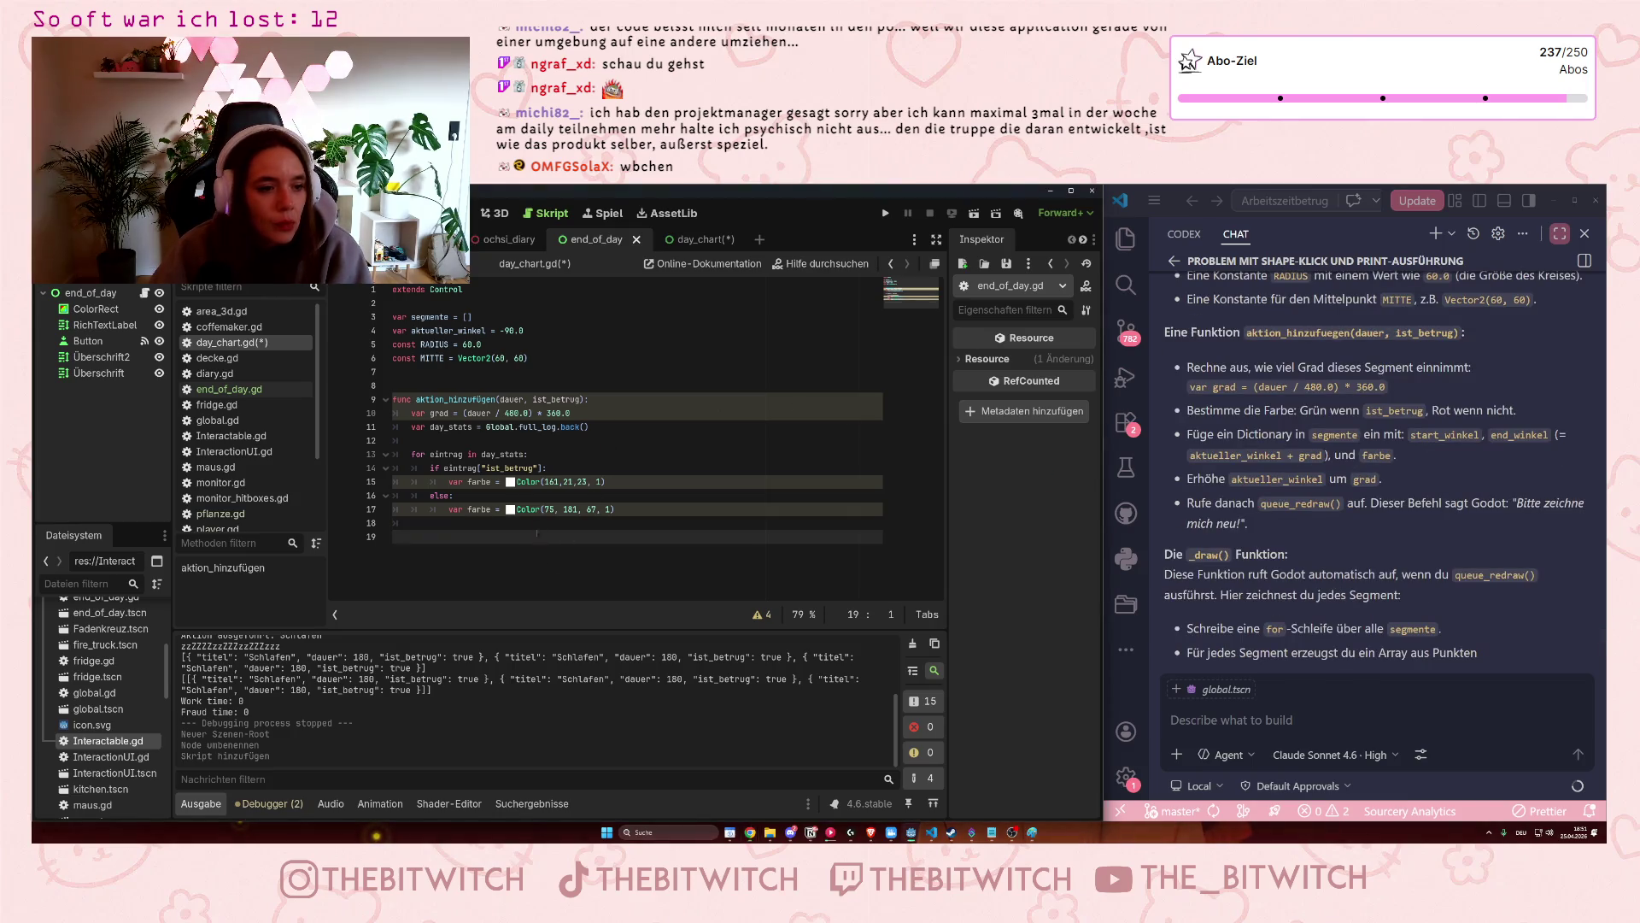
left_click(484, 522)
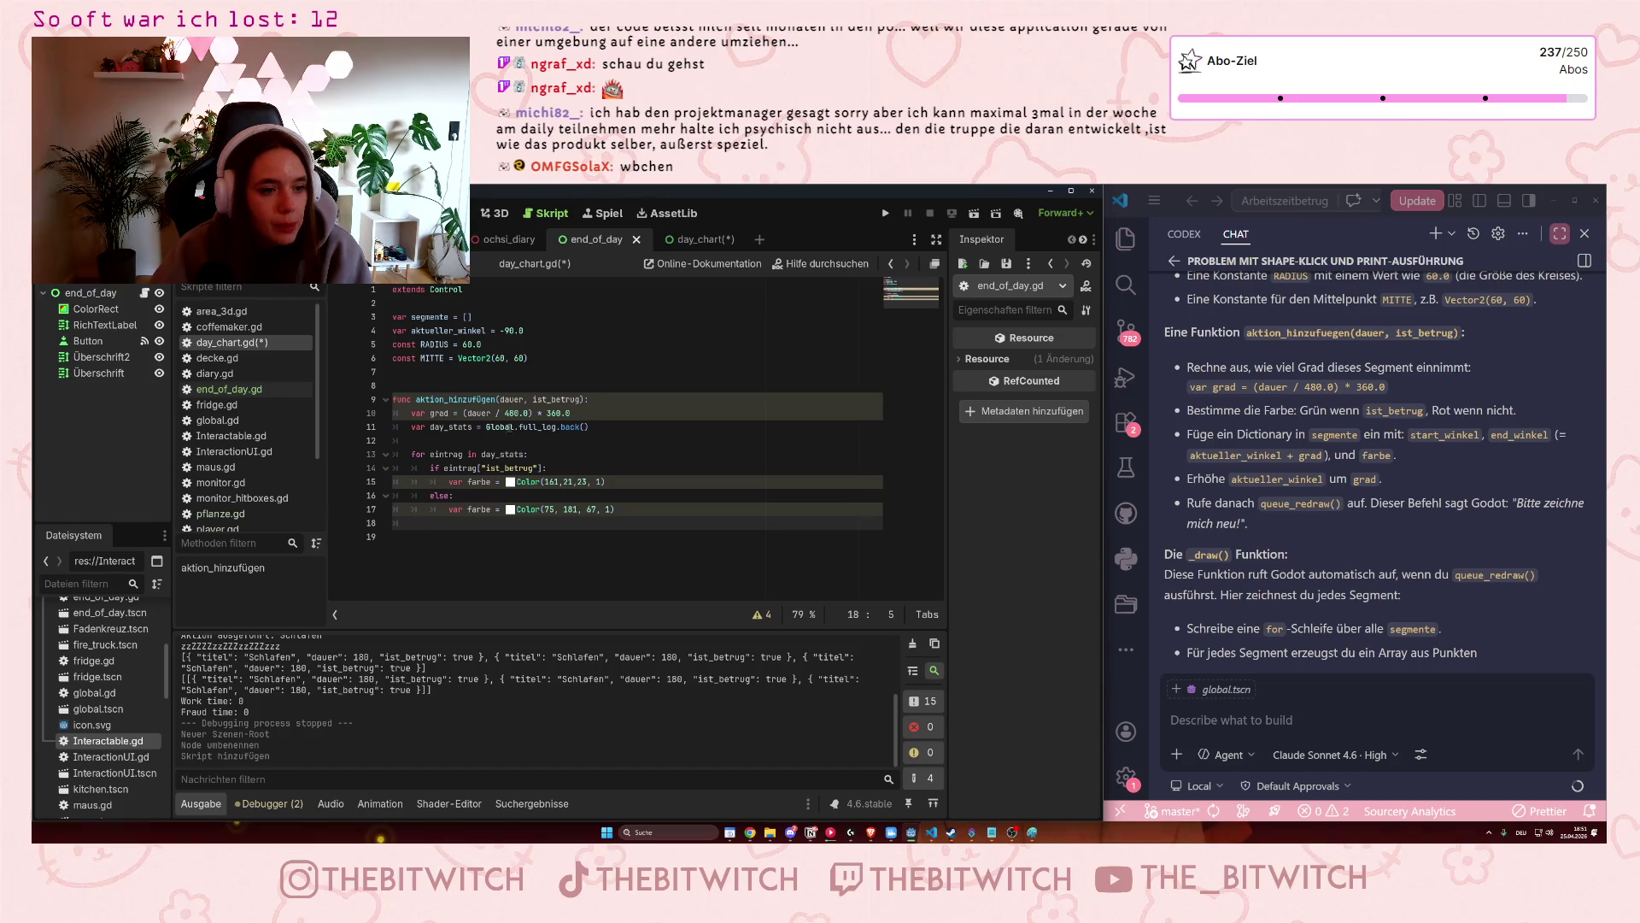
key("Return")
type("se")
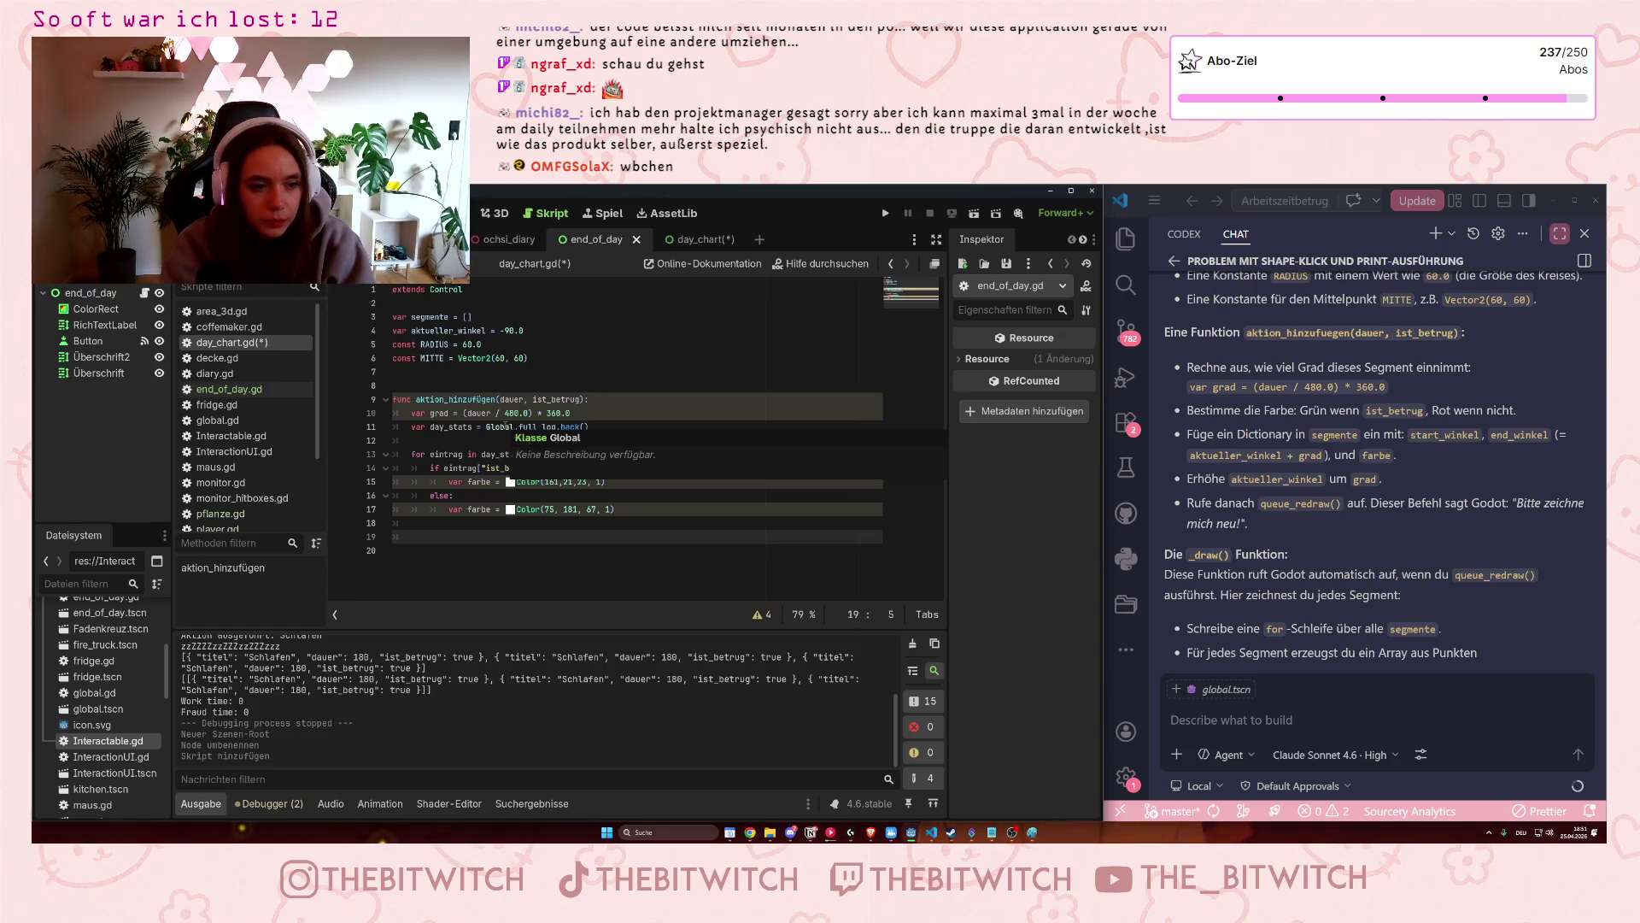
type("gmente ")
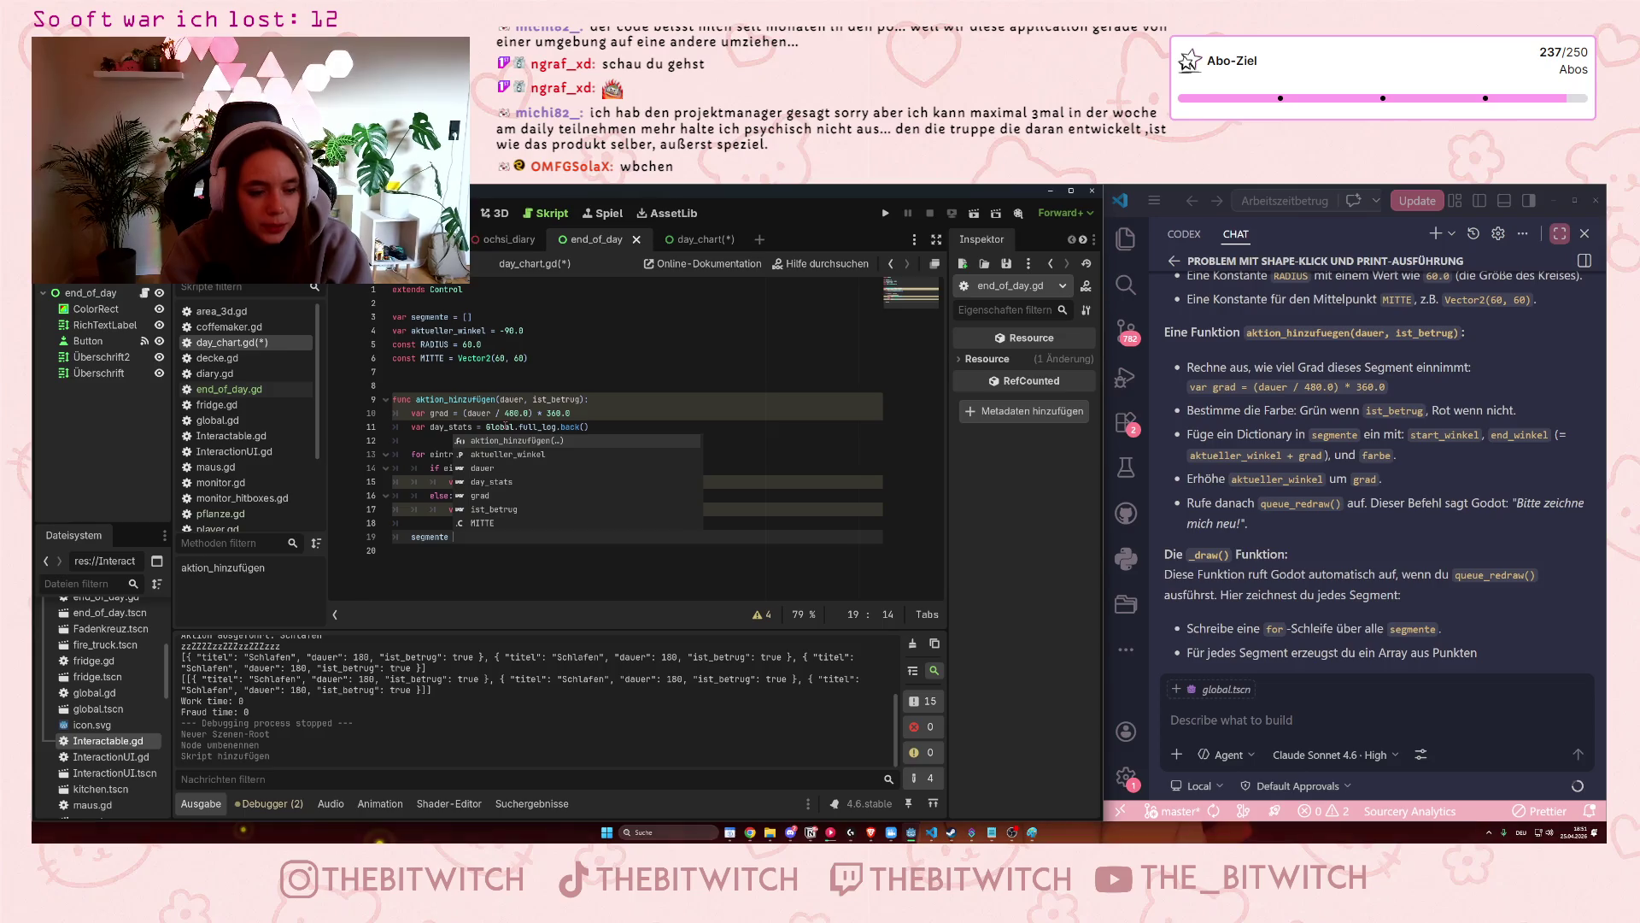
type("= [")
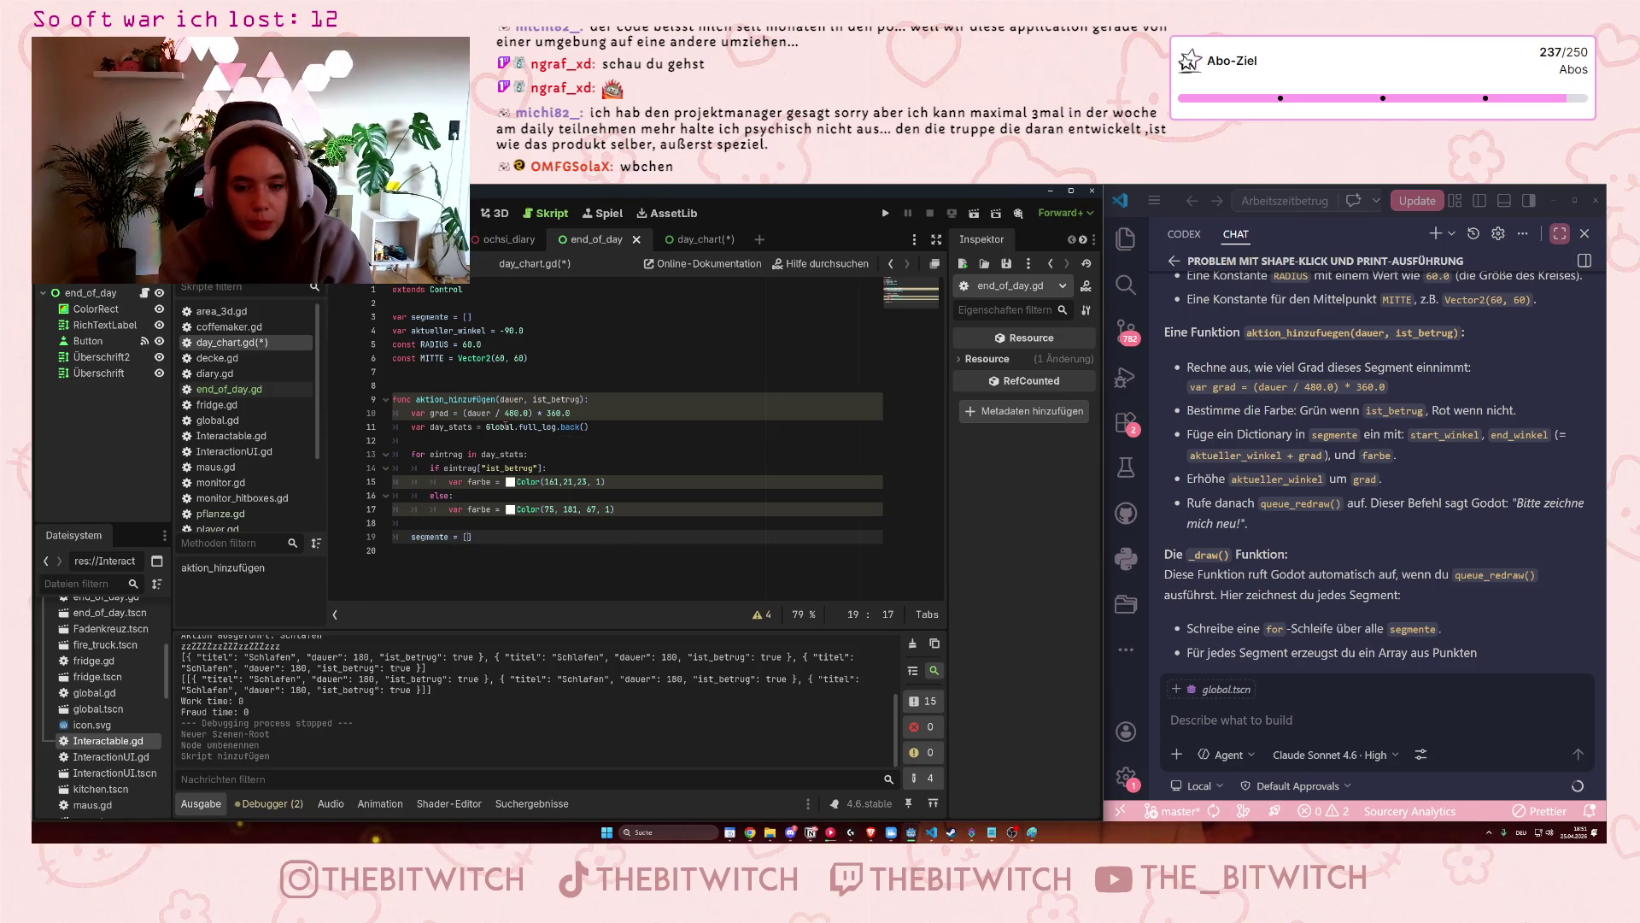
type("start_")
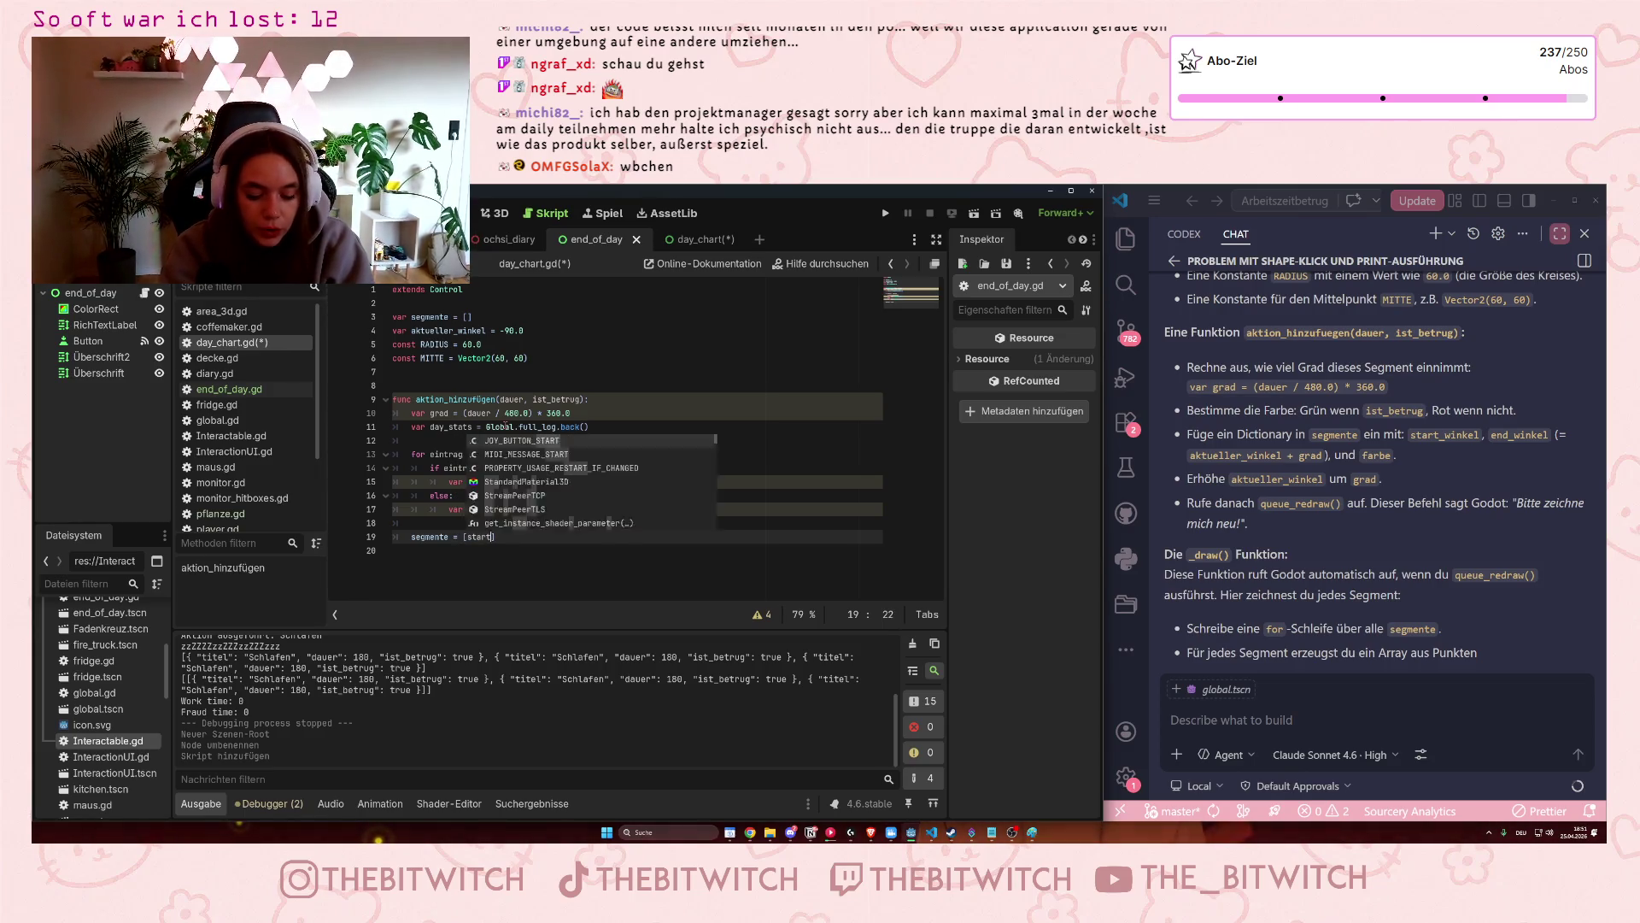
type("winkel")
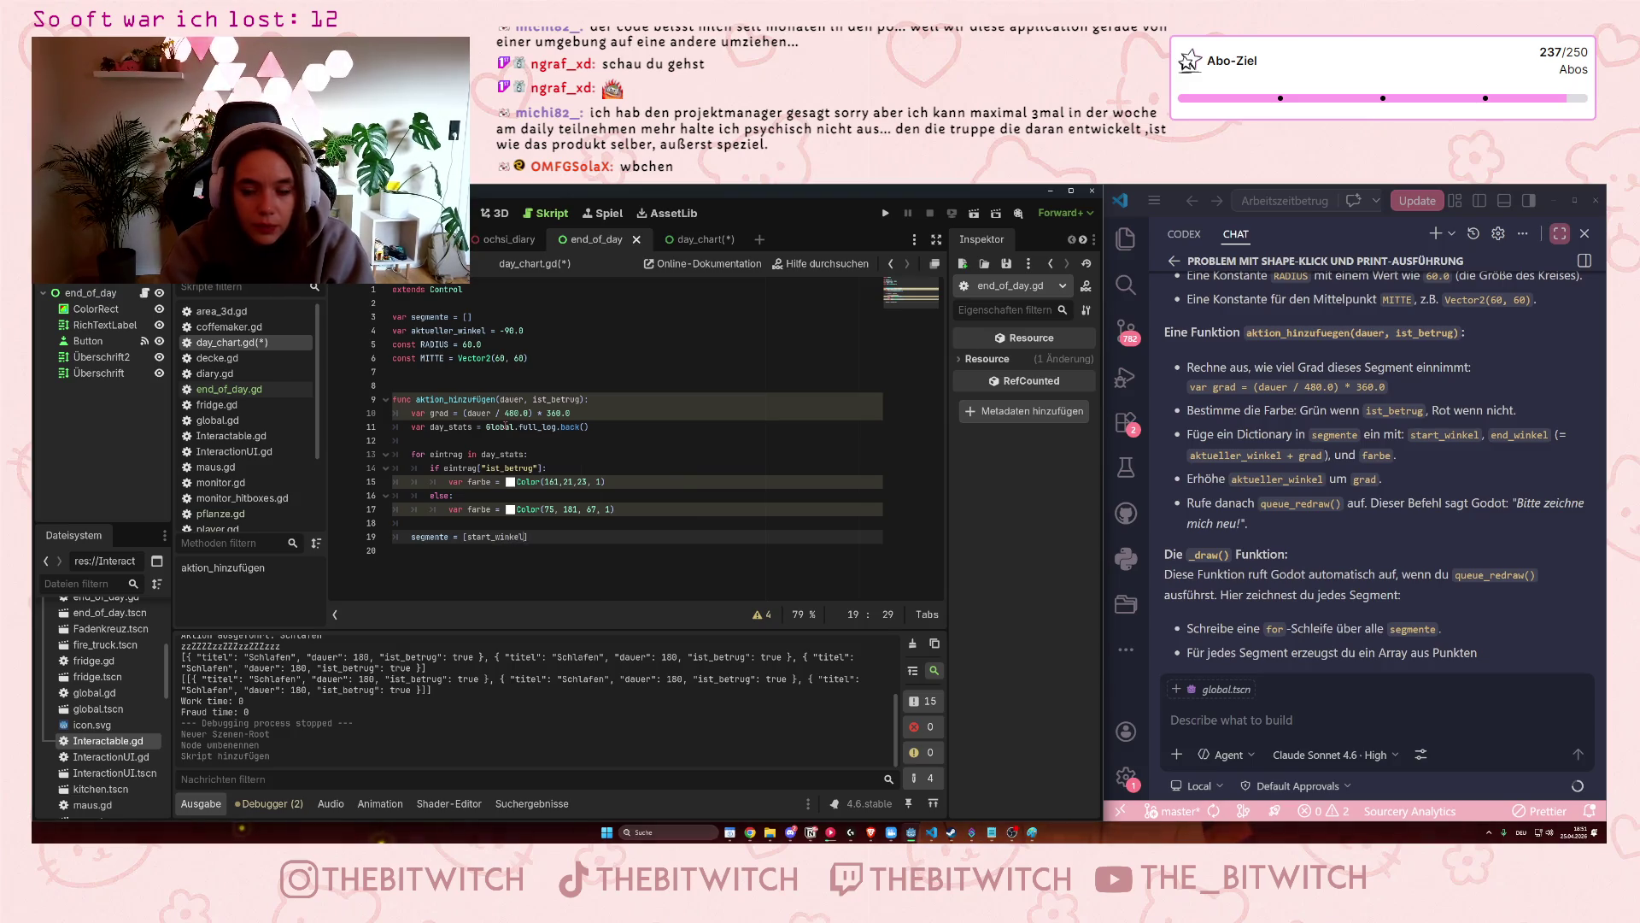
type(", end")
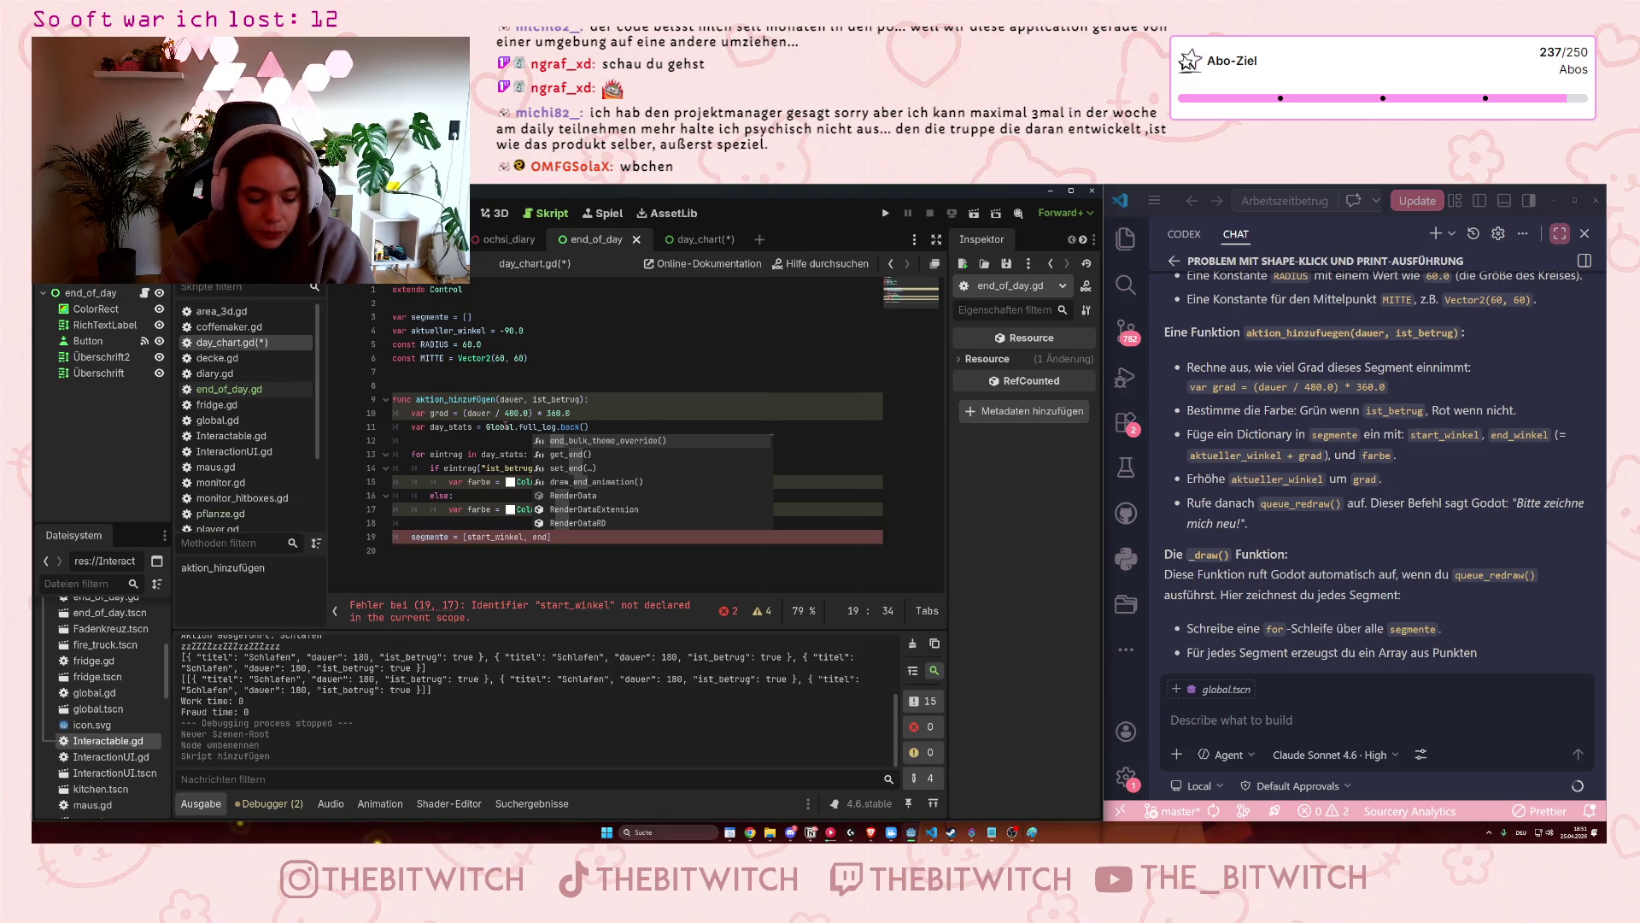
Replace the end entry with var end_winkel = aktueller_winkel + grad, then switch to end_of_day.gd.
key("BackSpace")
key("BackSpace")
key("BackSpace")
type("var end_win")
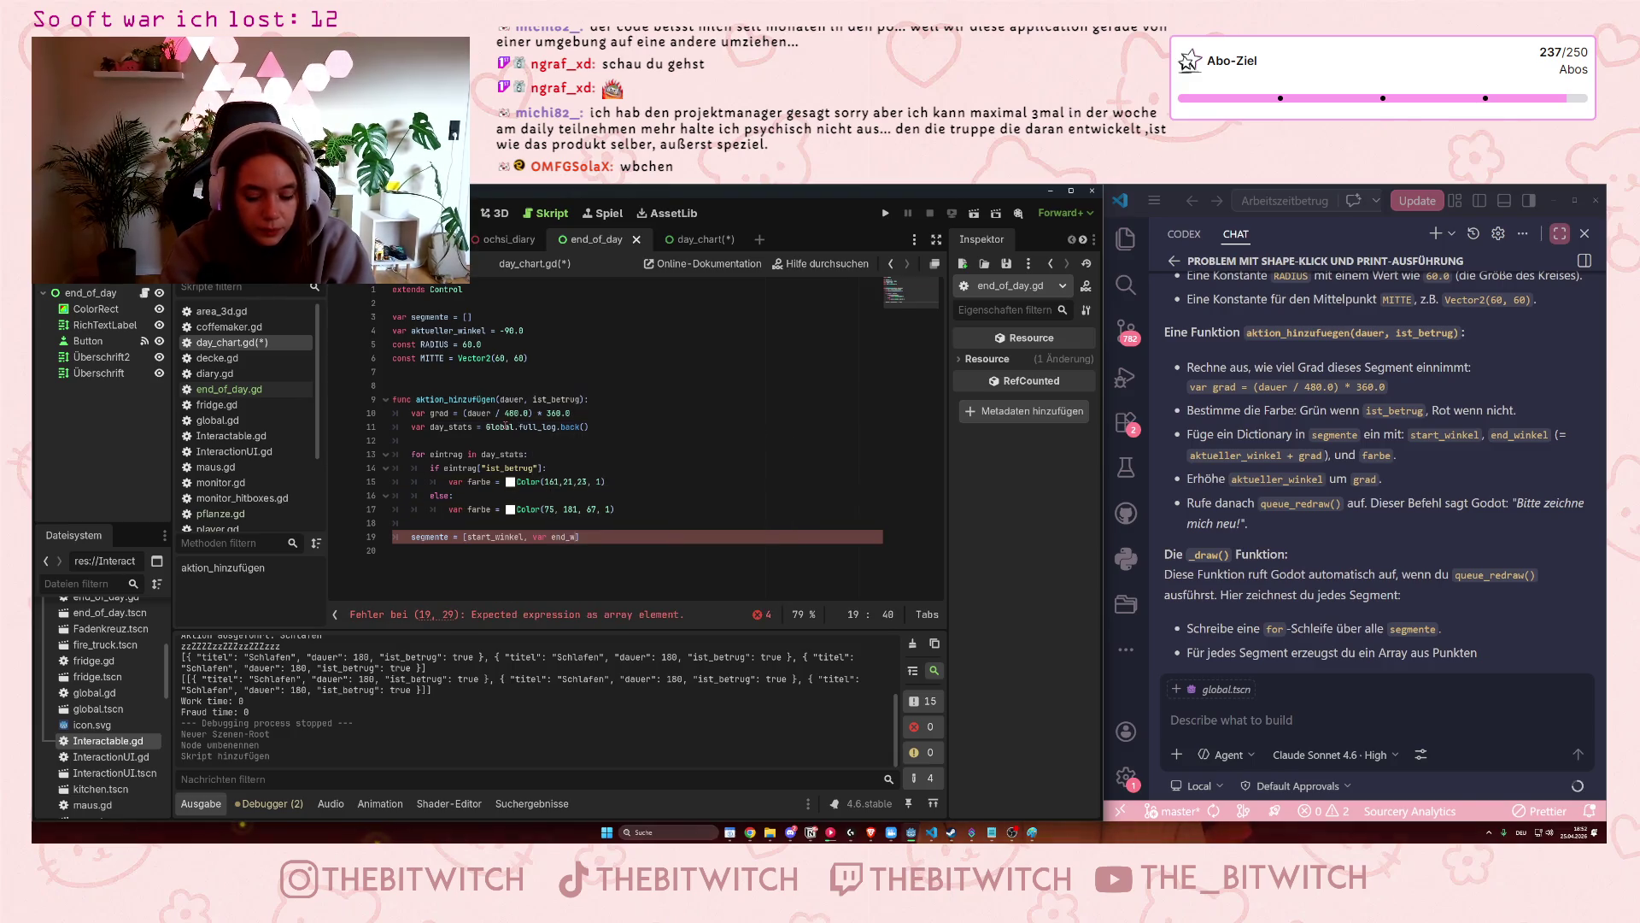
type("kel ")
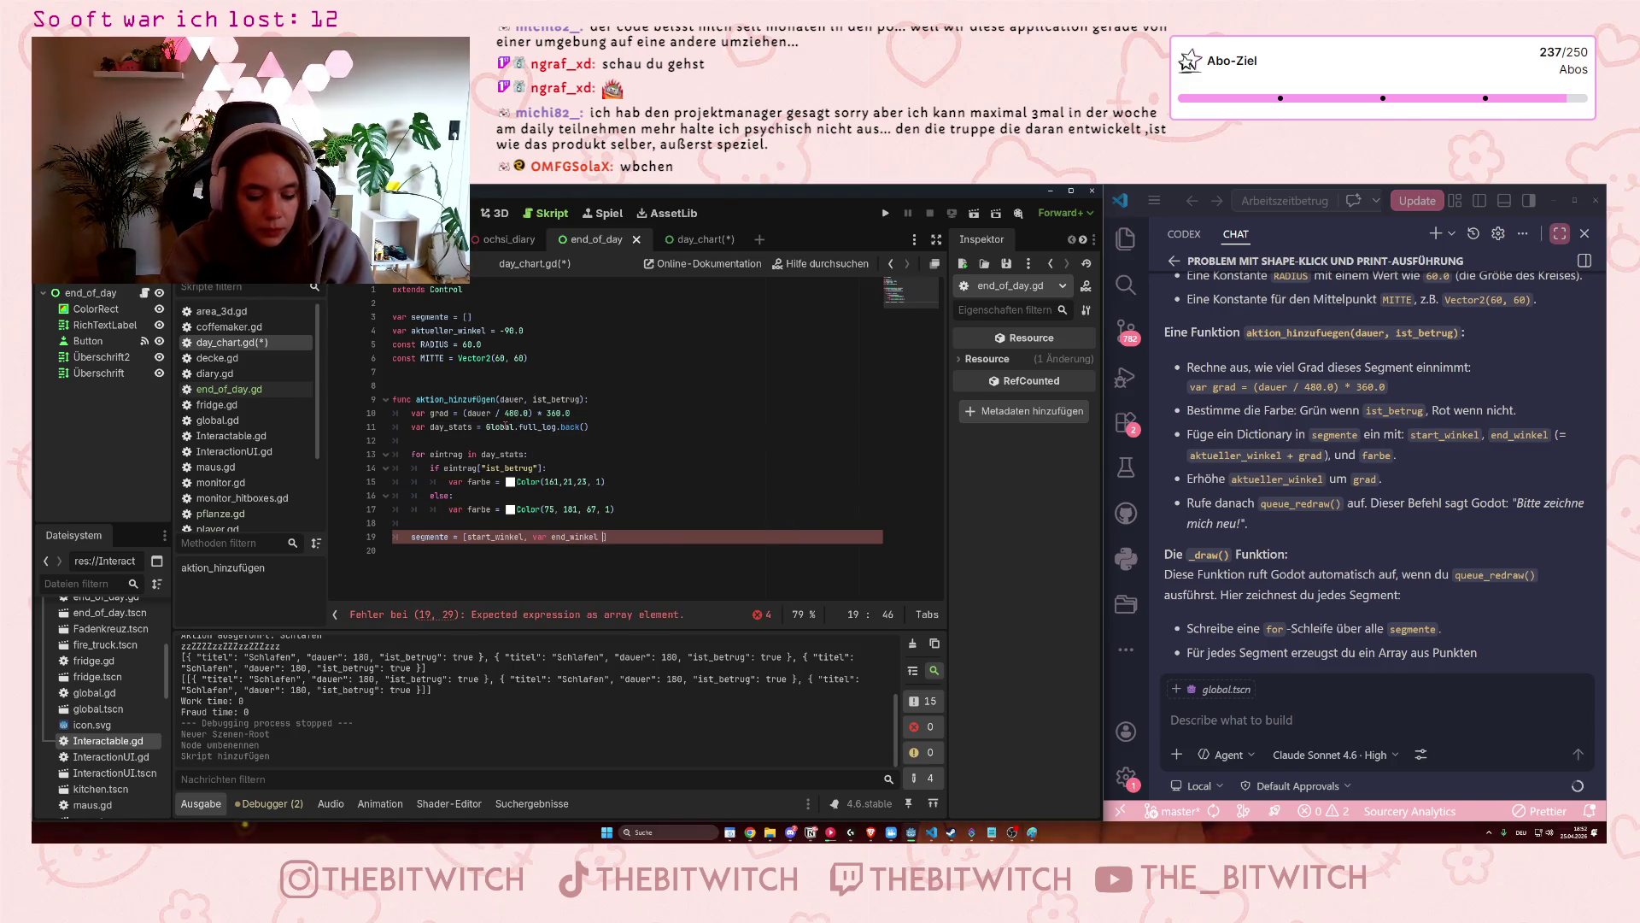
type("= ")
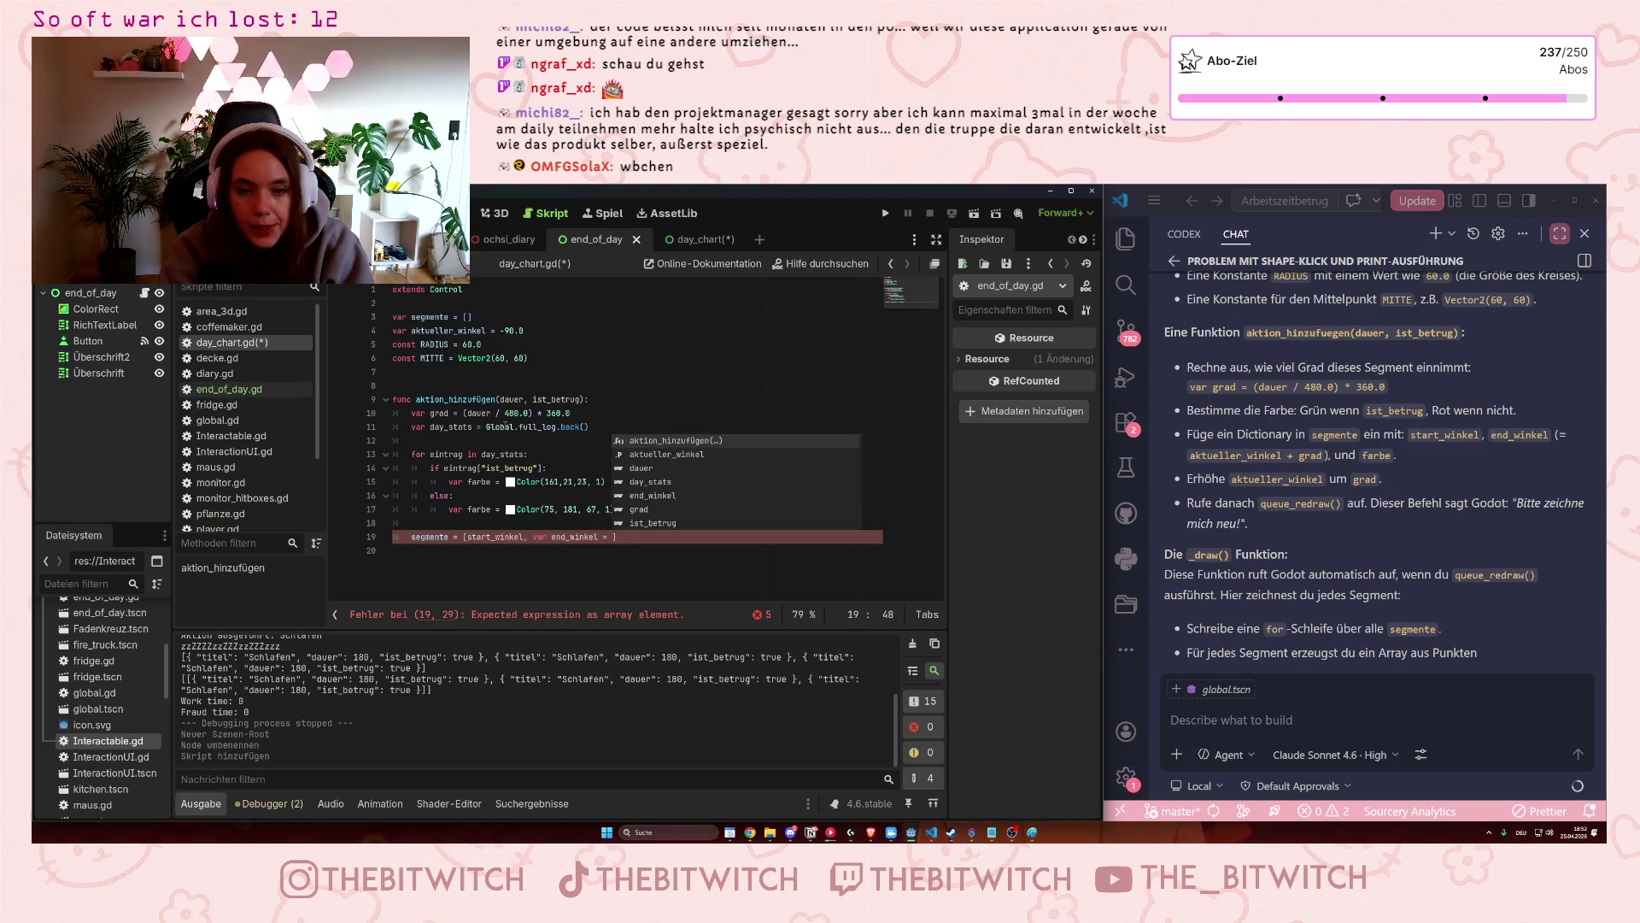
type("aktue")
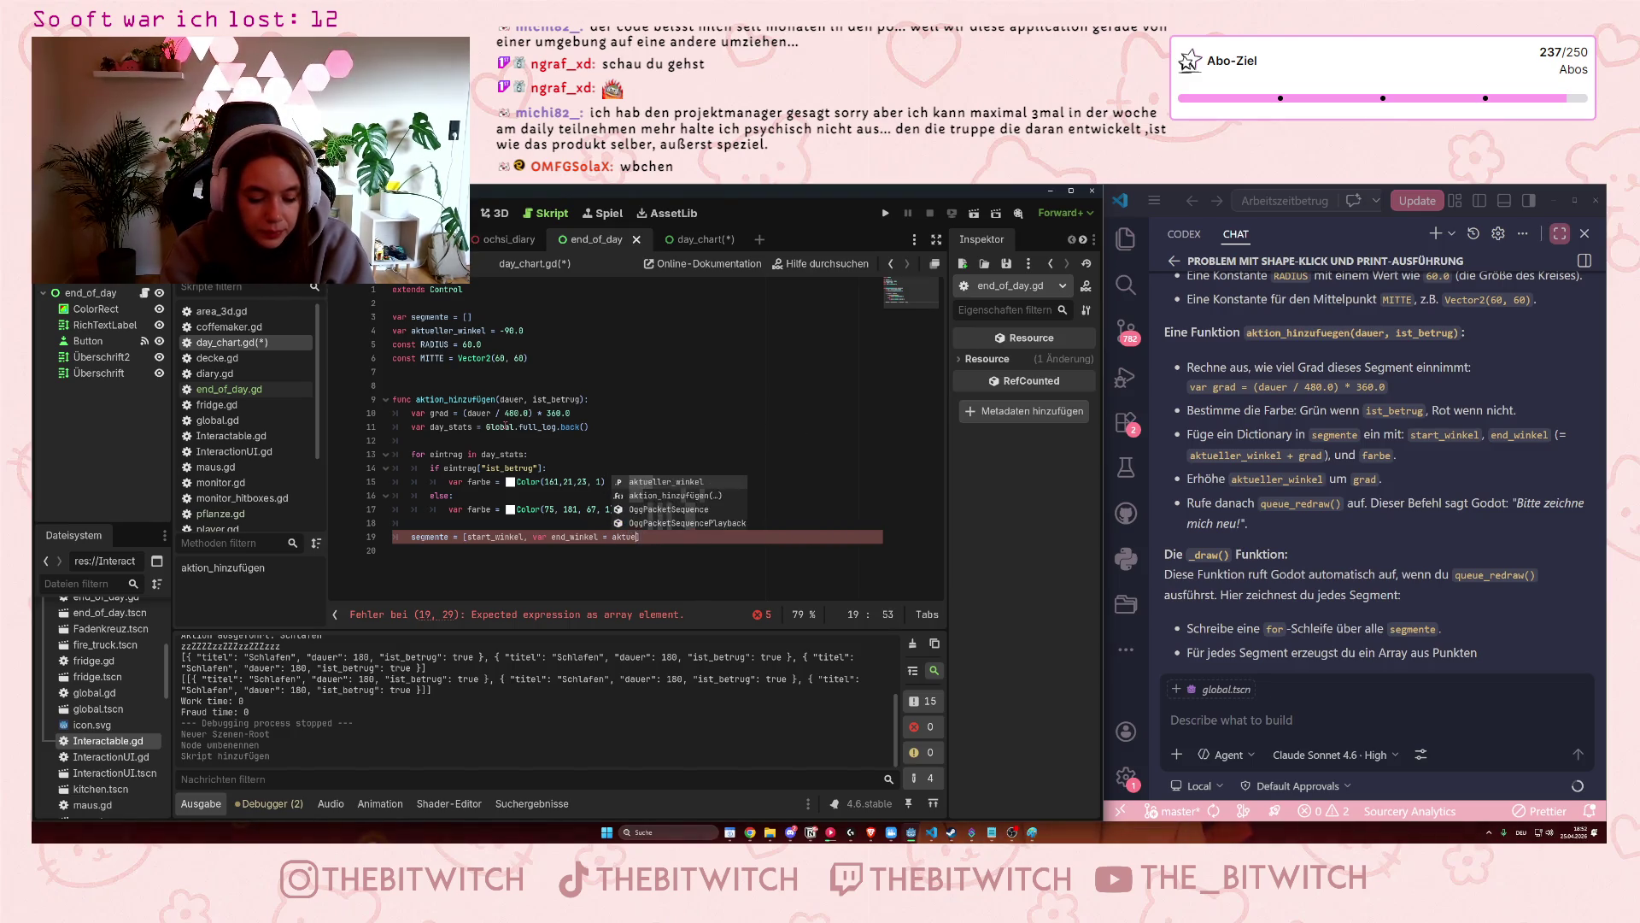
type("ller_winke")
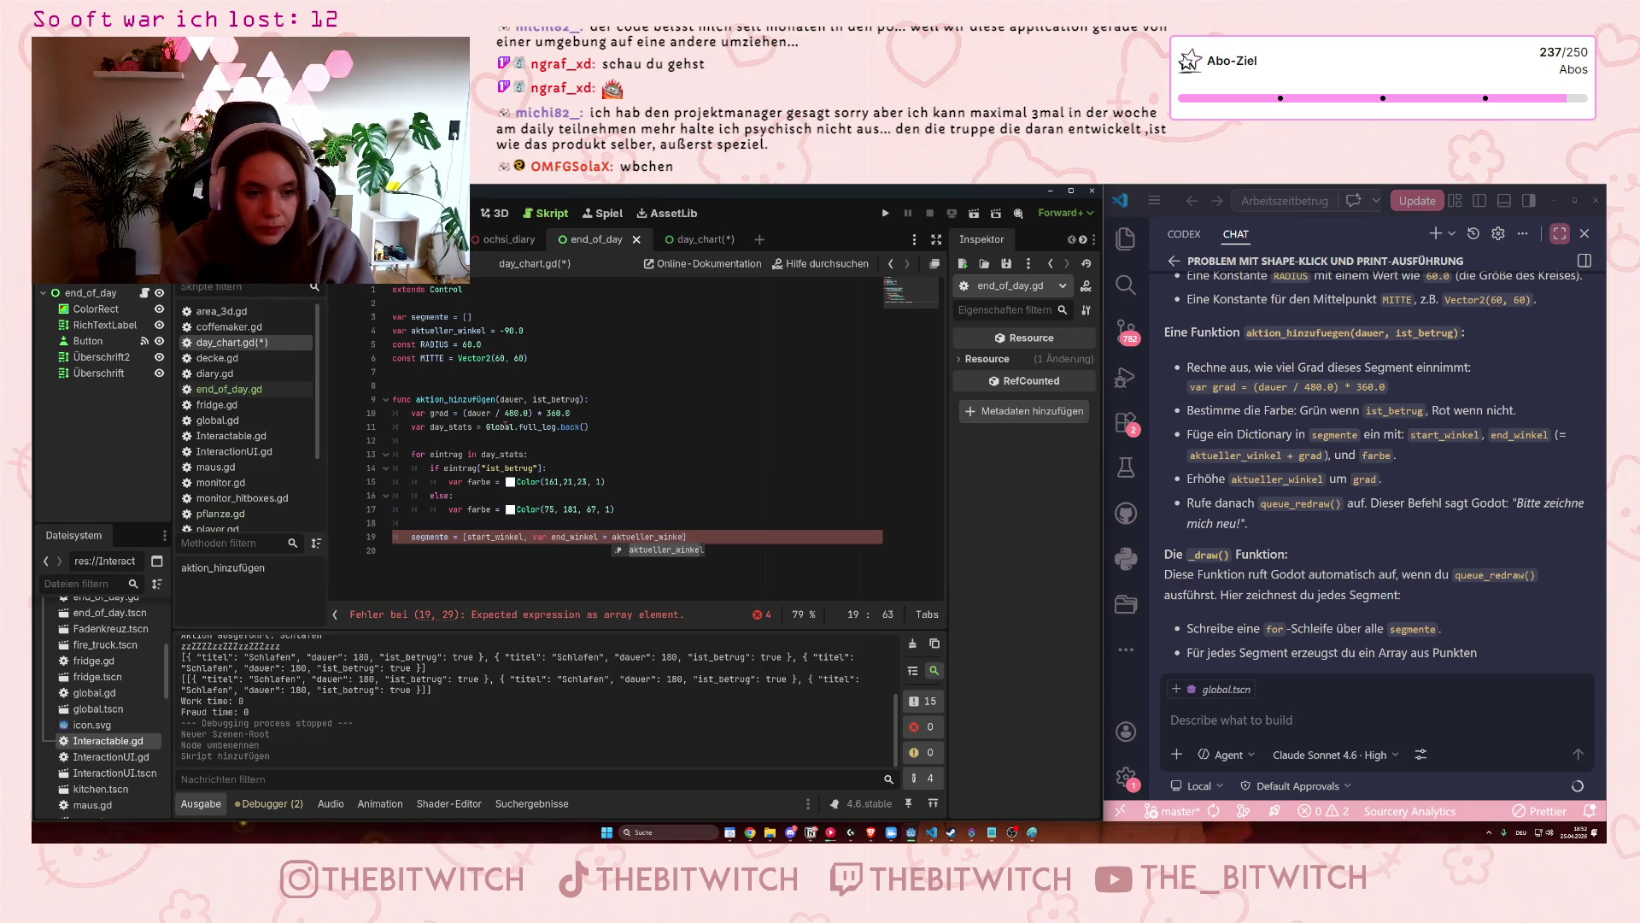
type("l + grad")
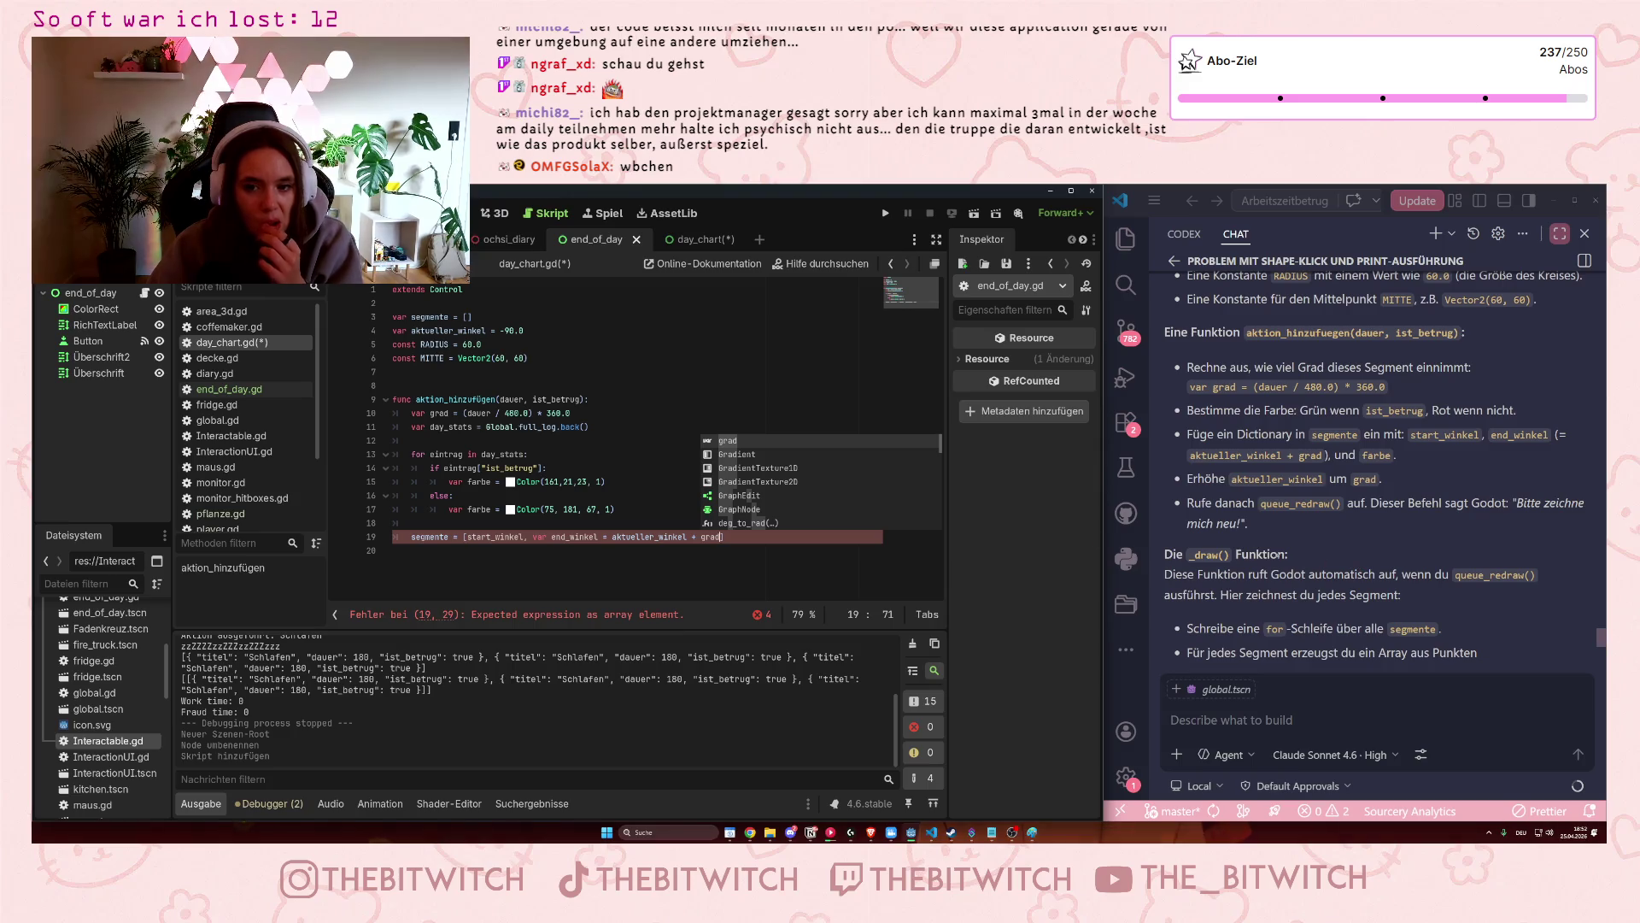
left_click(468, 538)
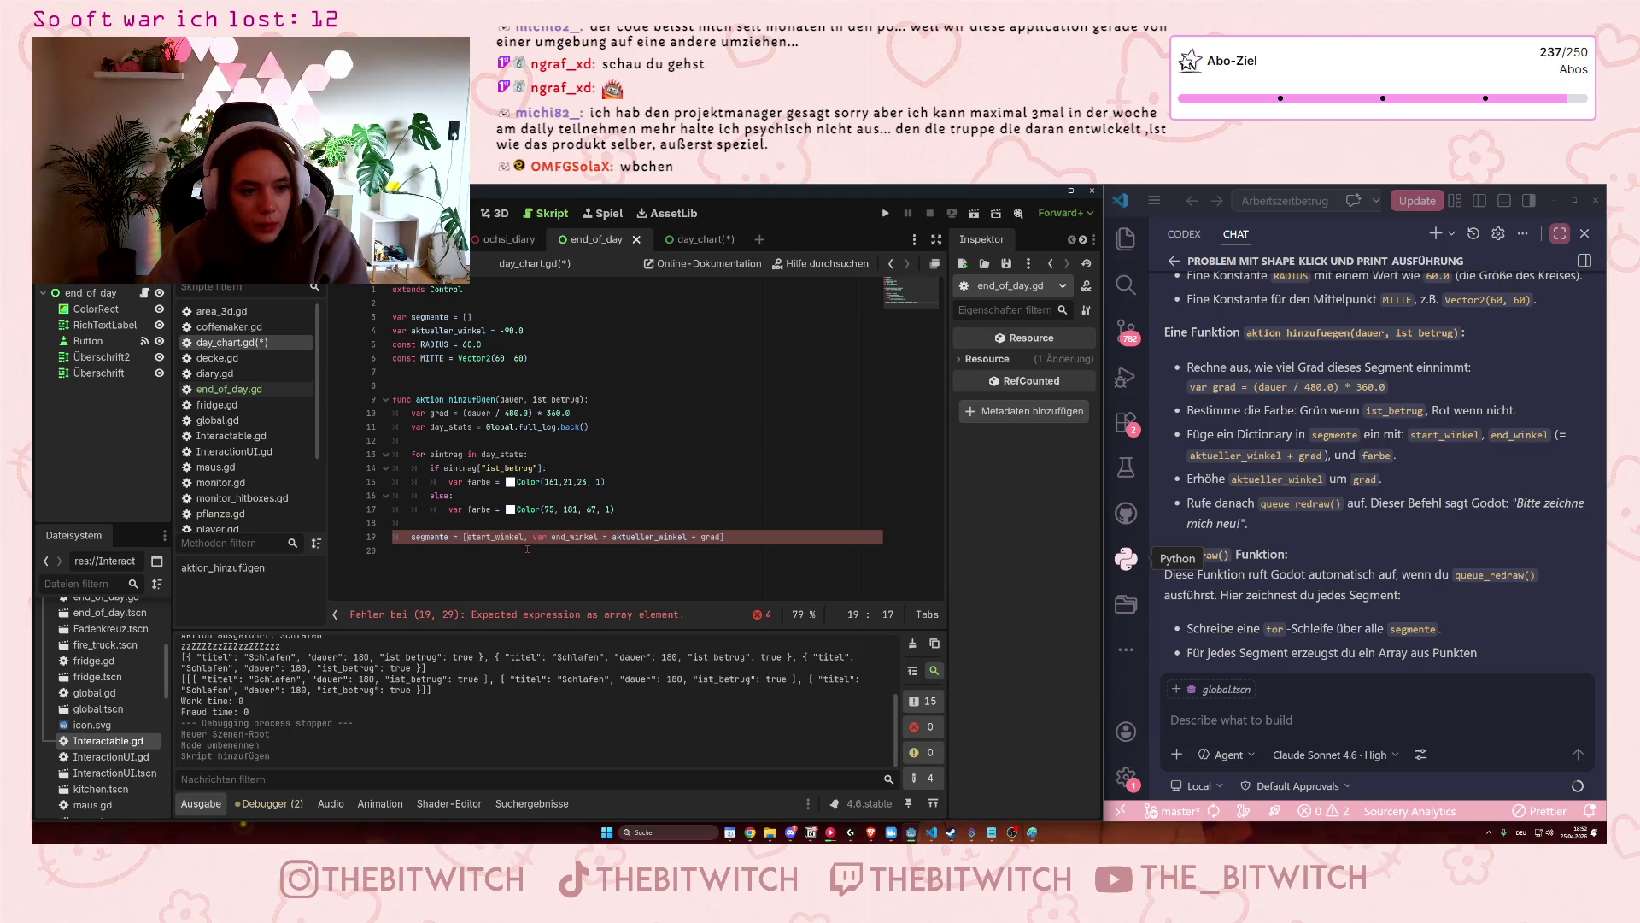
left_click(267, 397)
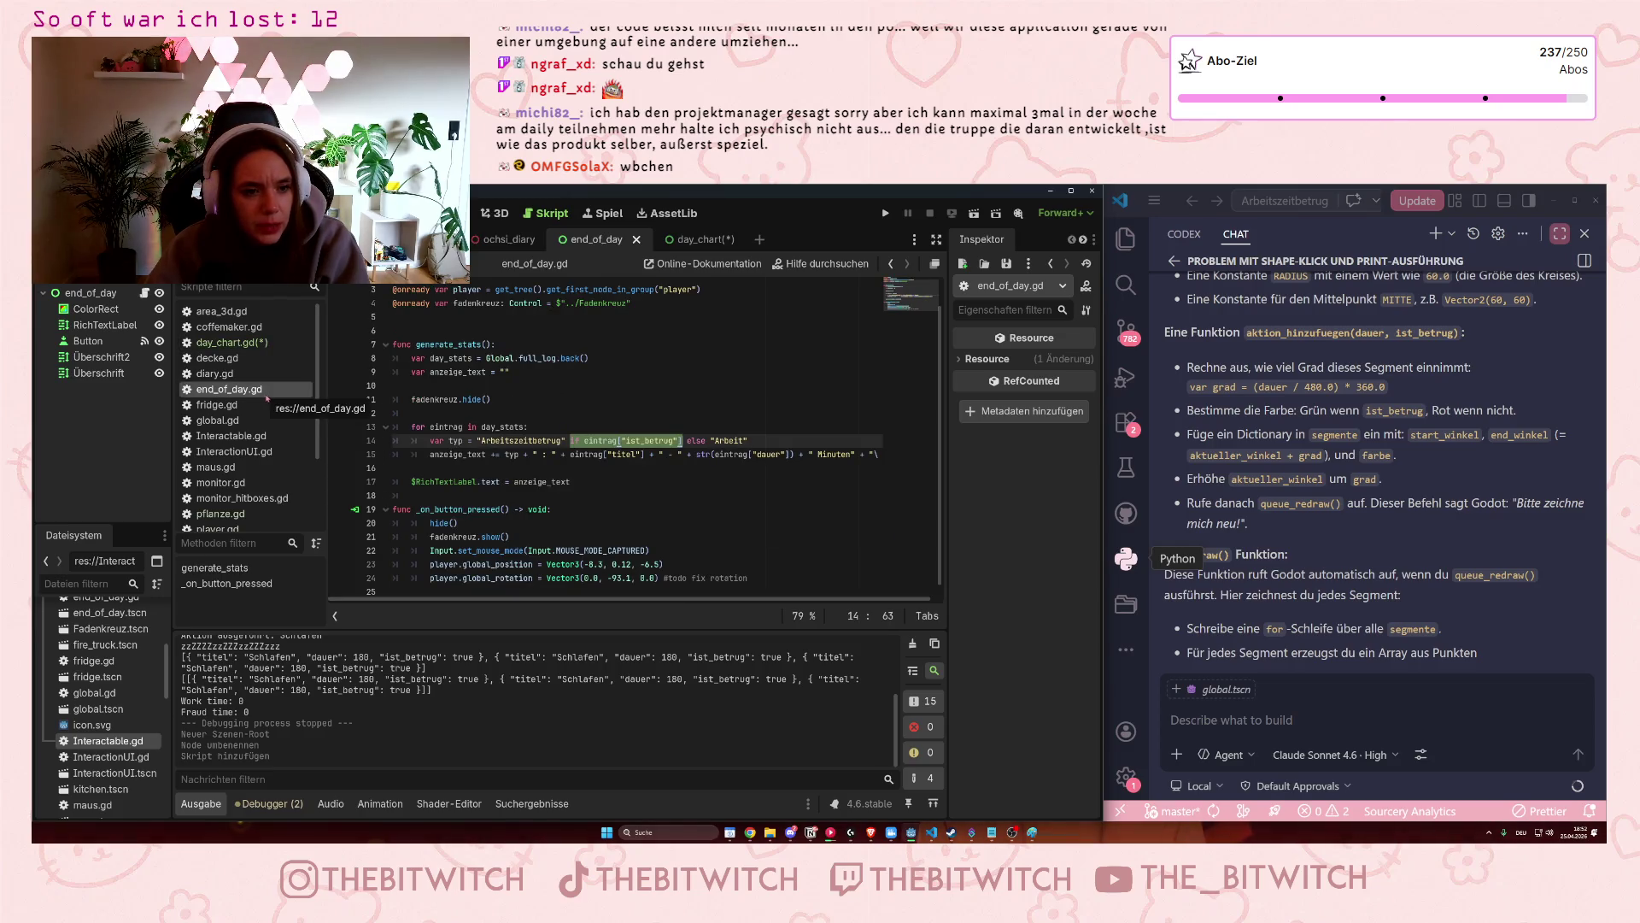
Browse the global.gd and player.gd scripts, settling on global.gd.
scroll(504, 432, "down", 1)
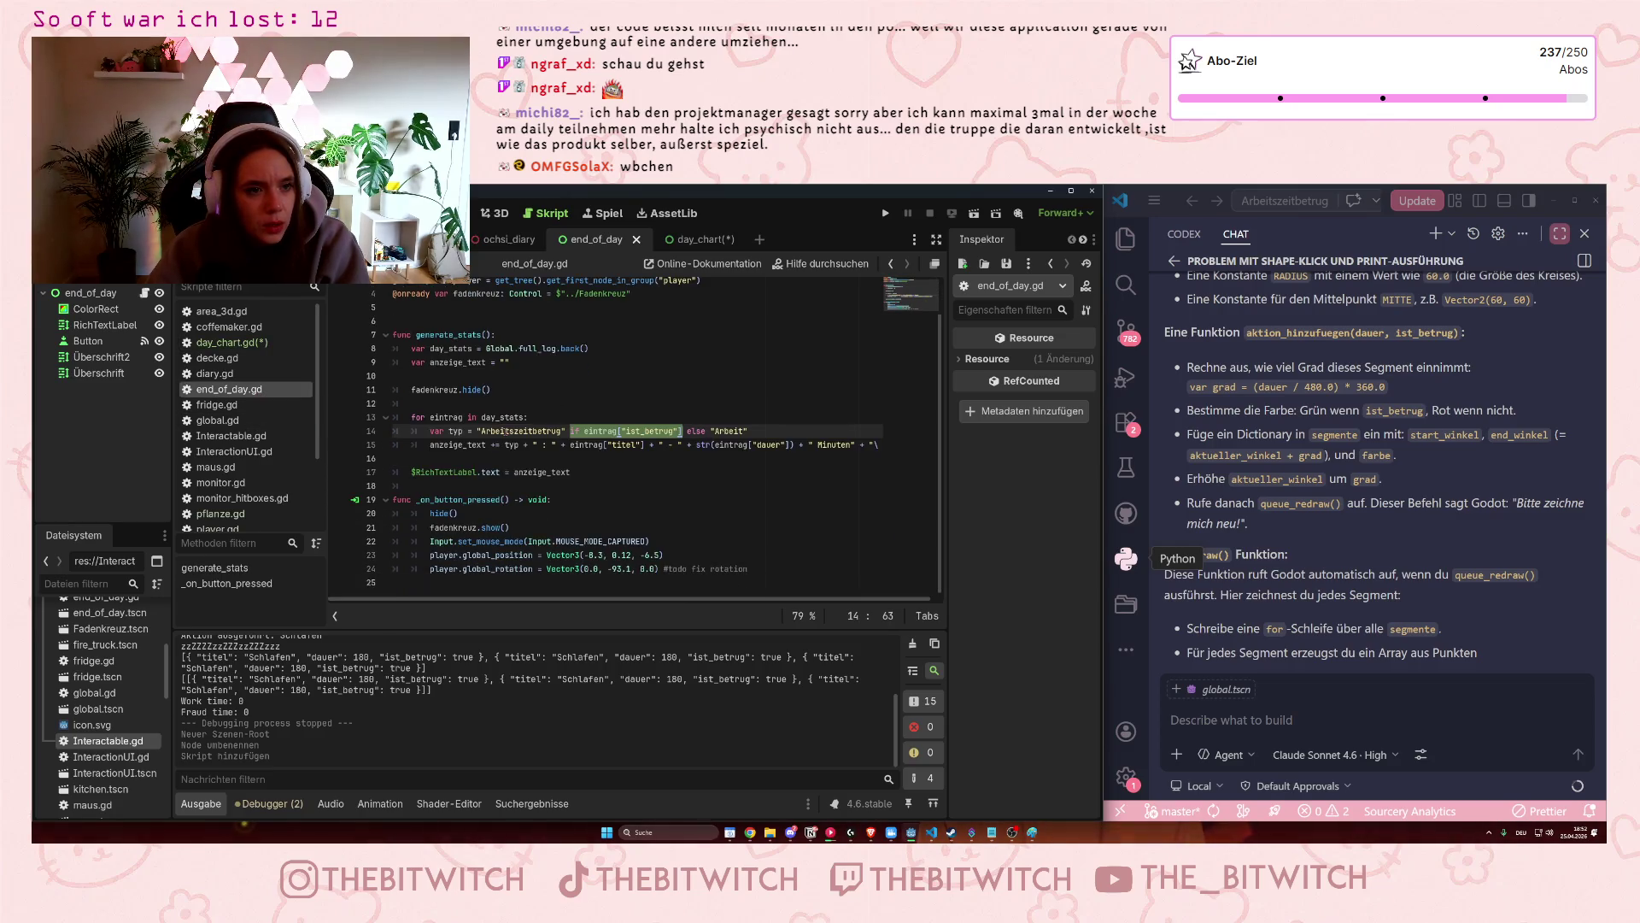
scroll(504, 430, "up", 2)
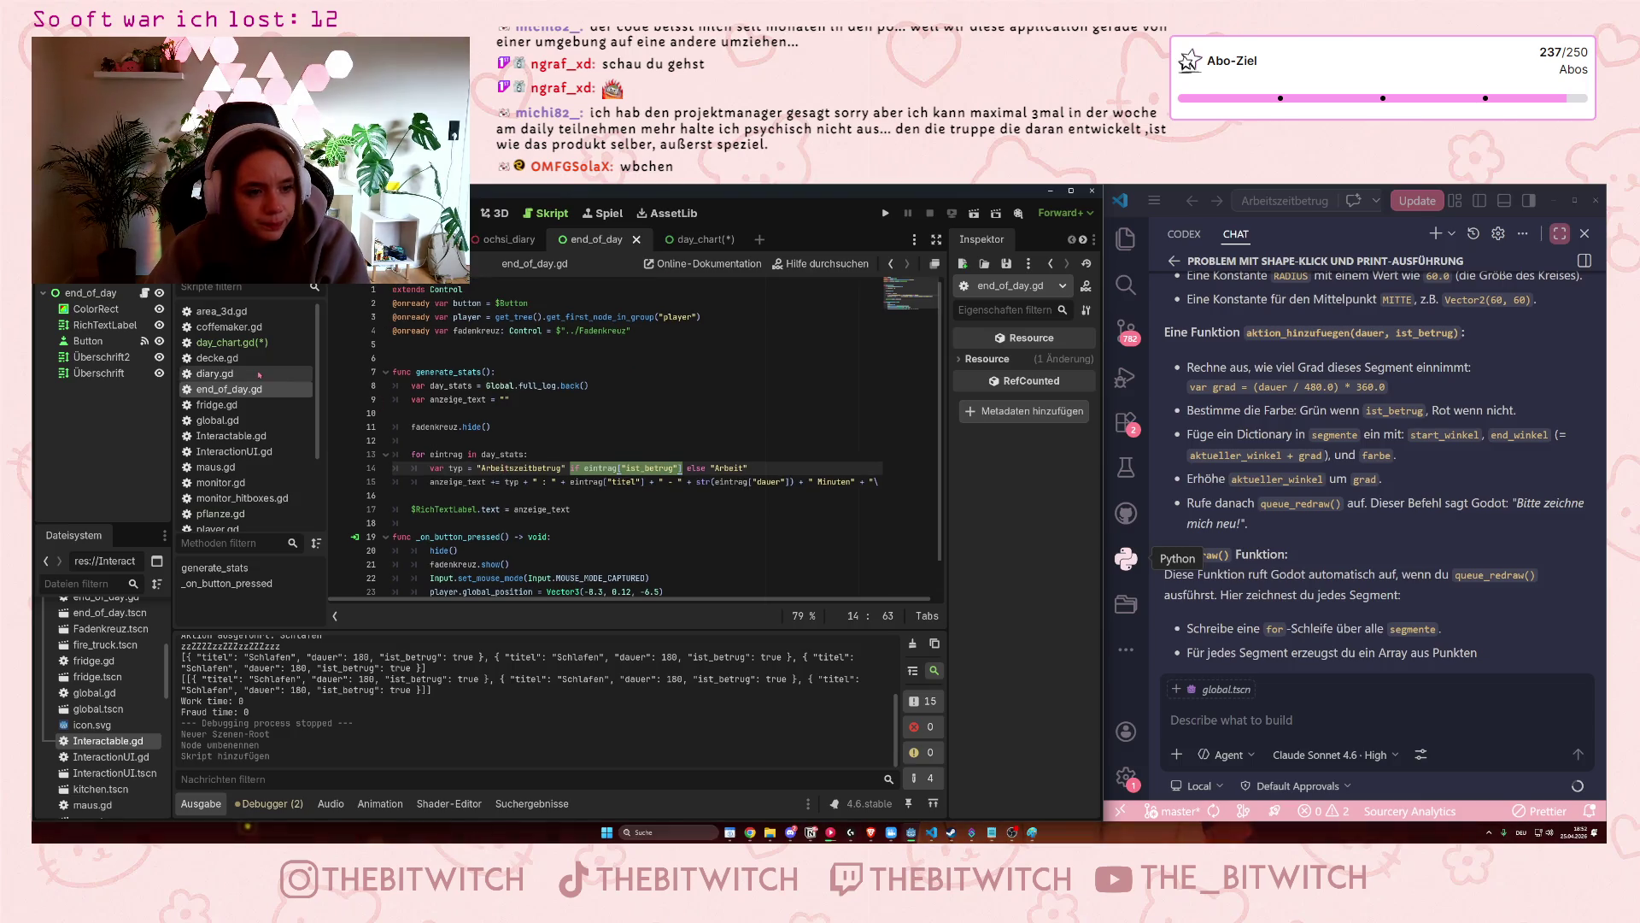
left_click(224, 420)
scroll(238, 492, "down", 2)
left_click(217, 473)
scroll(462, 473, "up", 2)
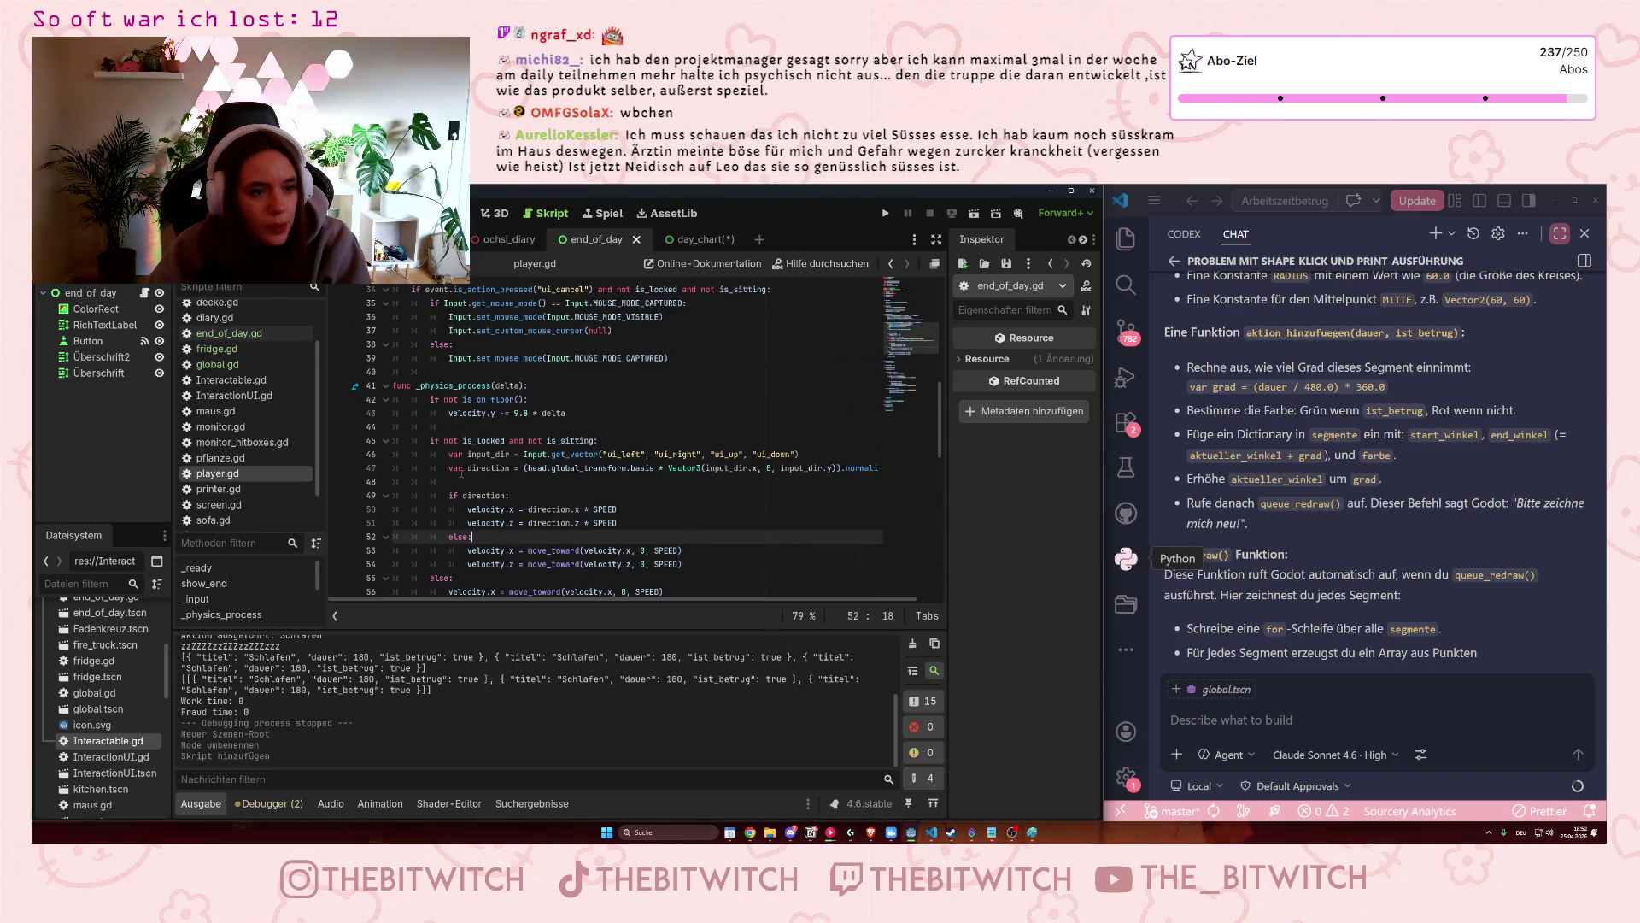
scroll(461, 472, "up", 5)
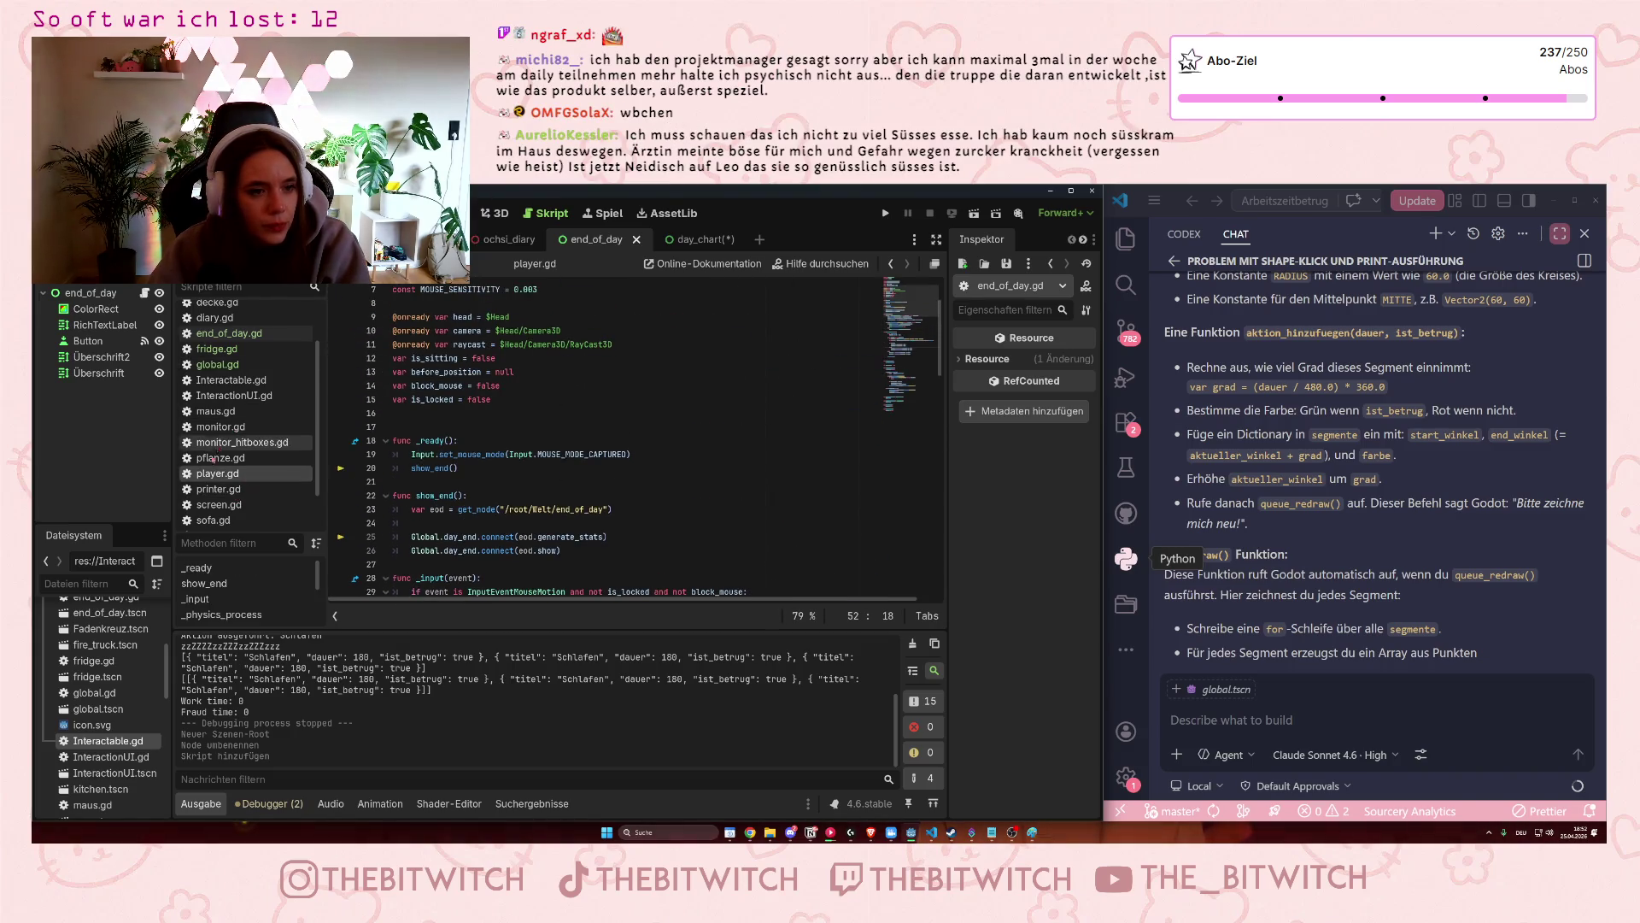
scroll(229, 406, "up", 2)
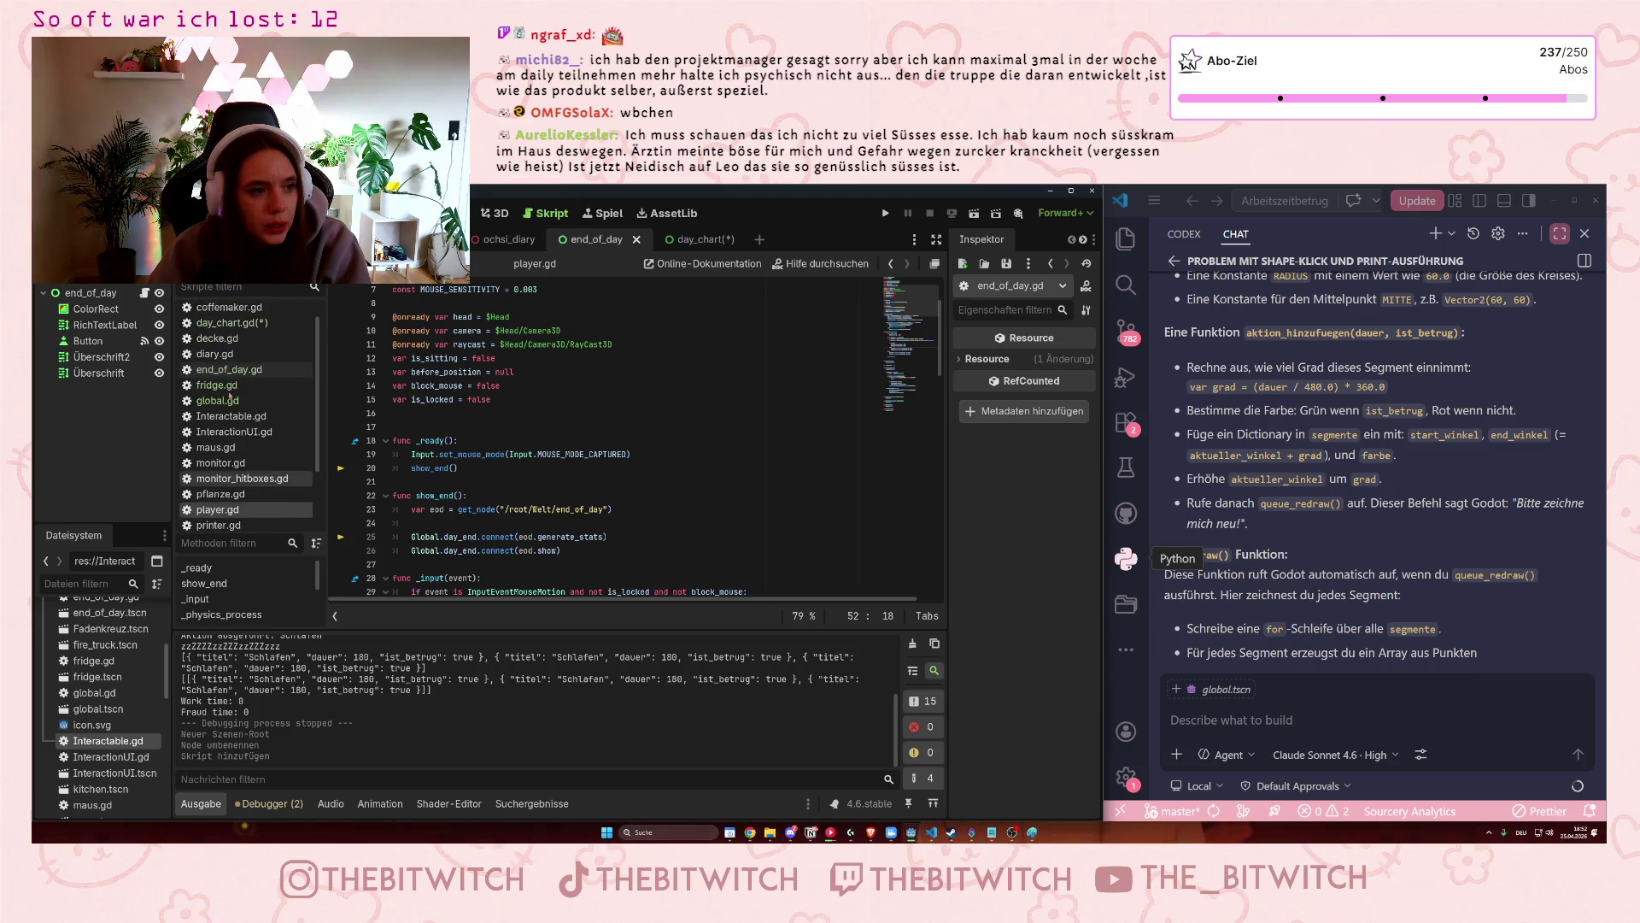
left_click(224, 400)
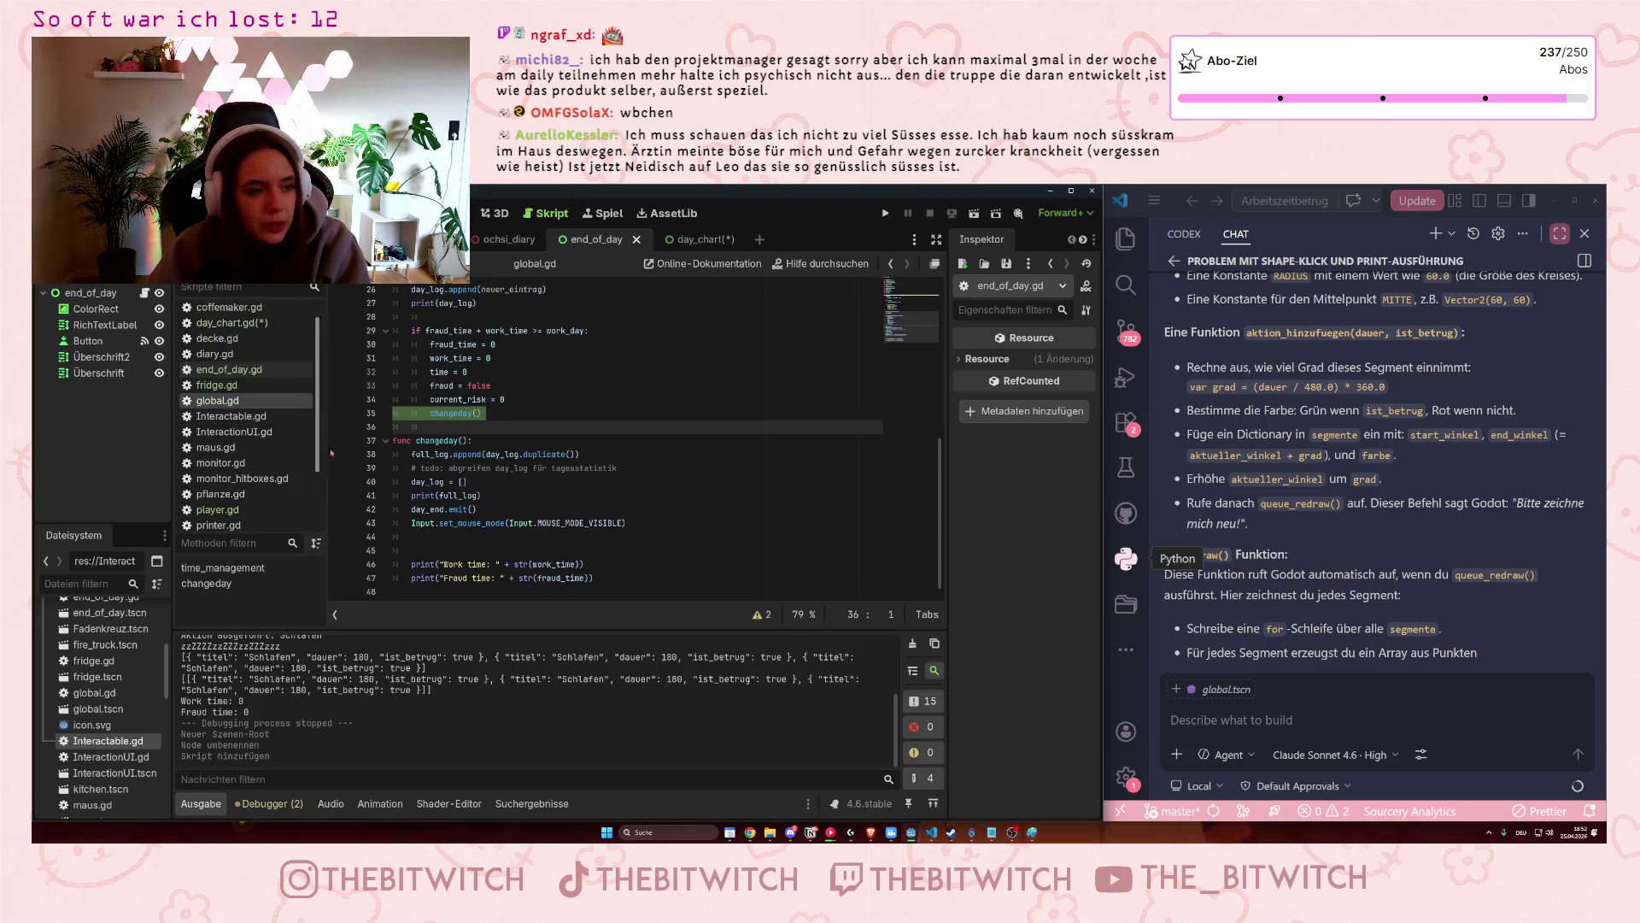
Scroll to time_management and select its neuer_eintrag dictionary block.
scroll(472, 496, "up", 4)
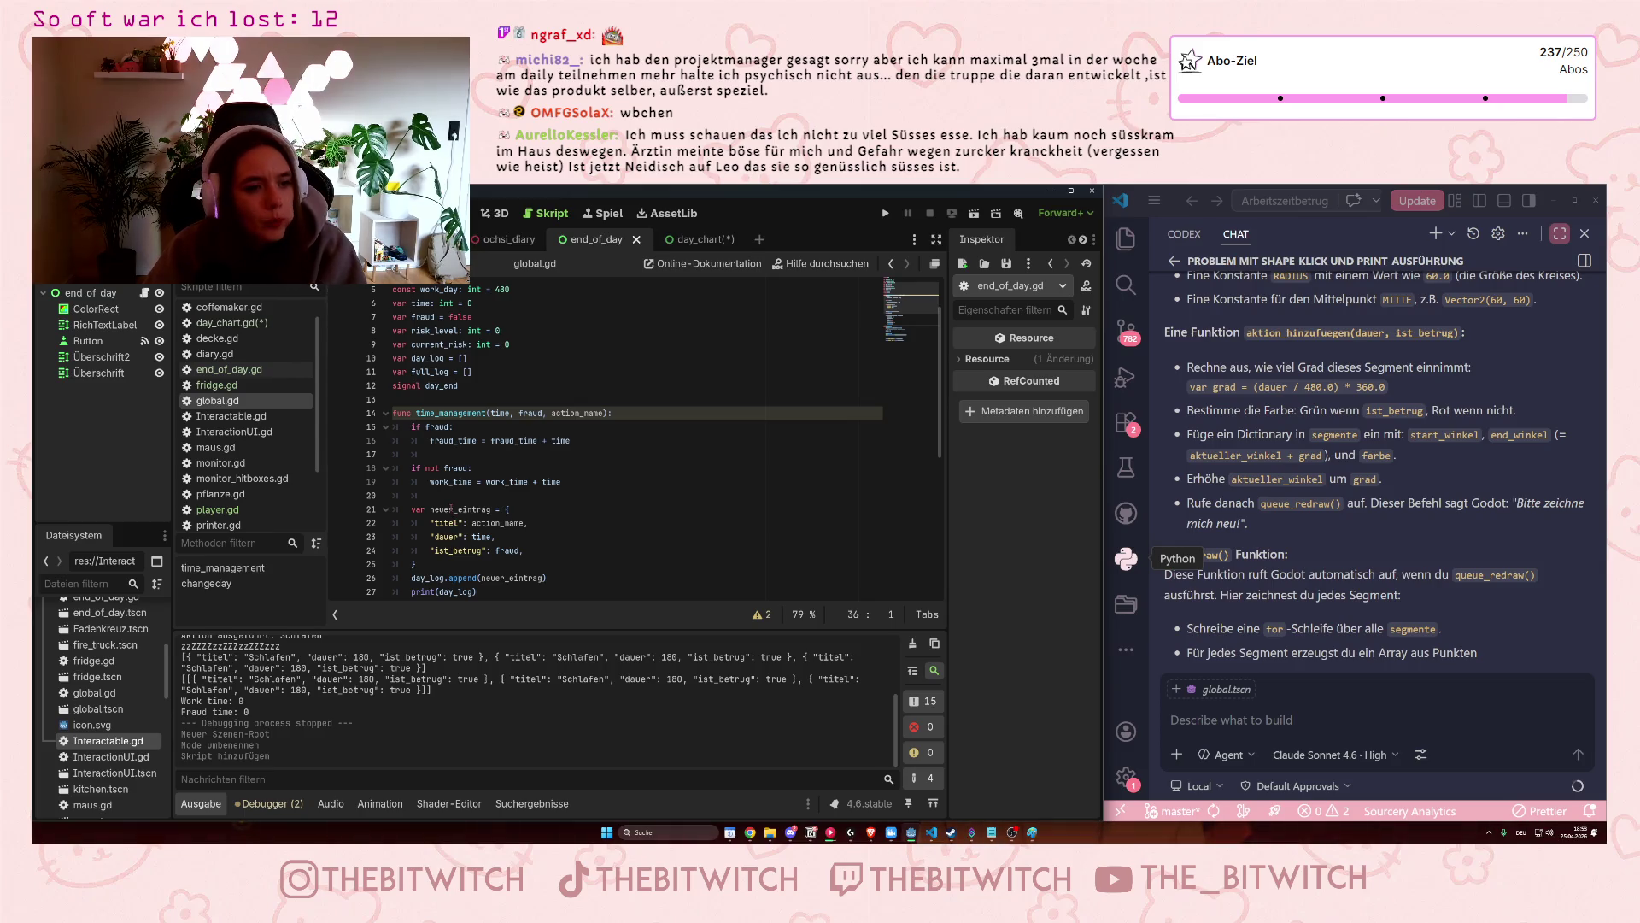
scroll(454, 509, "down", 2)
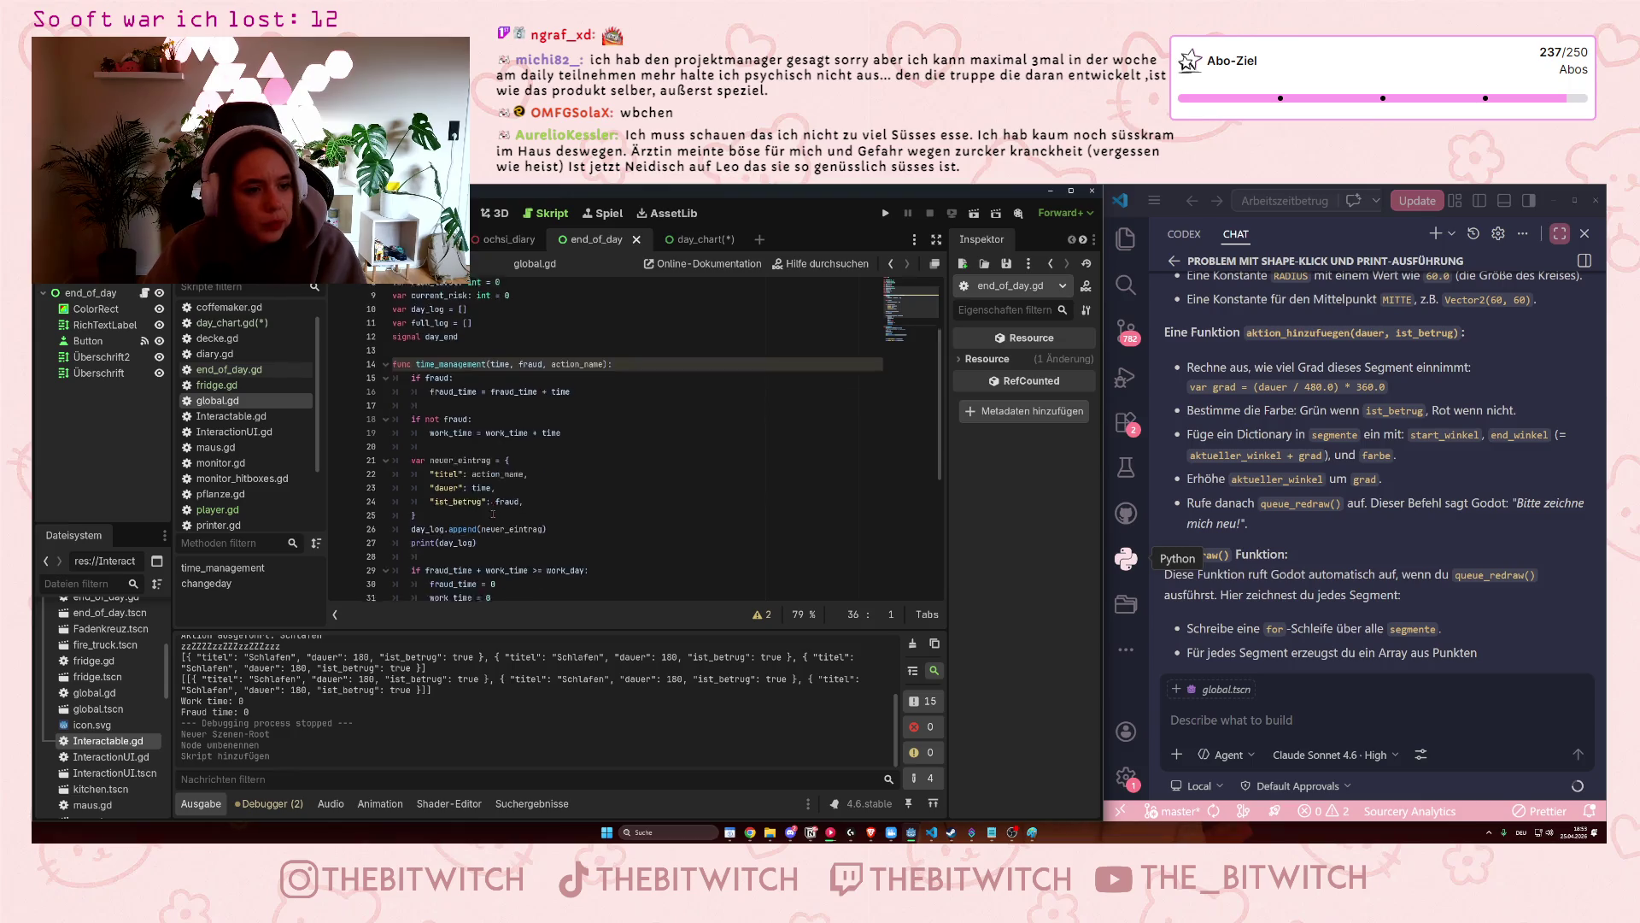
left_click(550, 496)
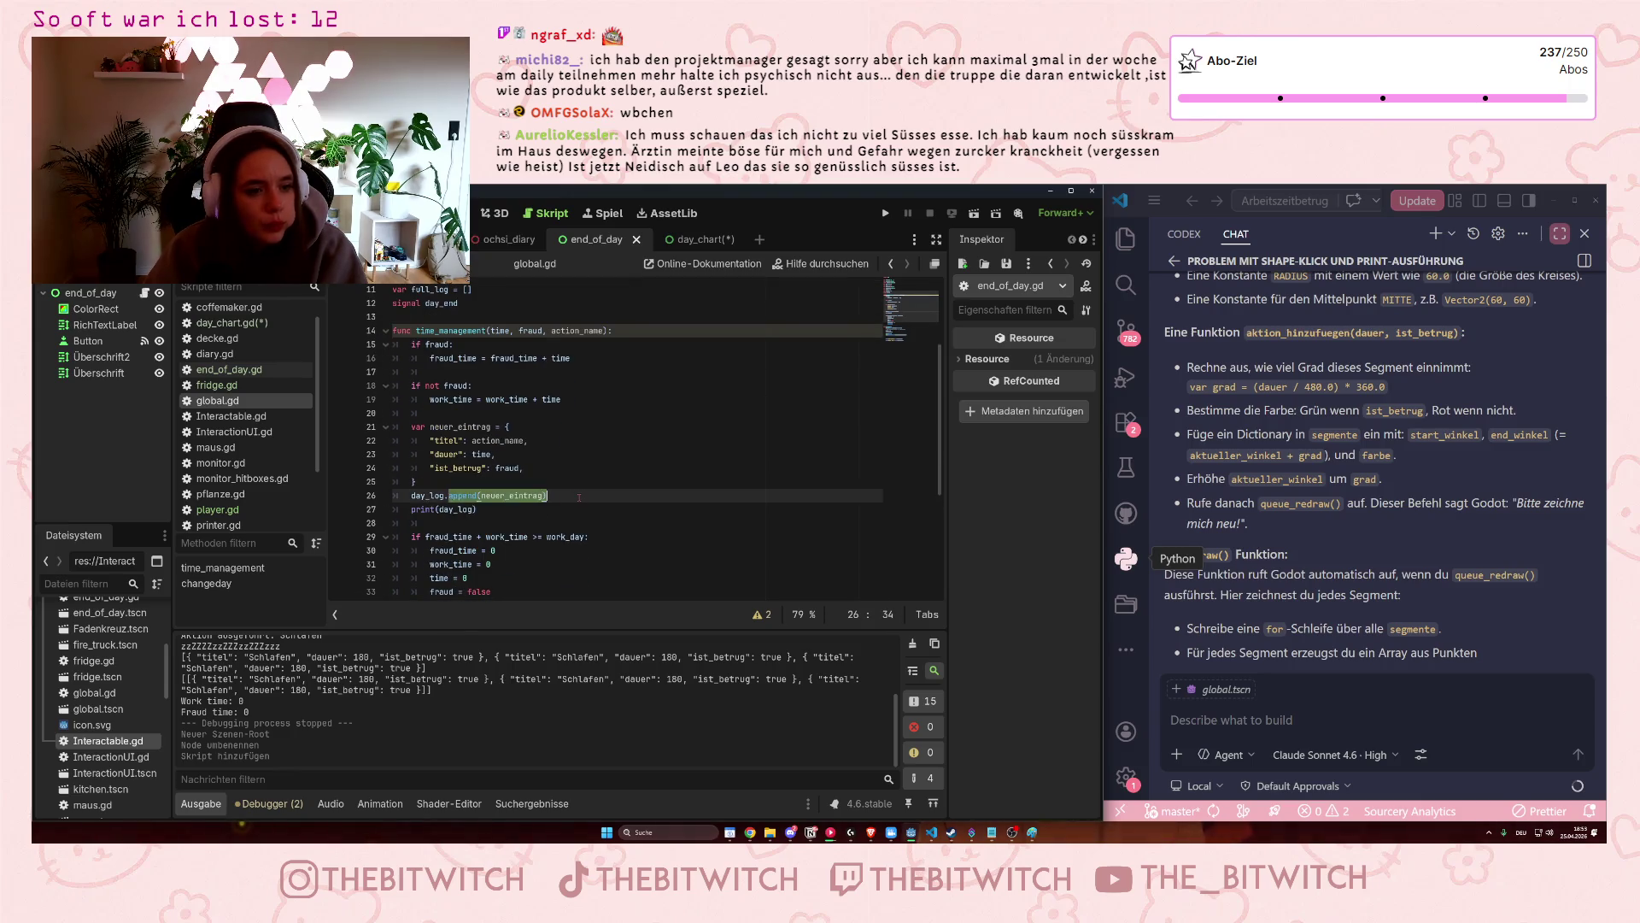
left_click(491, 468)
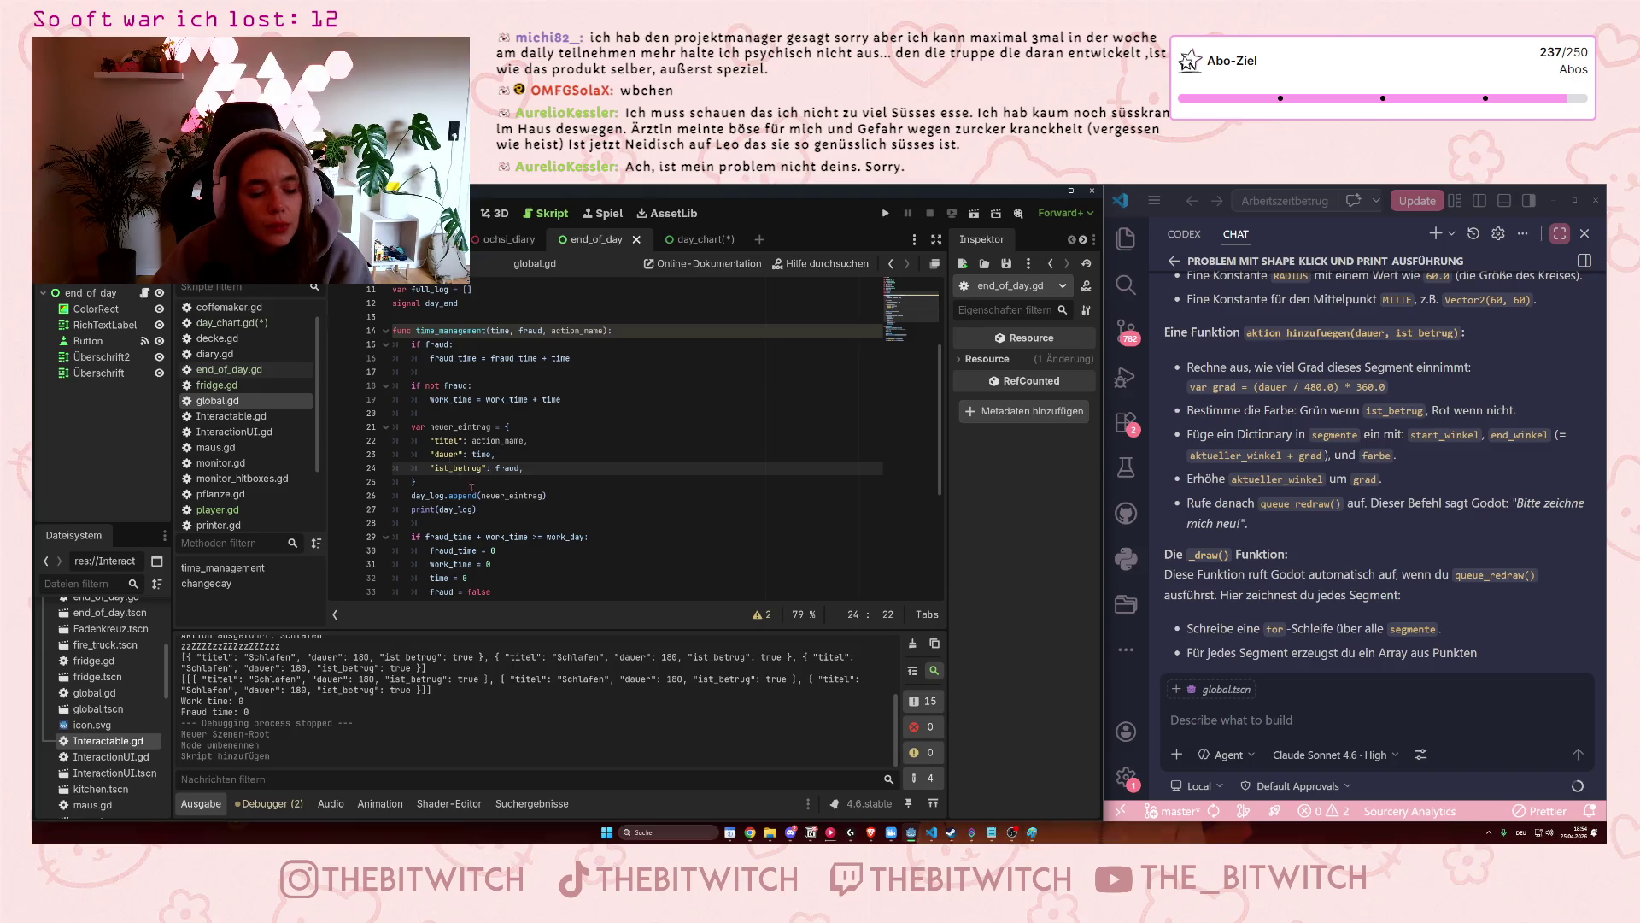
mouse_move(412, 426)
left_mouse_down()
mouse_move(512, 445)
mouse_move(512, 470)
mouse_move(415, 482)
left_mouse_up()
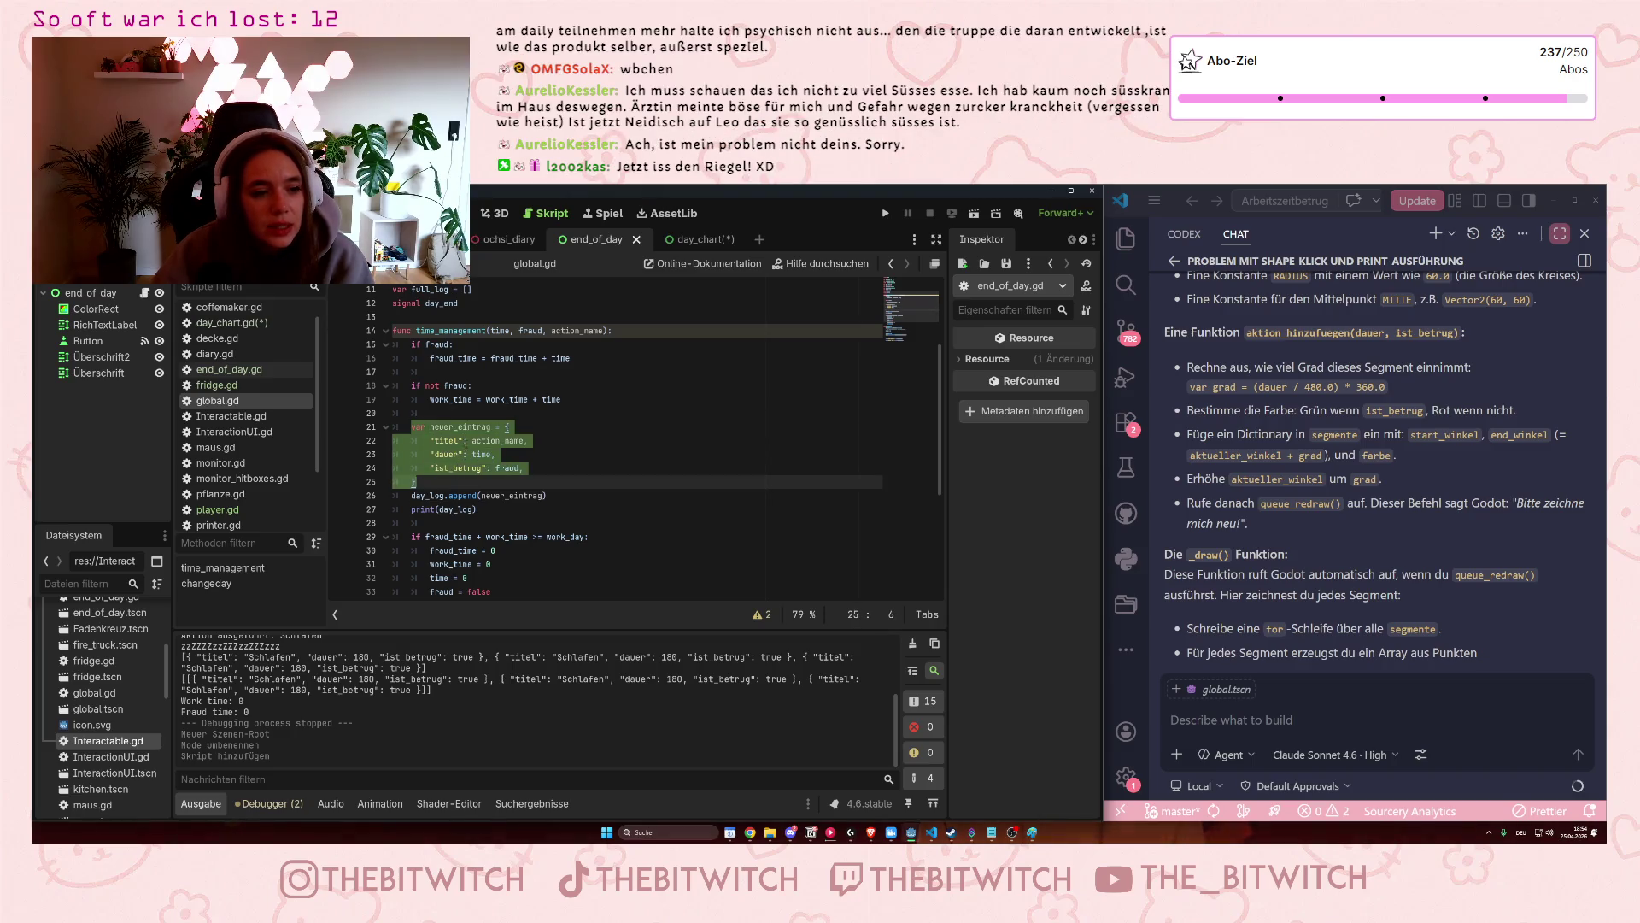
Copy the neuer_eintrag dictionary lines from global.gd and return to day_chart.gd.
key("Down")
key("Down")
key("End")
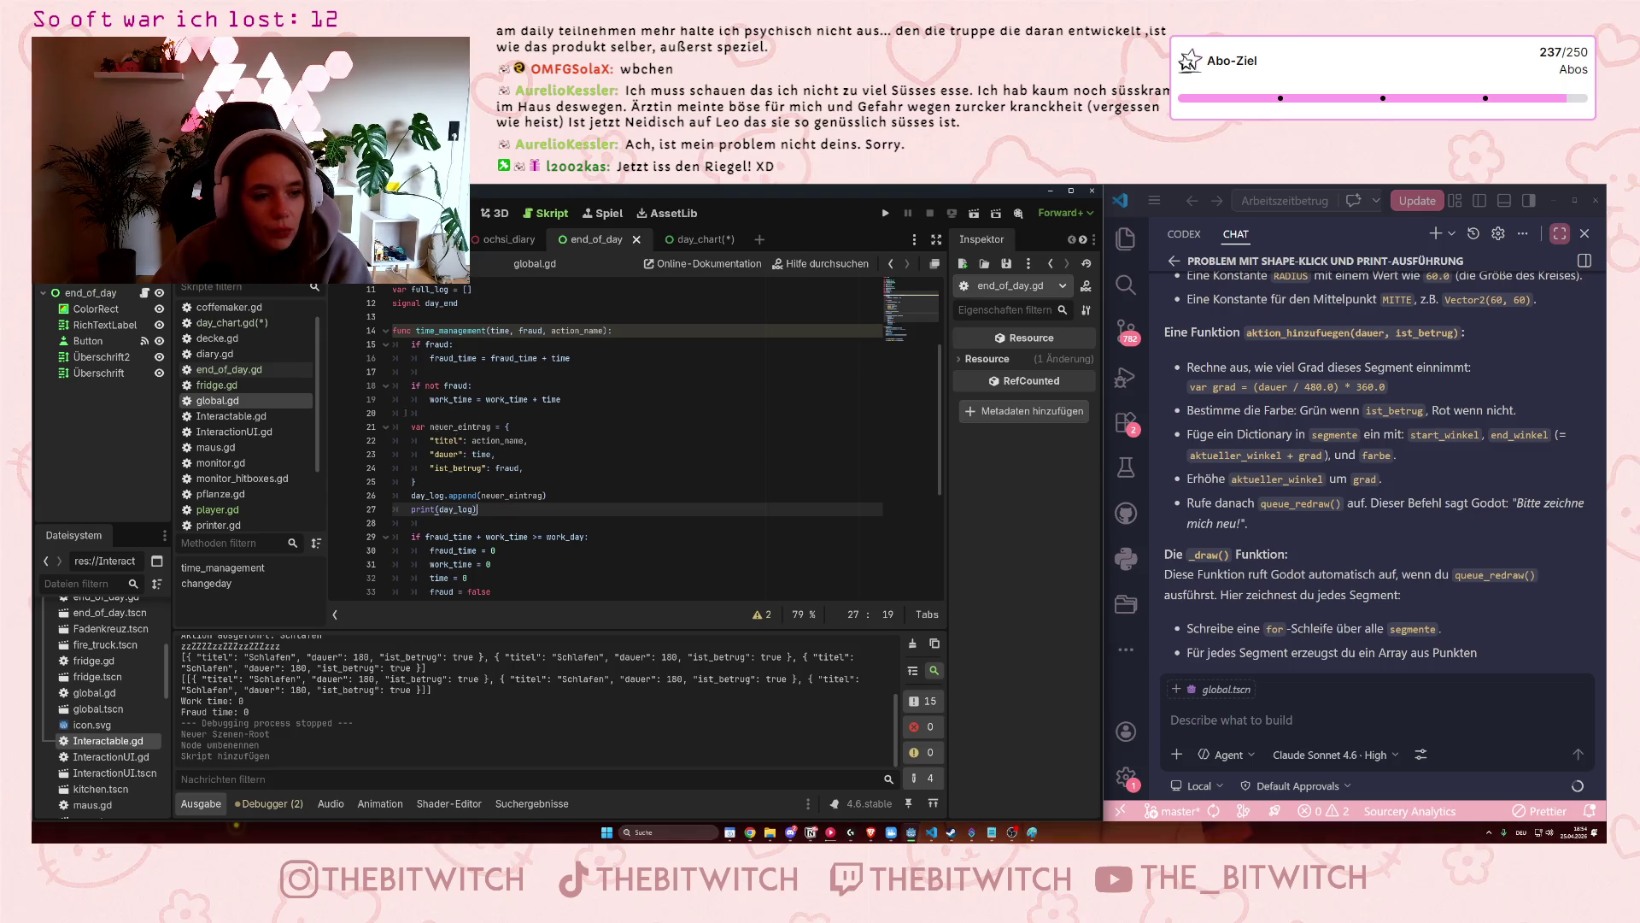
left_click(243, 323)
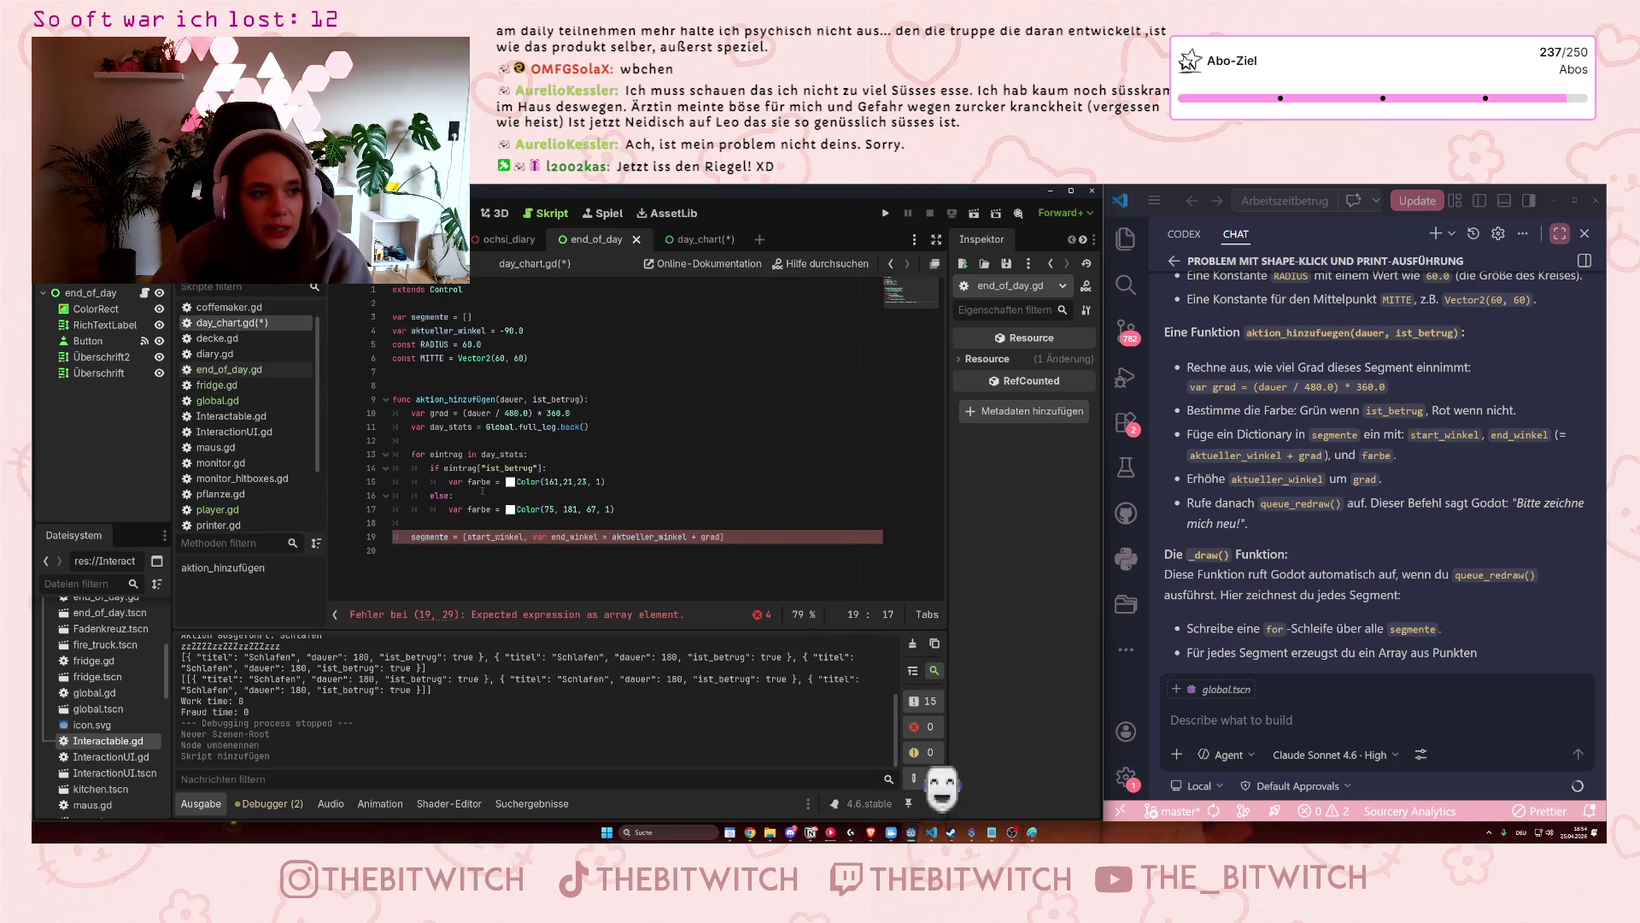
Delete the broken segmente assignment on line 19, glancing back at global.gd.
key("End")
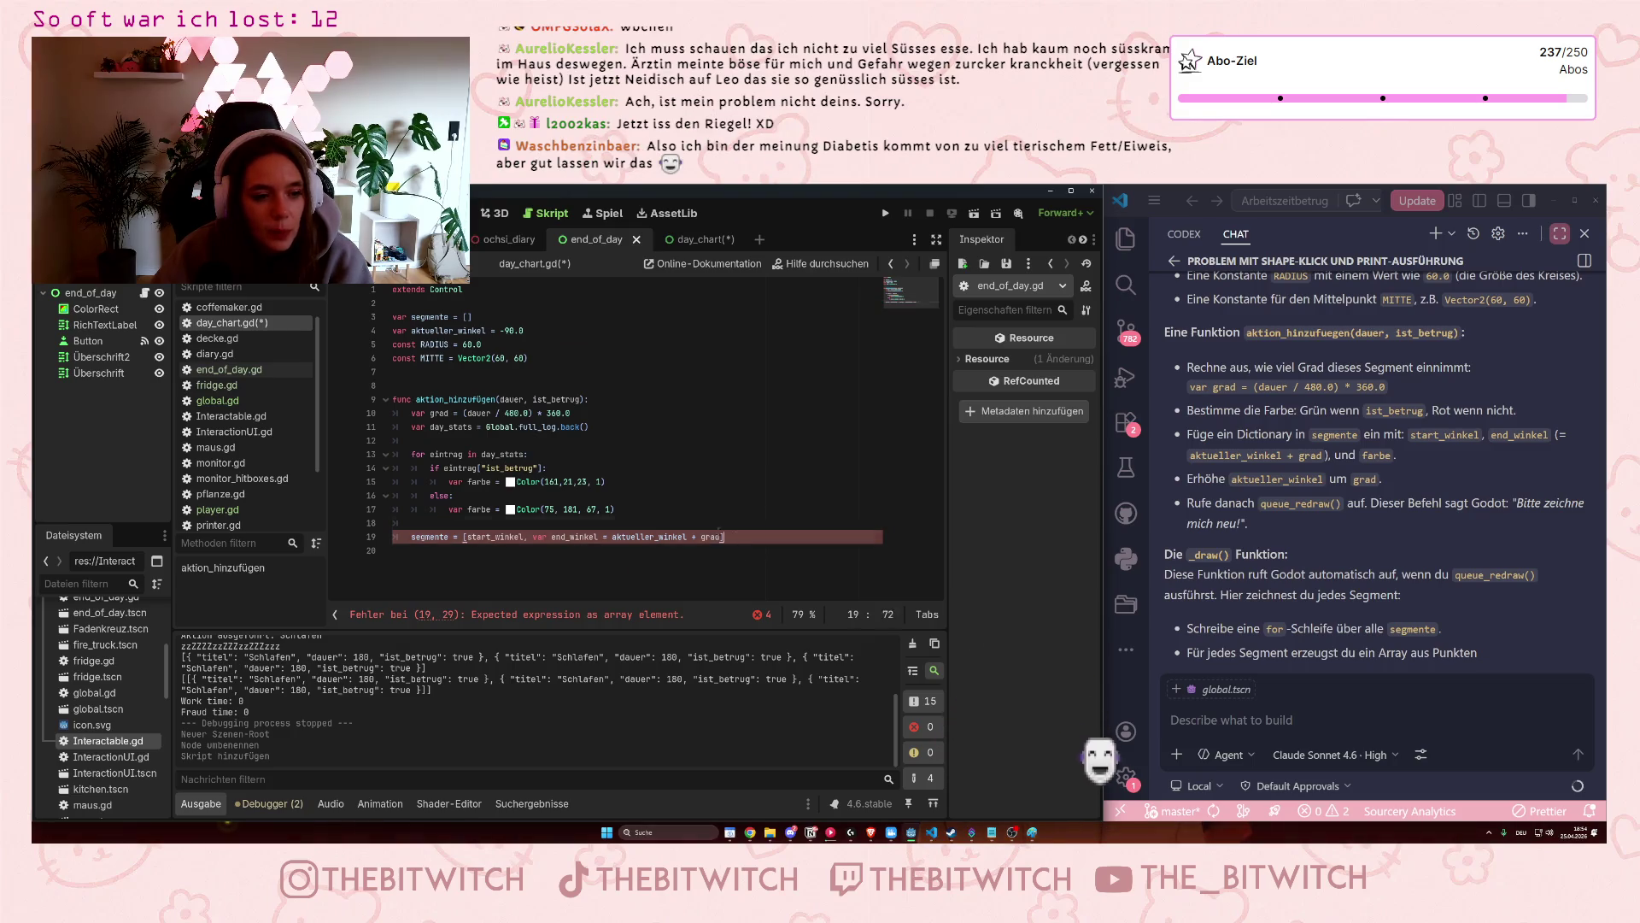
key("shift+Home")
key("BackSpace")
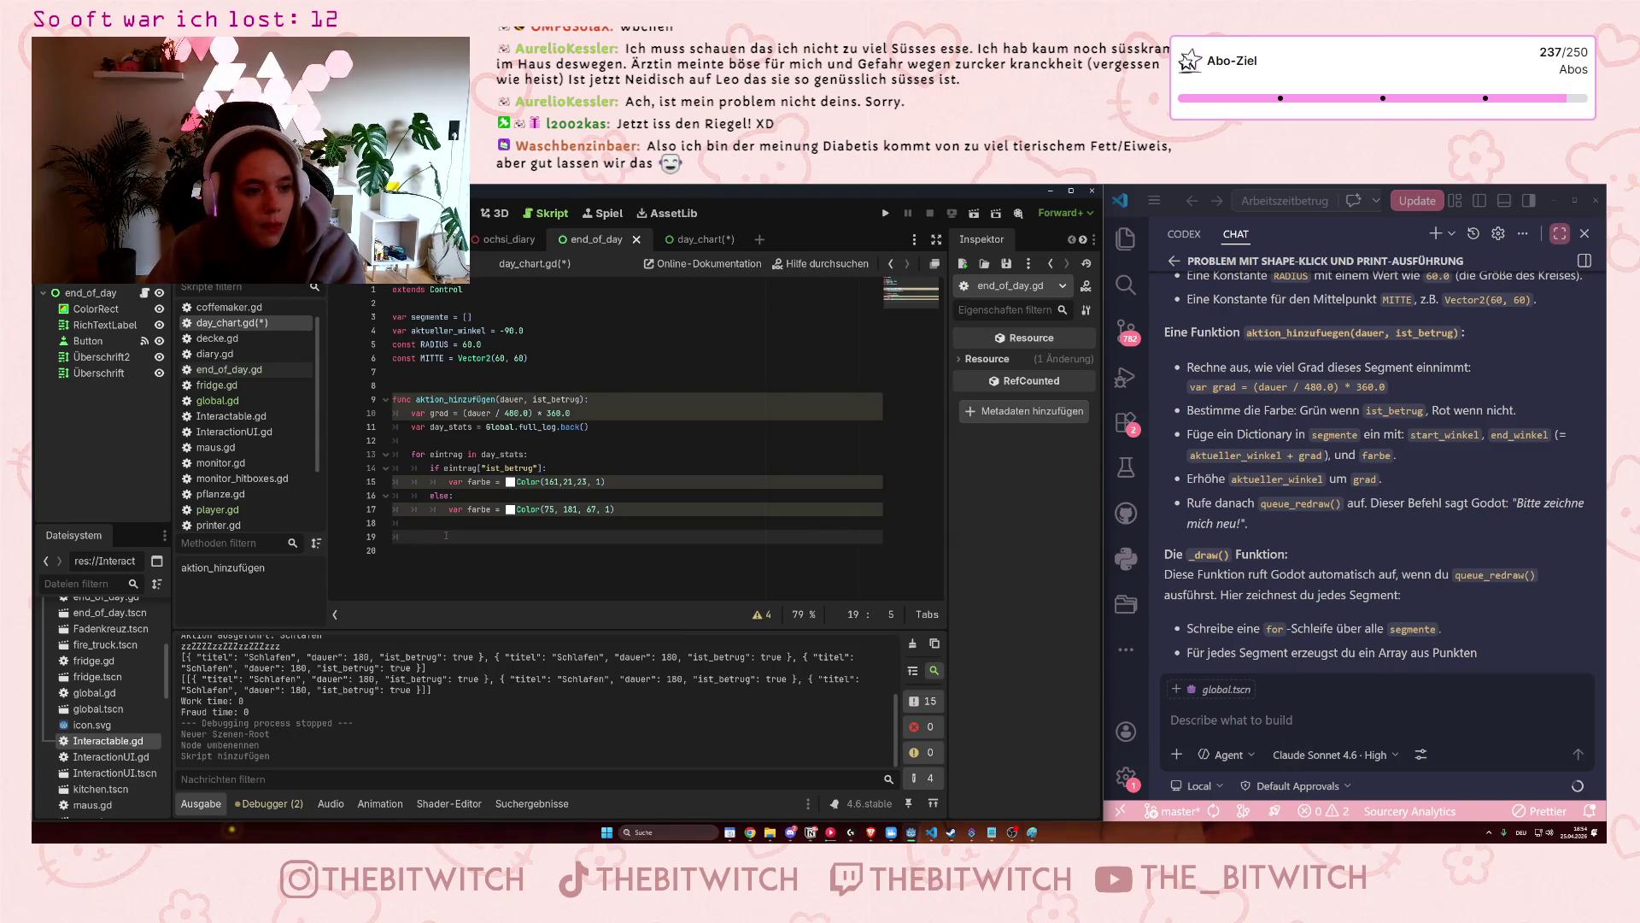
left_click(260, 400)
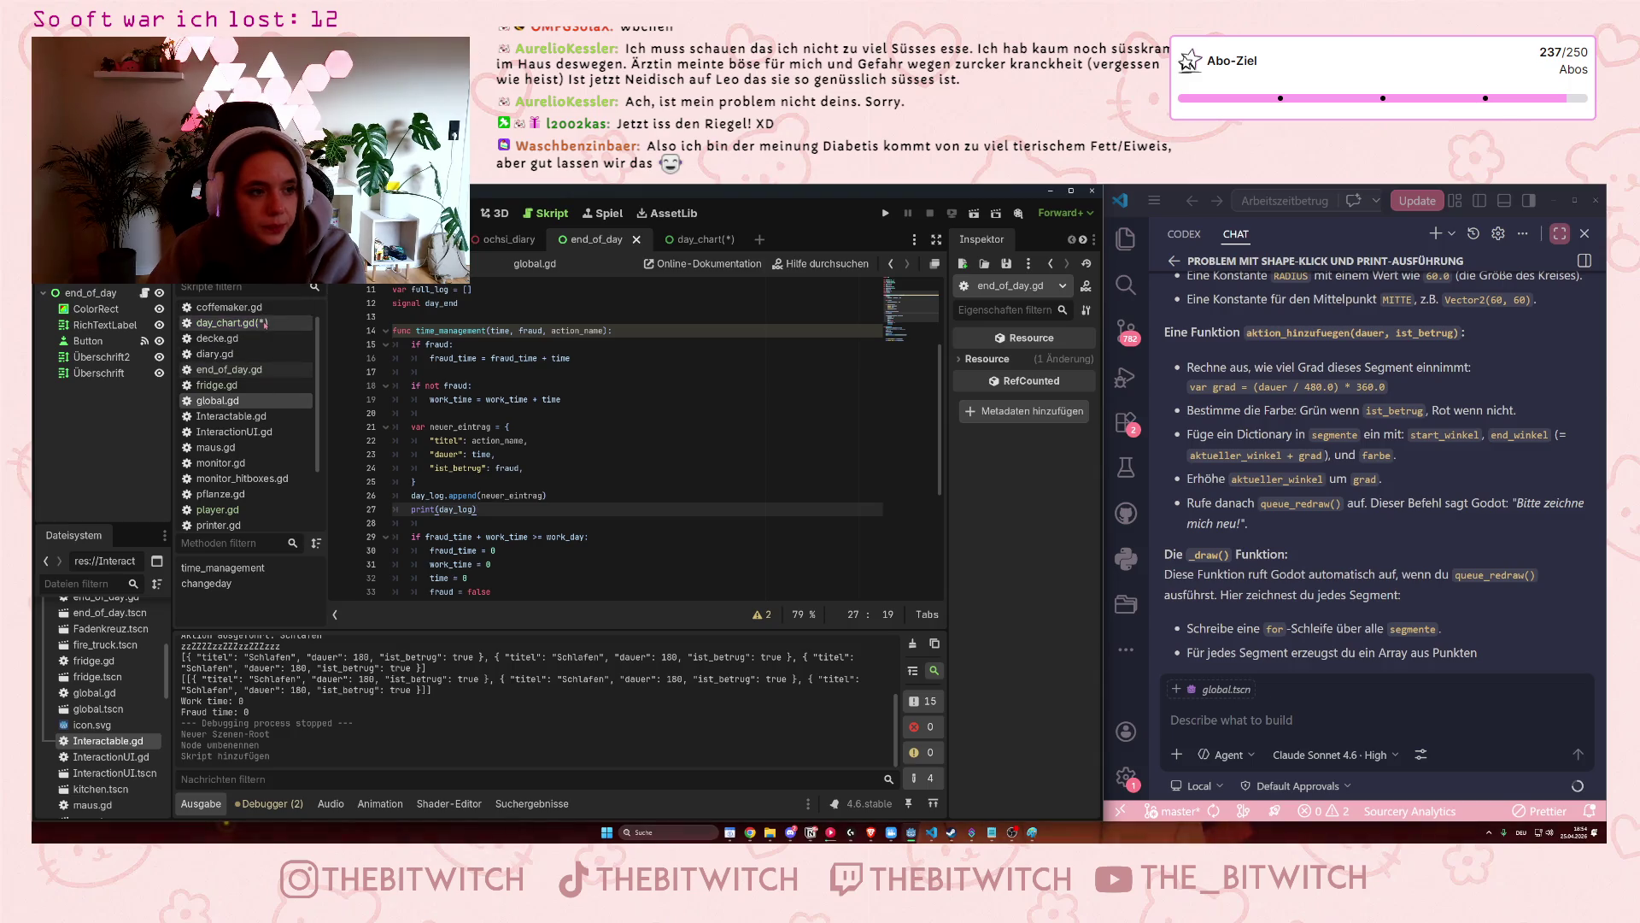
left_click(224, 323)
Type 'var' on the emptied line 19 of day_chart.gd.
type("var")
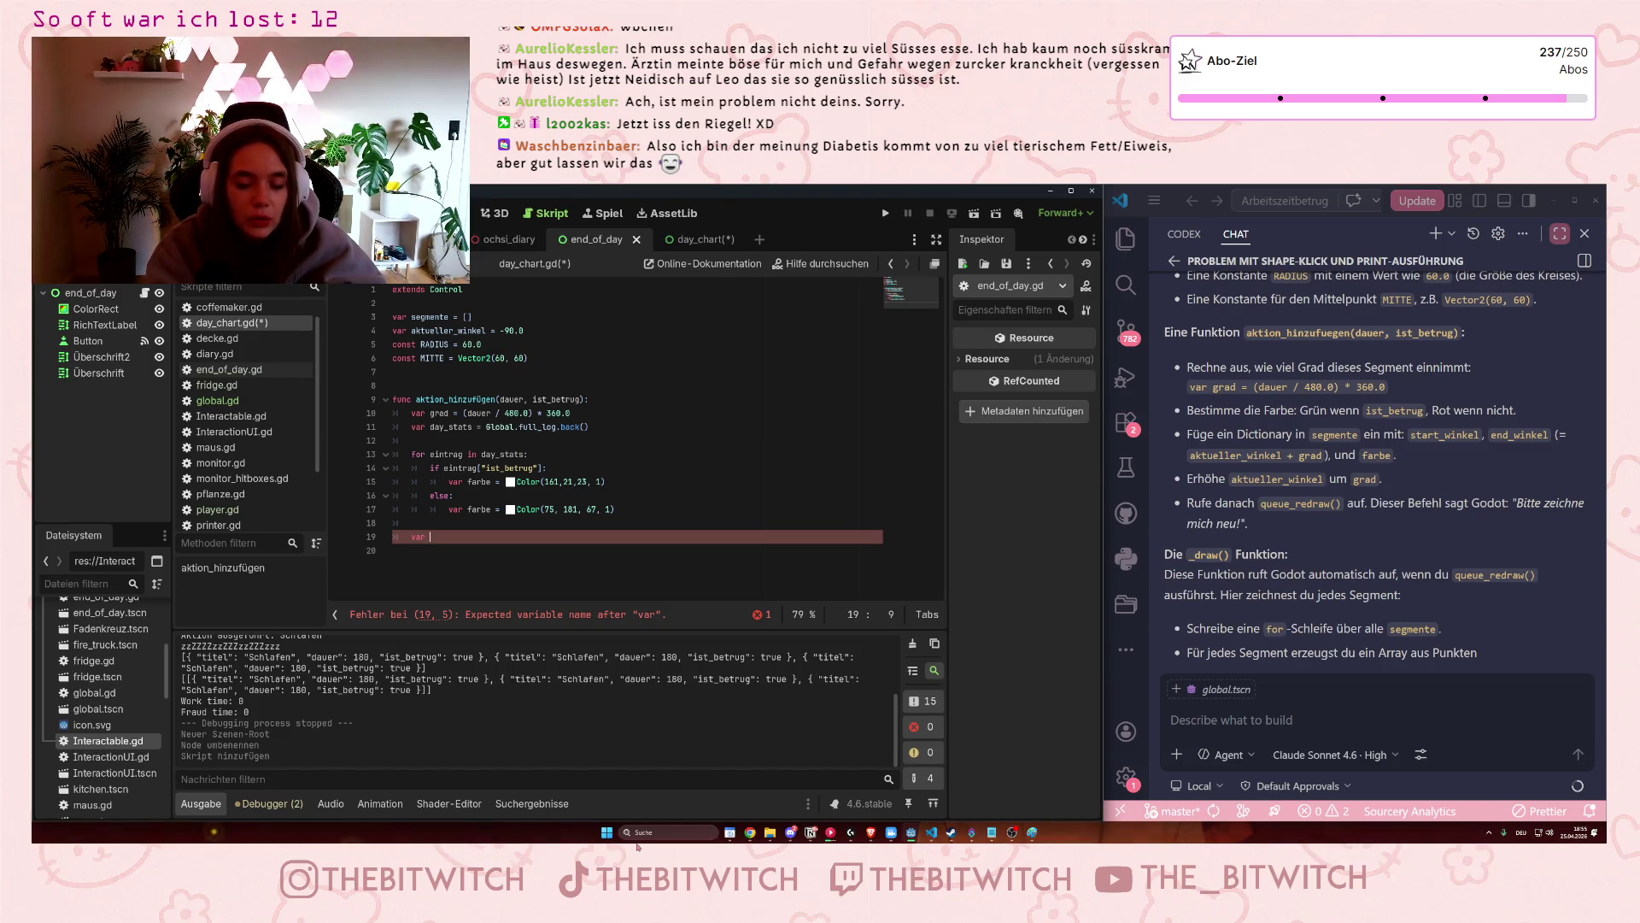
Write neuer_eintrag = { on line 19 and rename the dictionary to segment.
type("neuer_e")
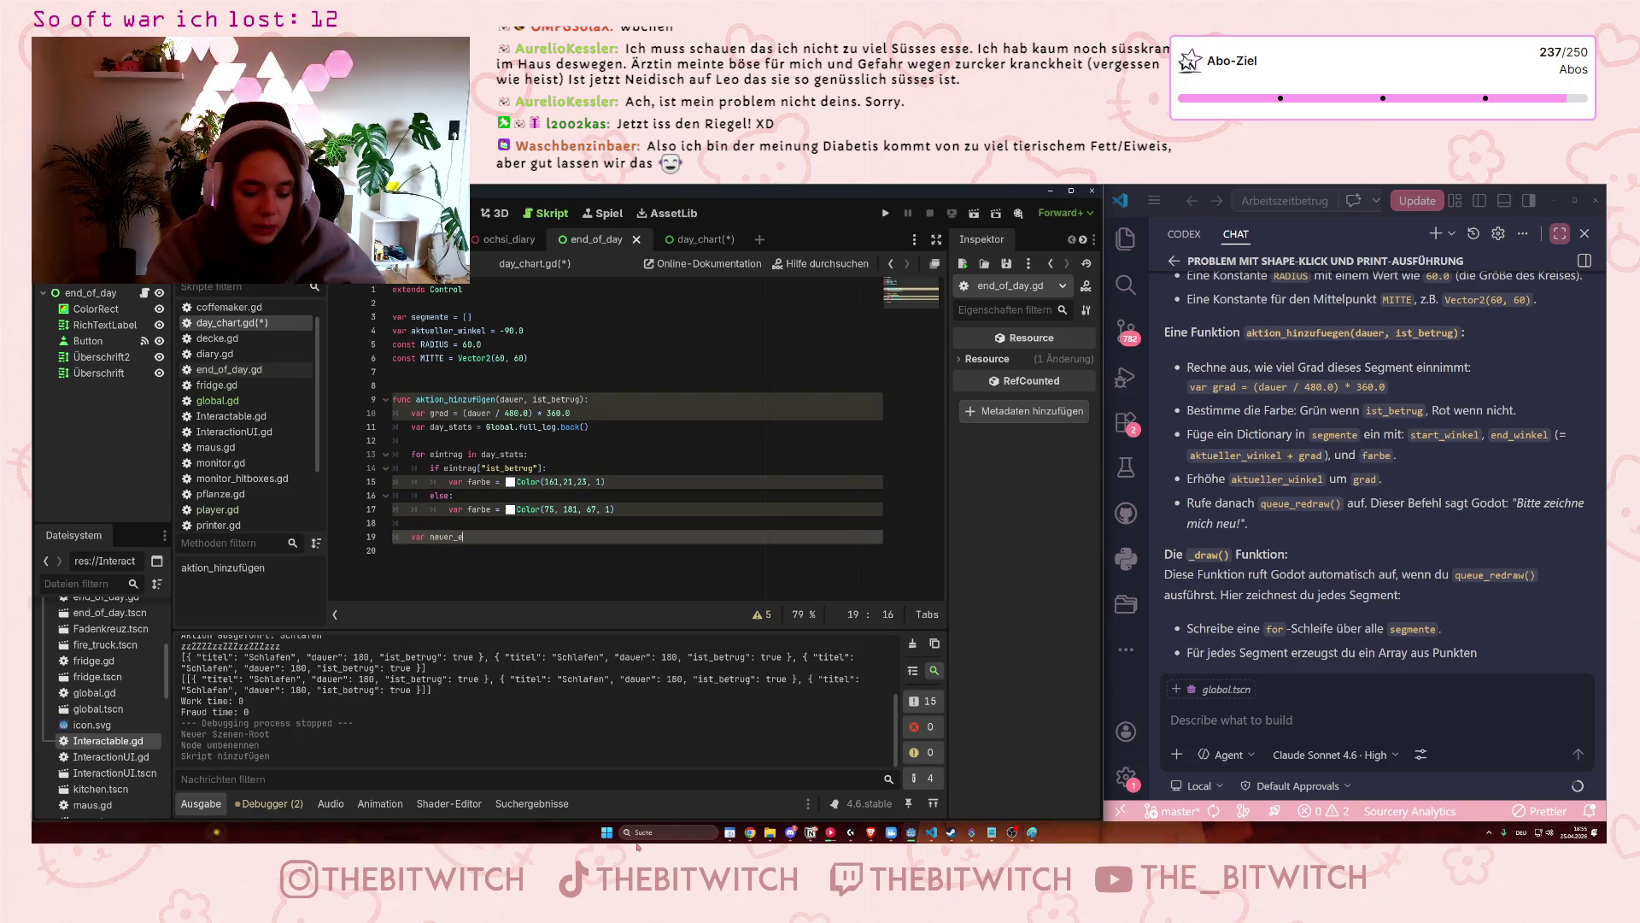
type("intrag = ")
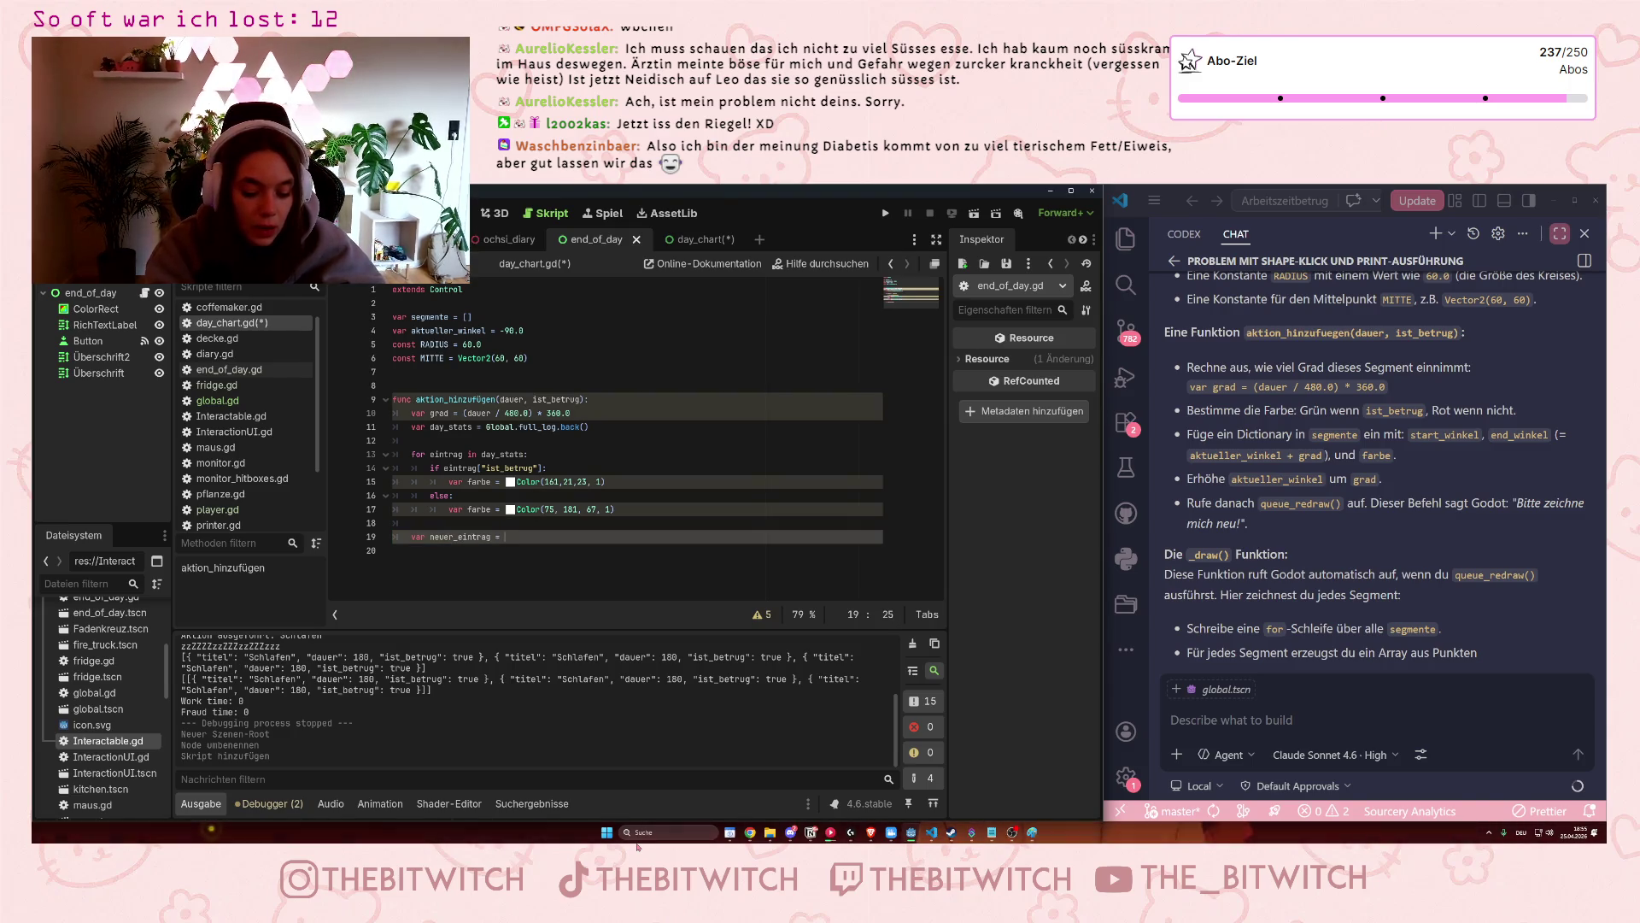
type("{")
key("Return")
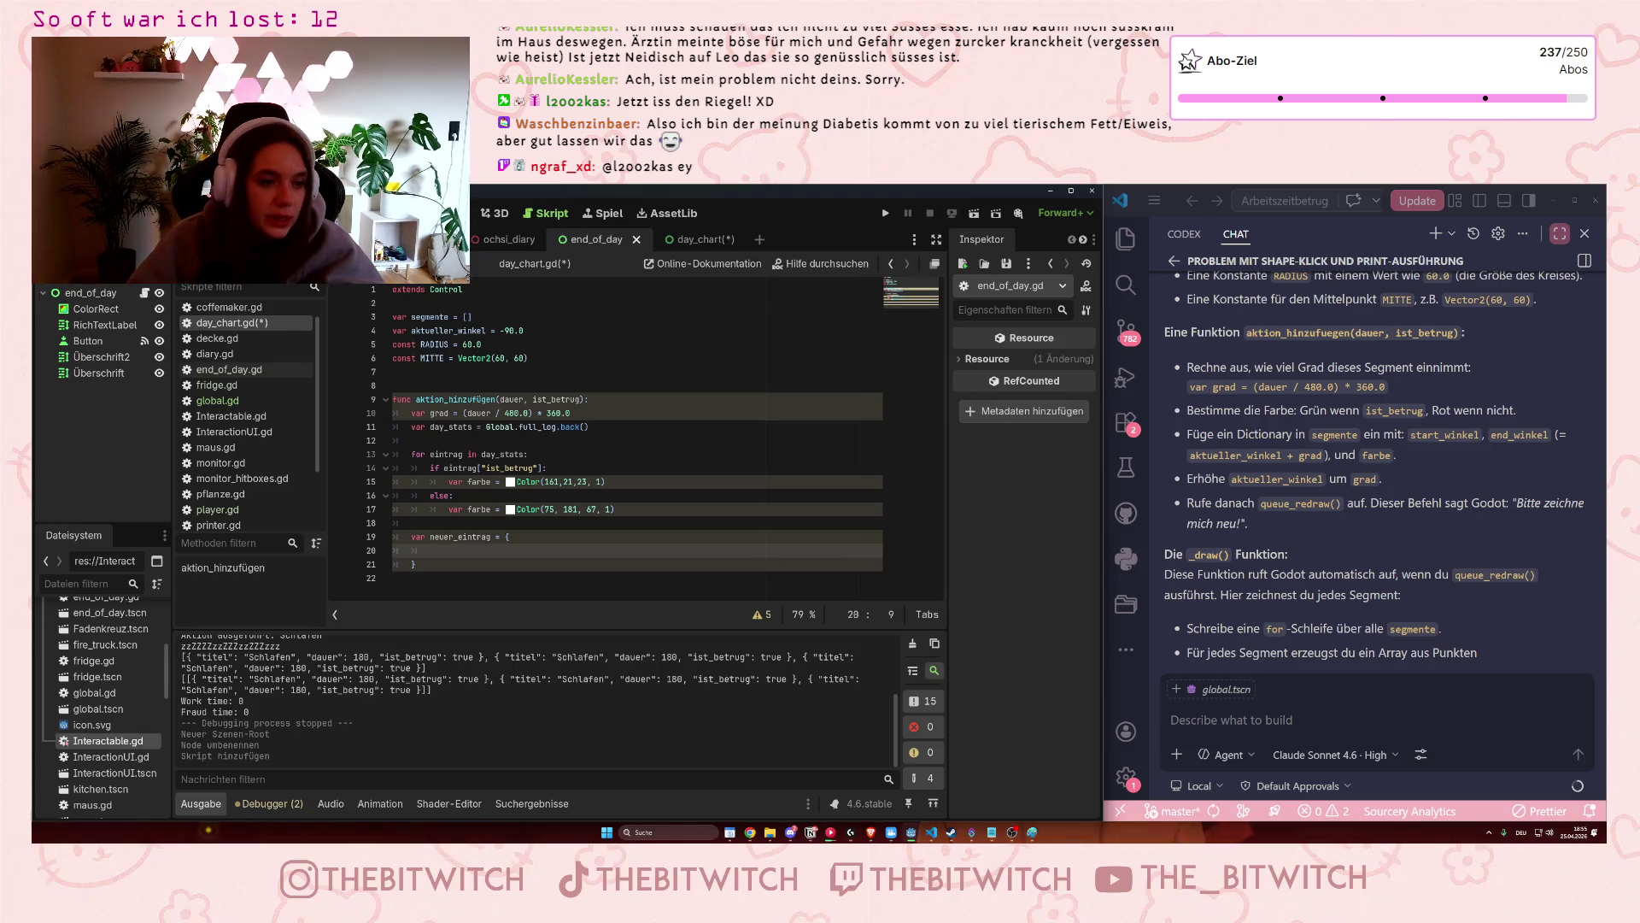
left_click(439, 537)
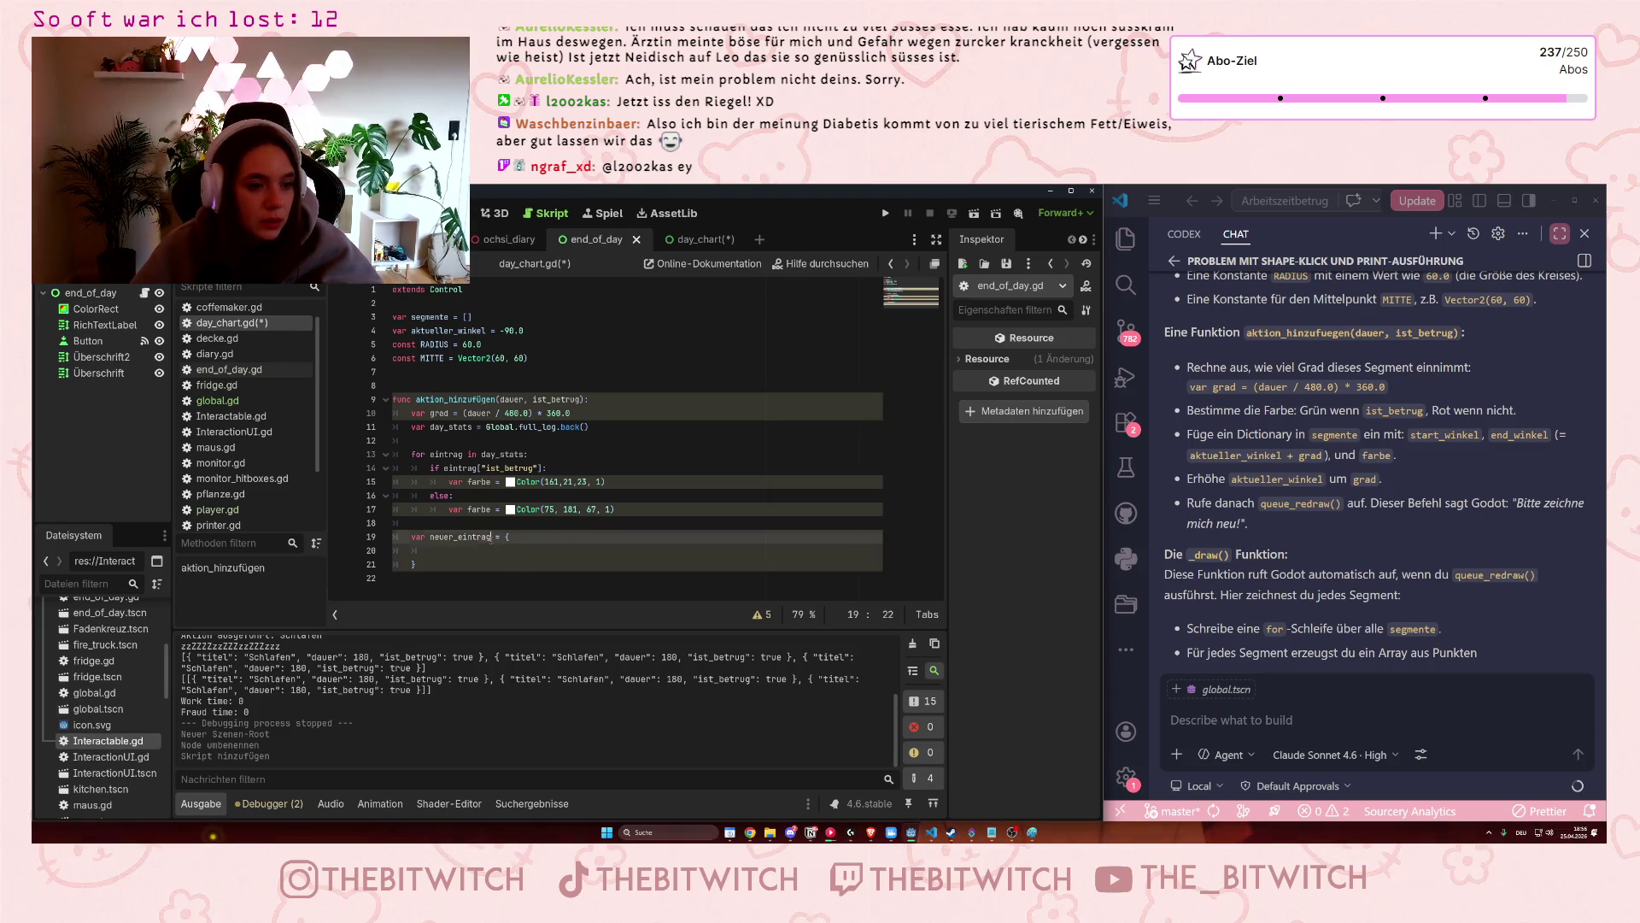
double_click(439, 536)
type("segment")
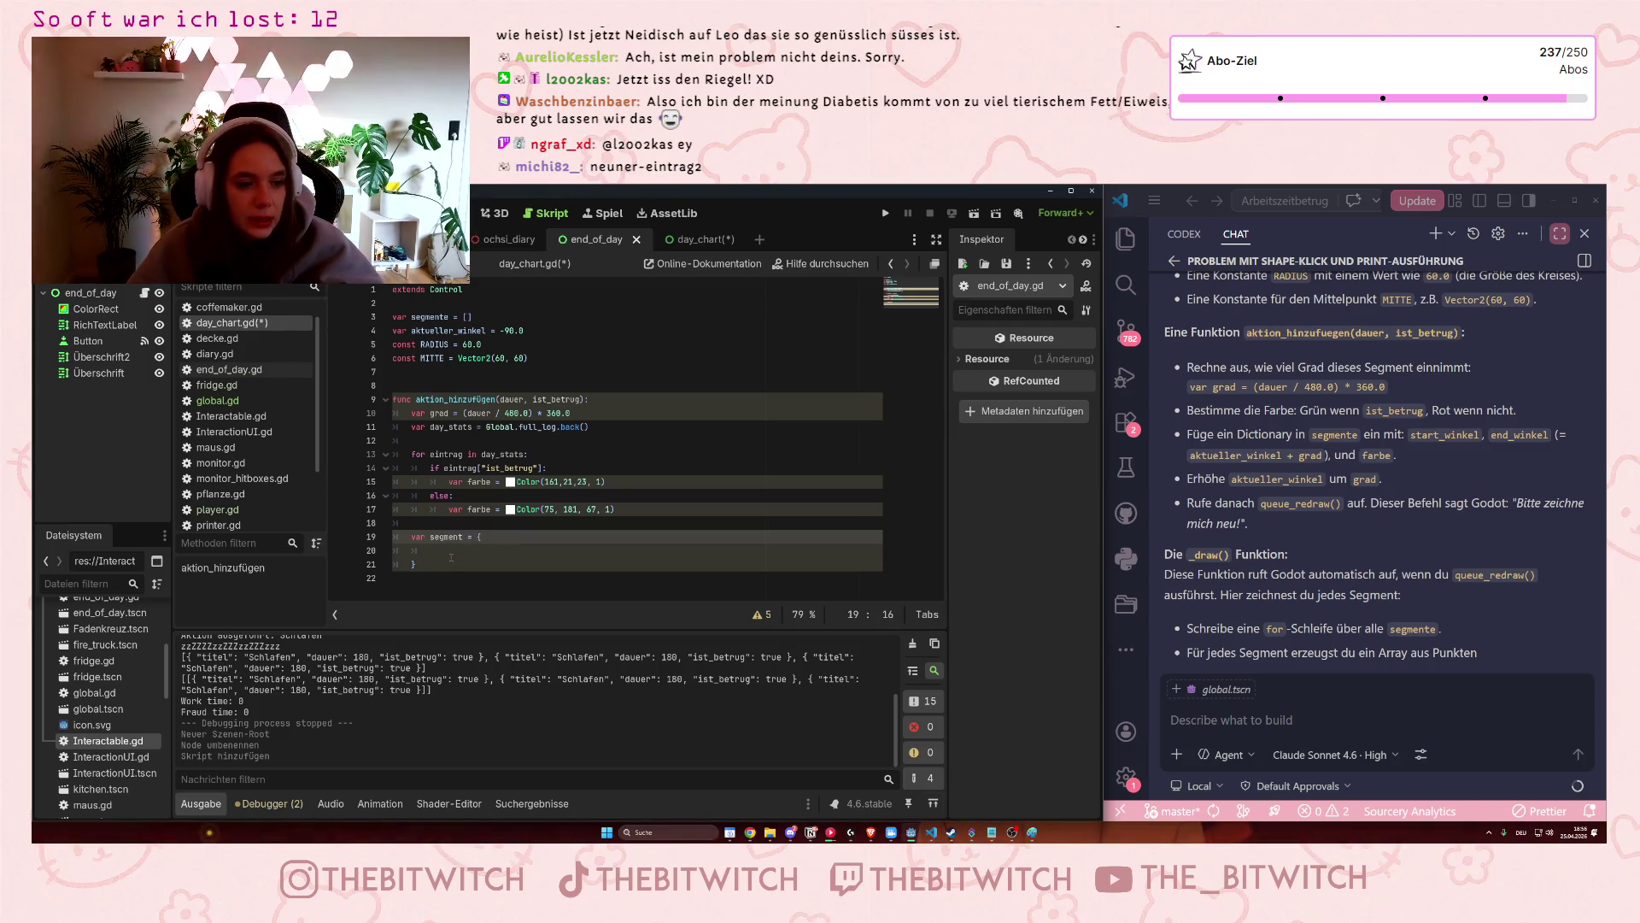
Begin the dictionary's first entry with "start" = sta.
left_click(449, 551)
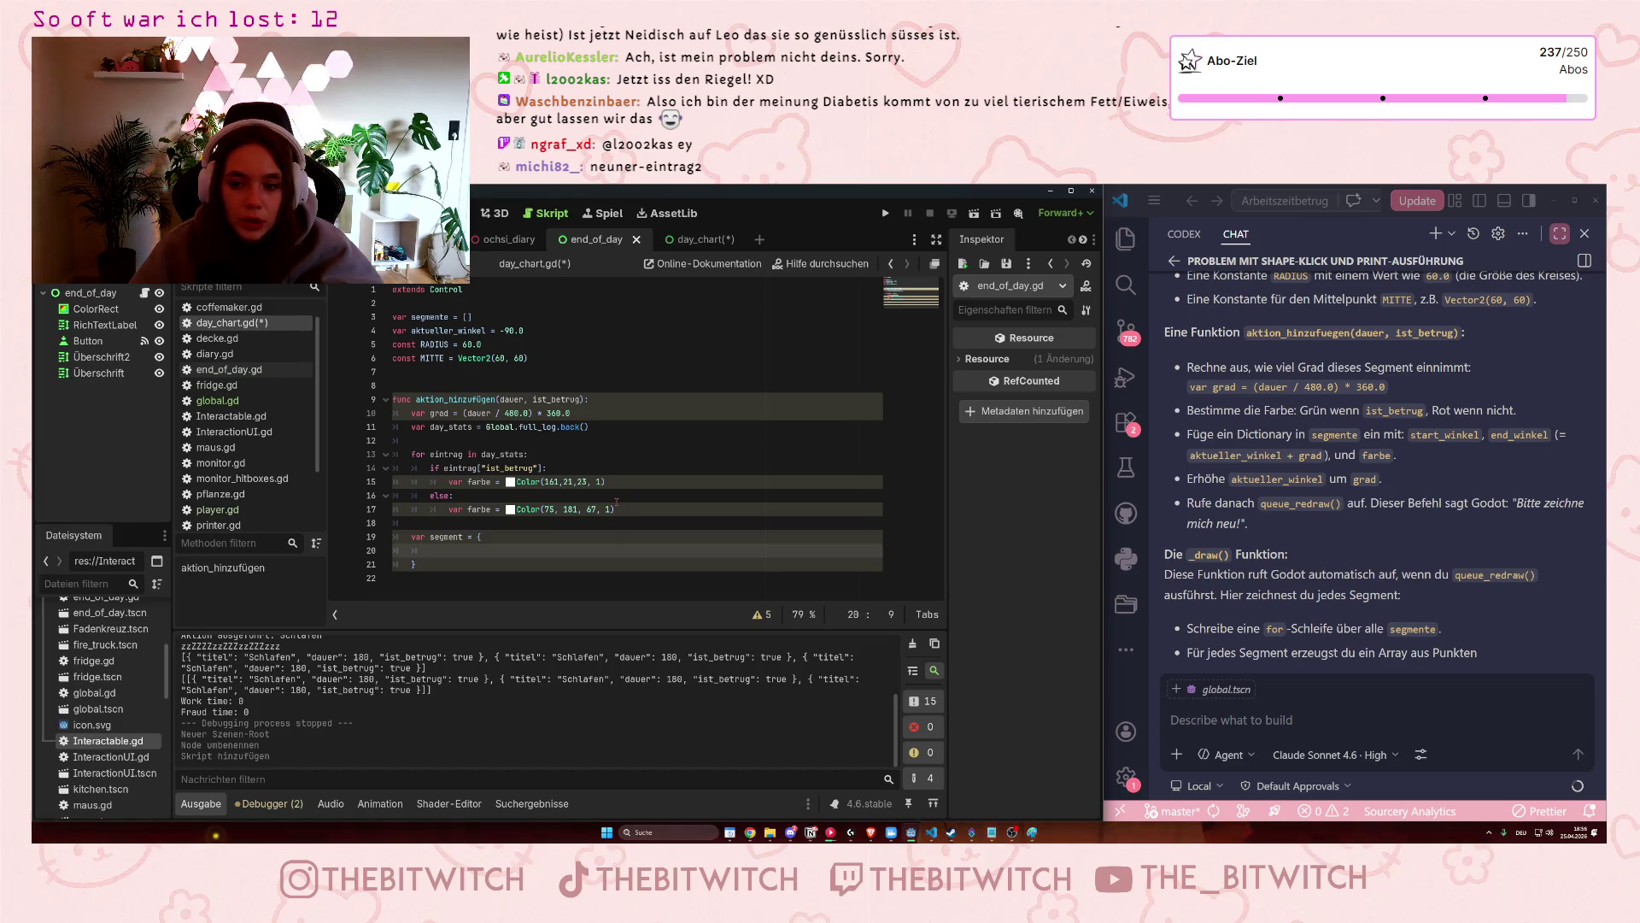
type("\"")
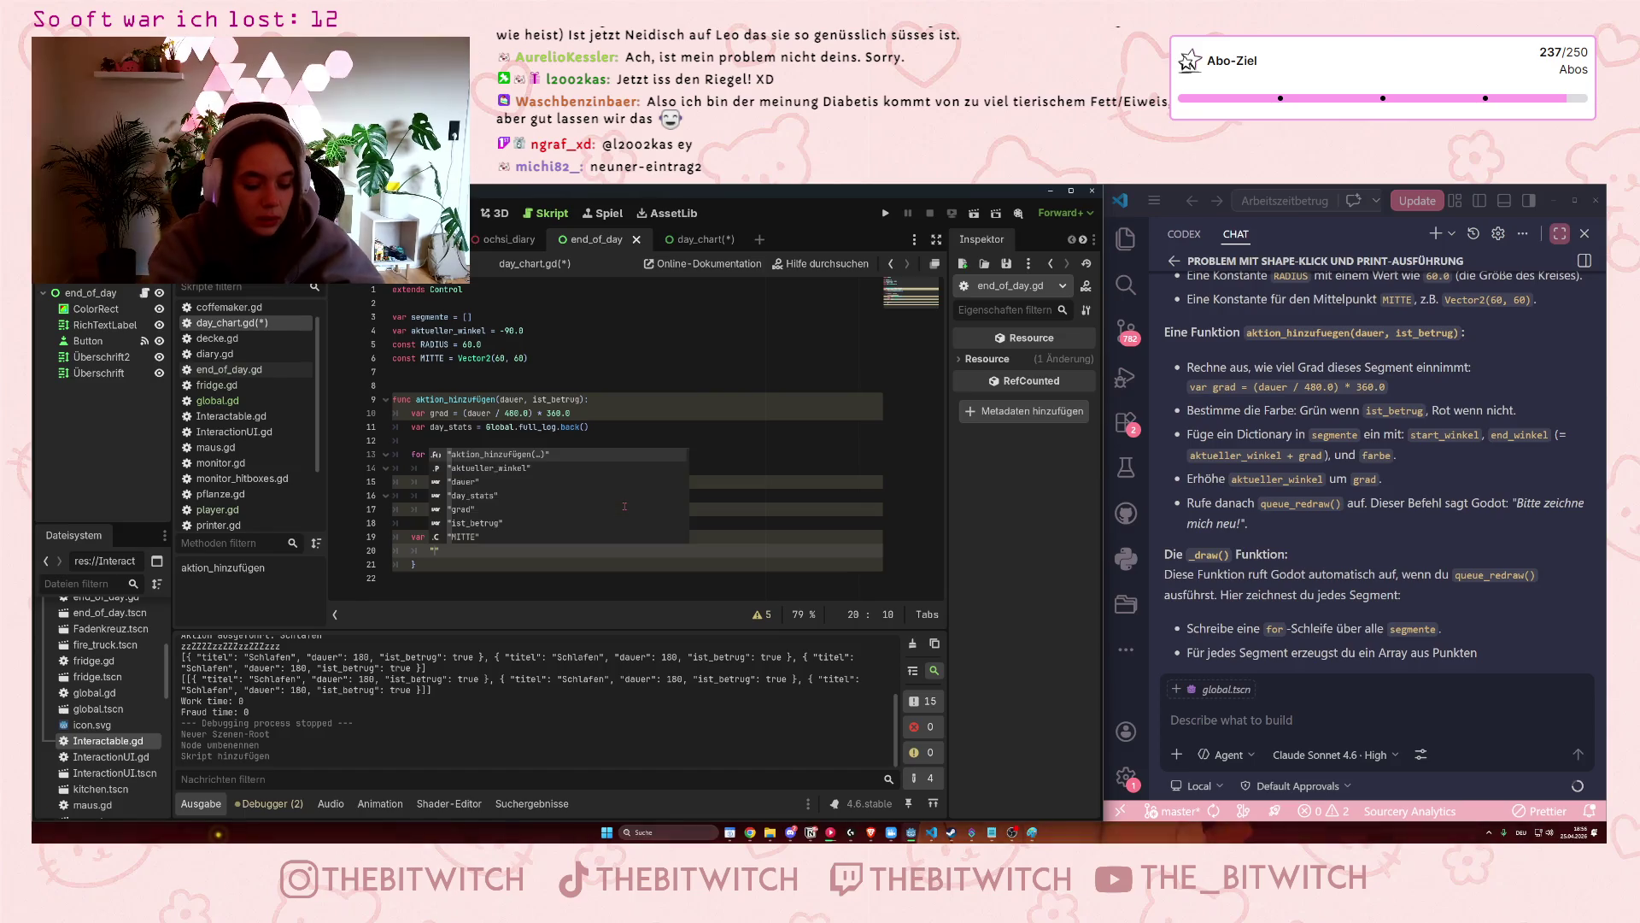
type("start\" = ")
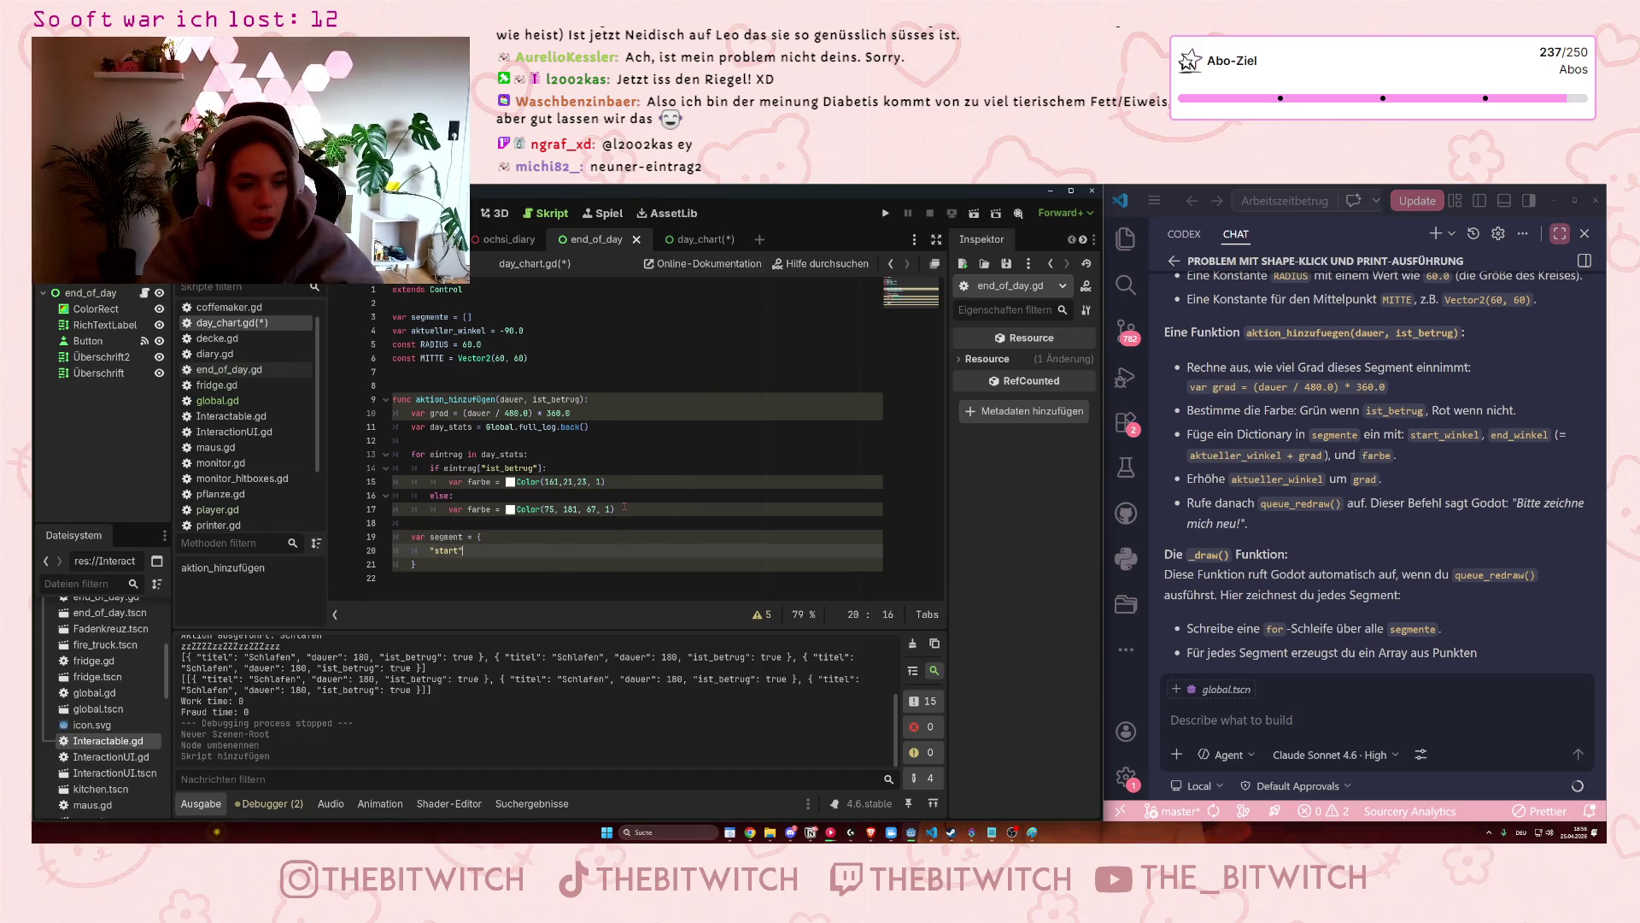
type("sta")
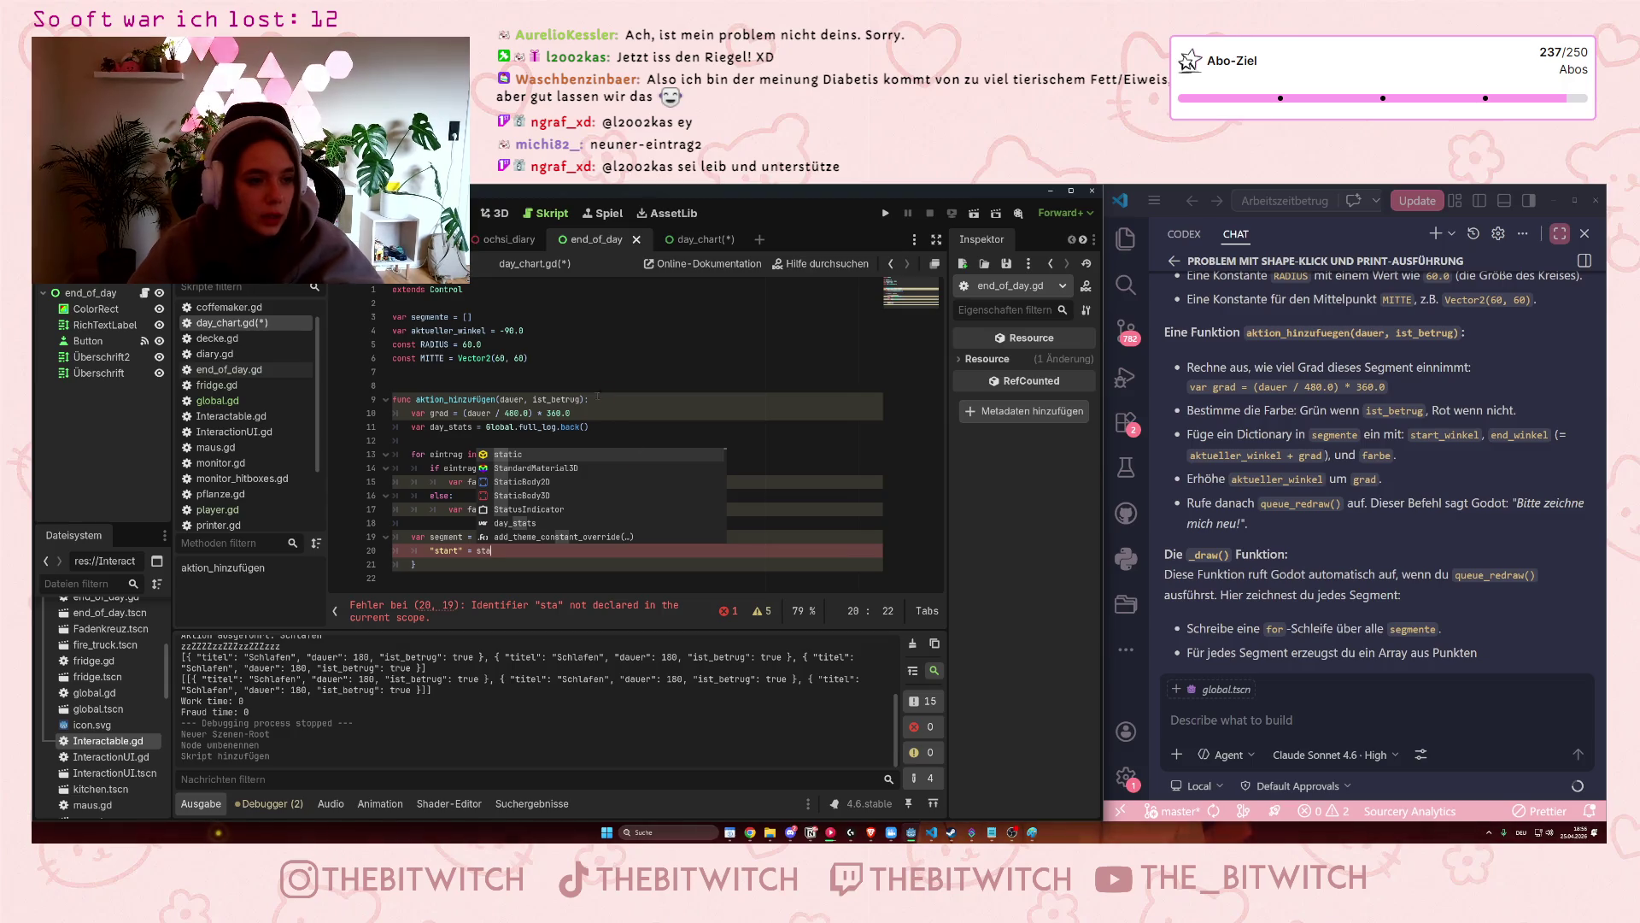
left_click(577, 358)
Add var start_winkel below the MITTE constant, set to aktueller_winkel instead of -90.0.
key("Return")
type("var start")
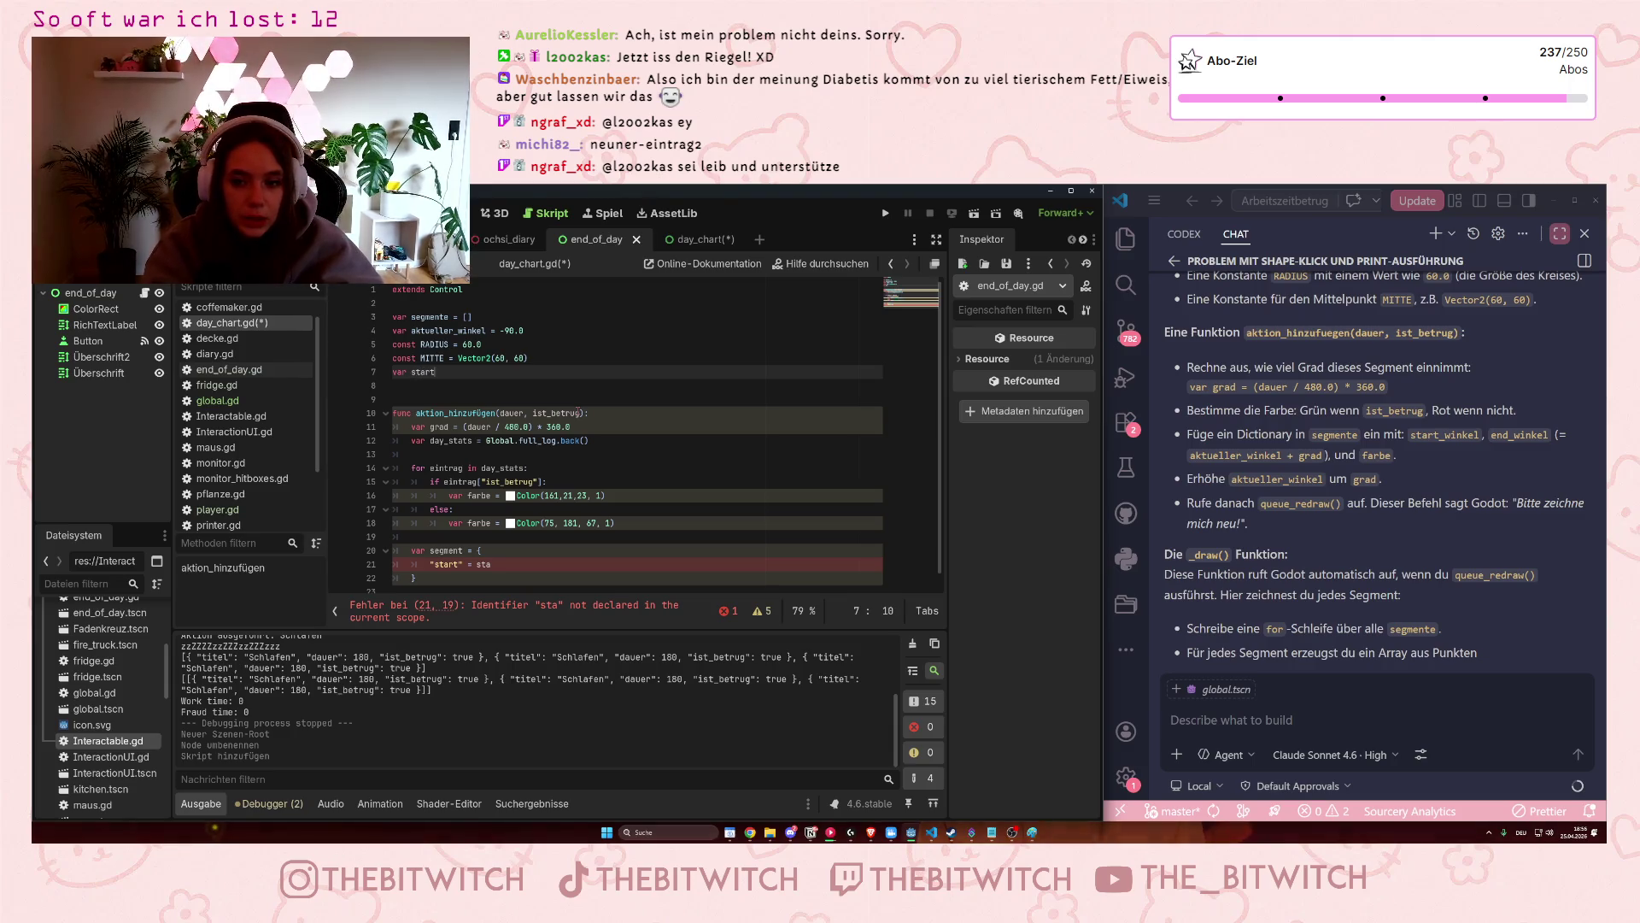
type("_winkel")
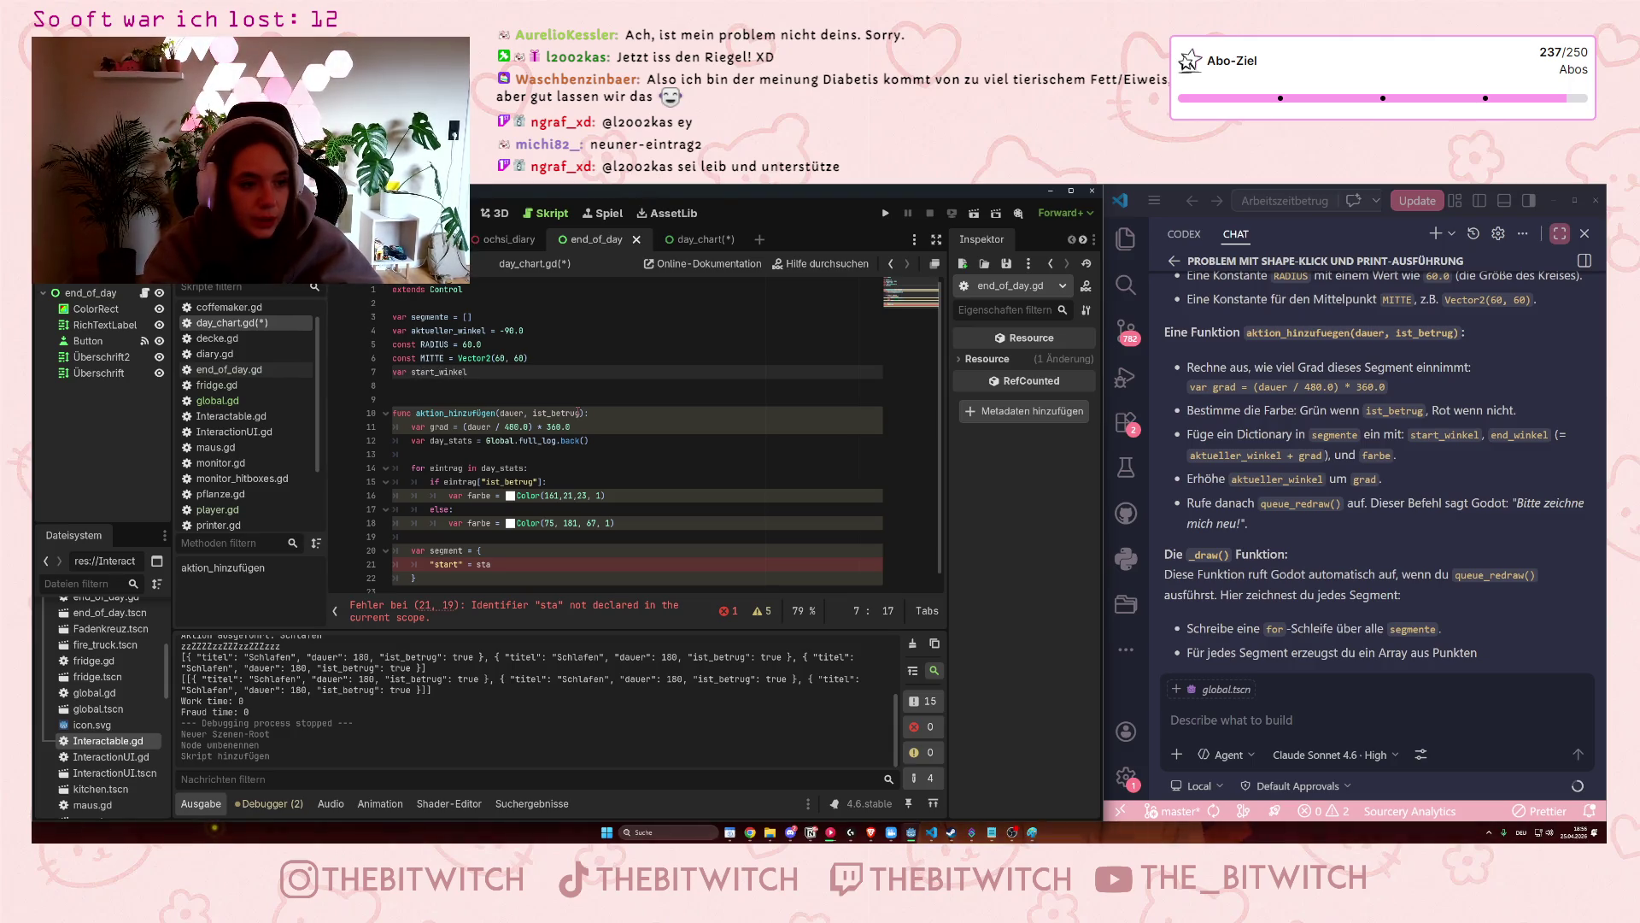
type(" = ")
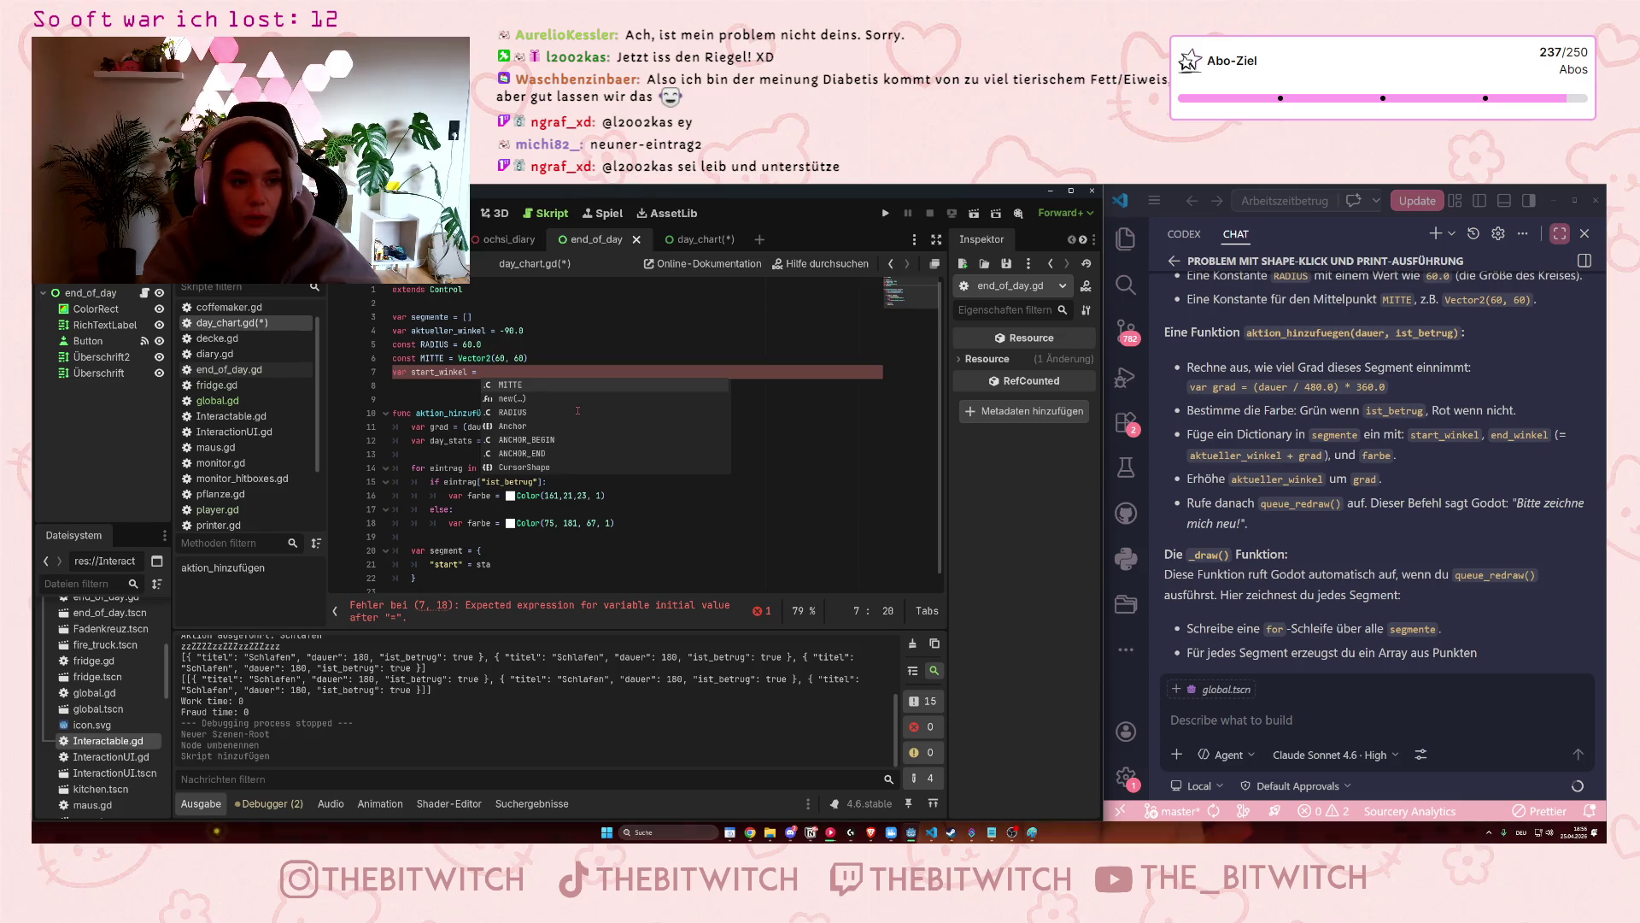
type("-90.0")
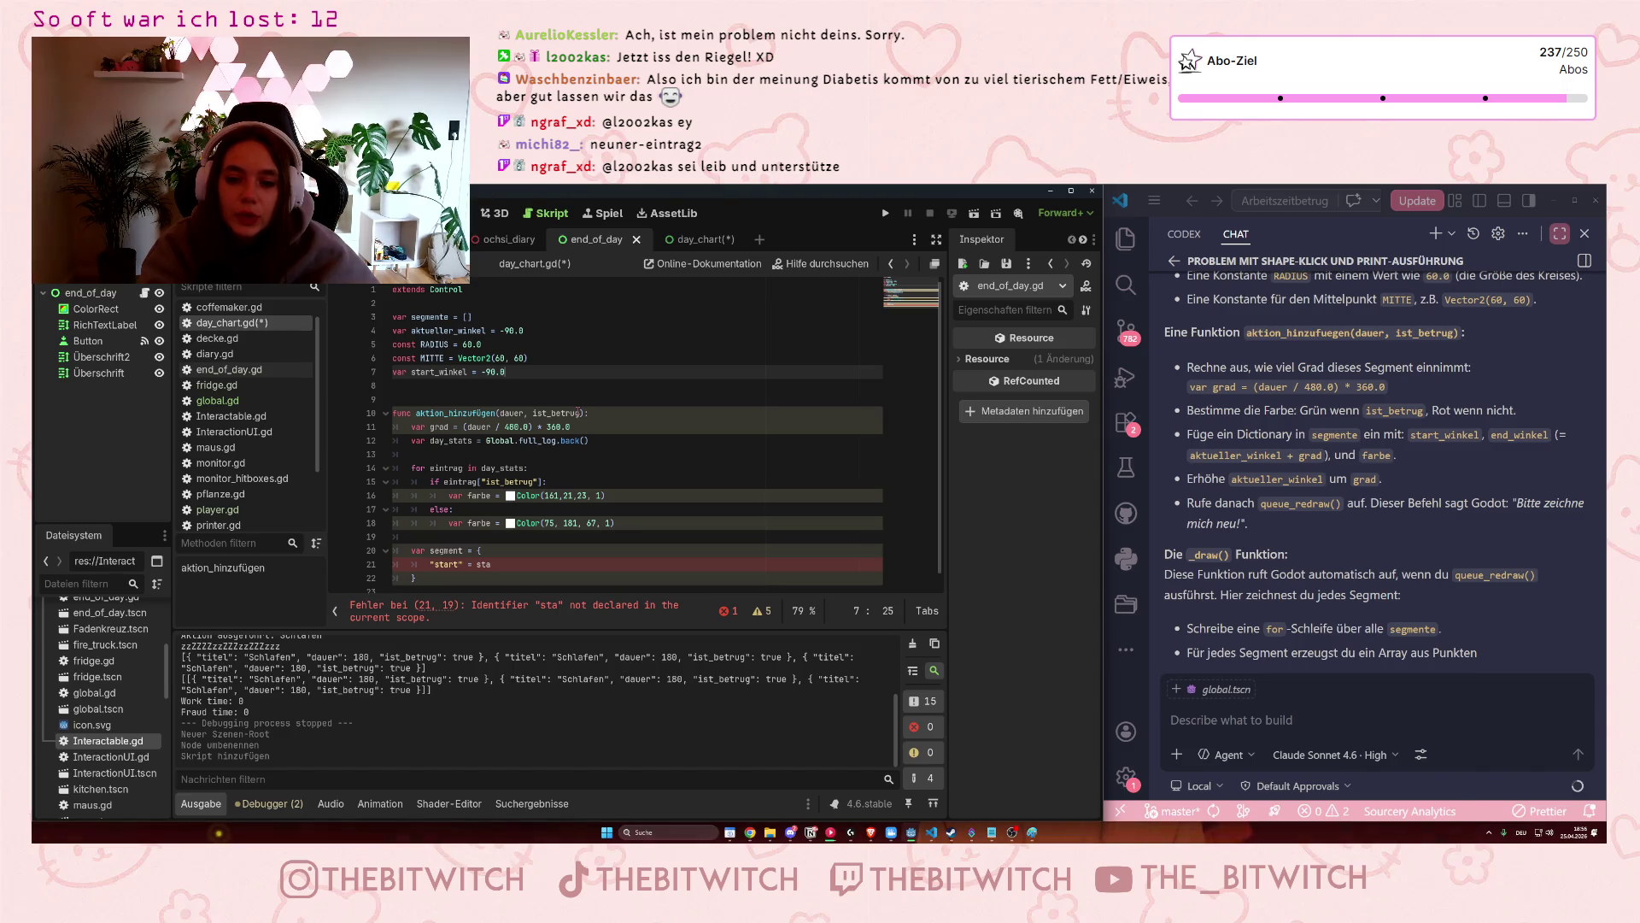
key("BackSpace")
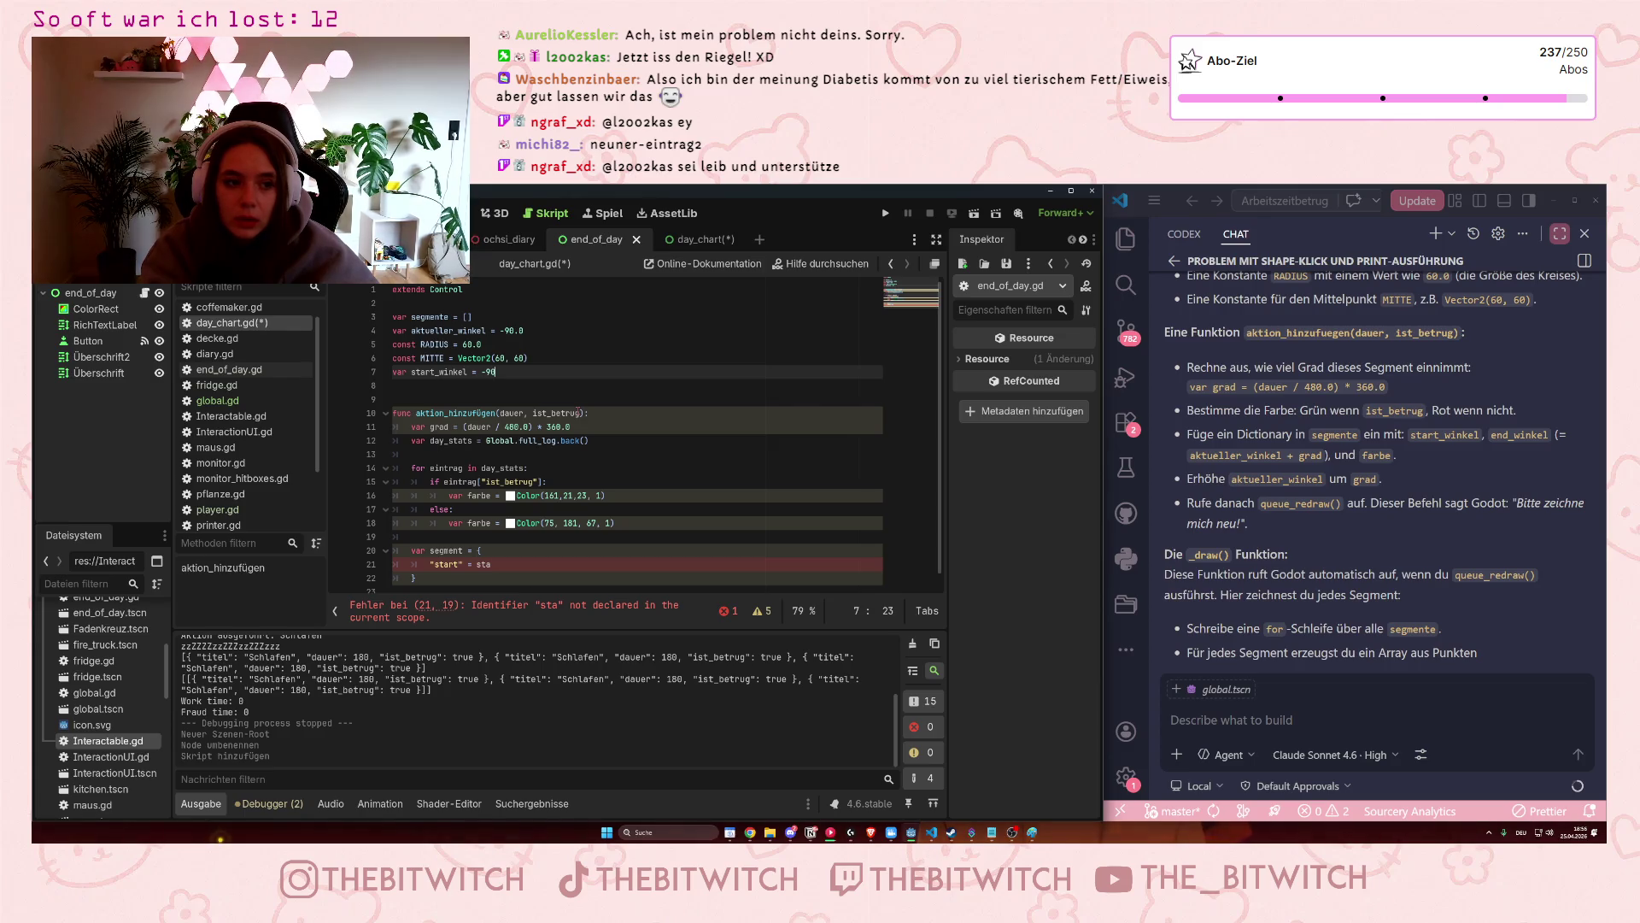
key("BackSpace")
key("BackSpace")
key("BackSpace")
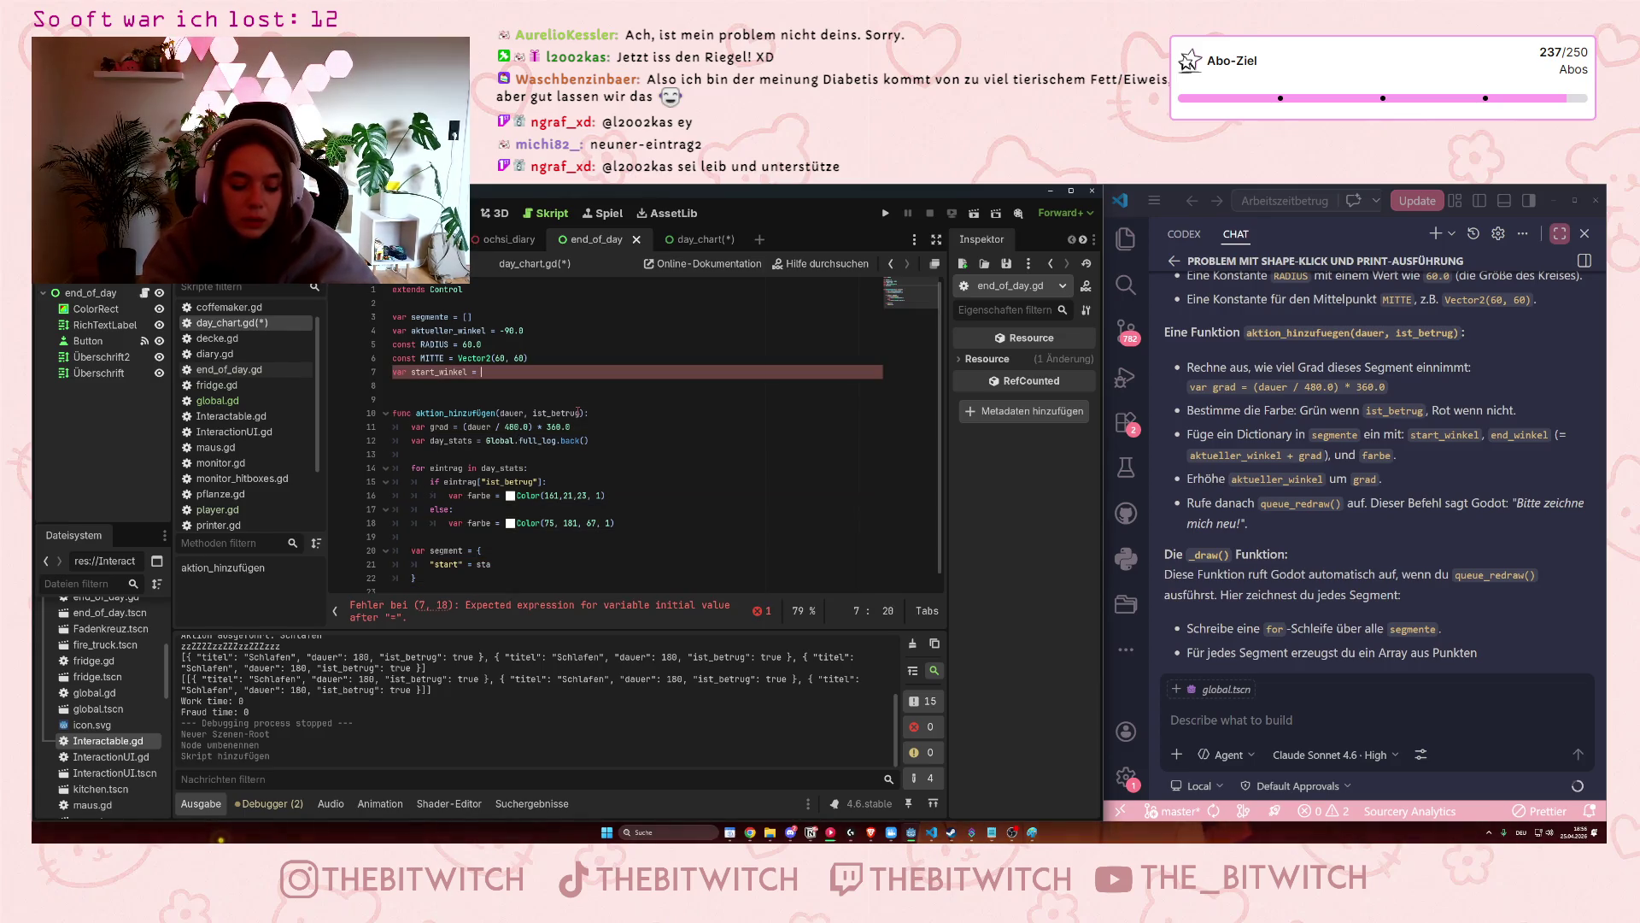
type("aktueller")
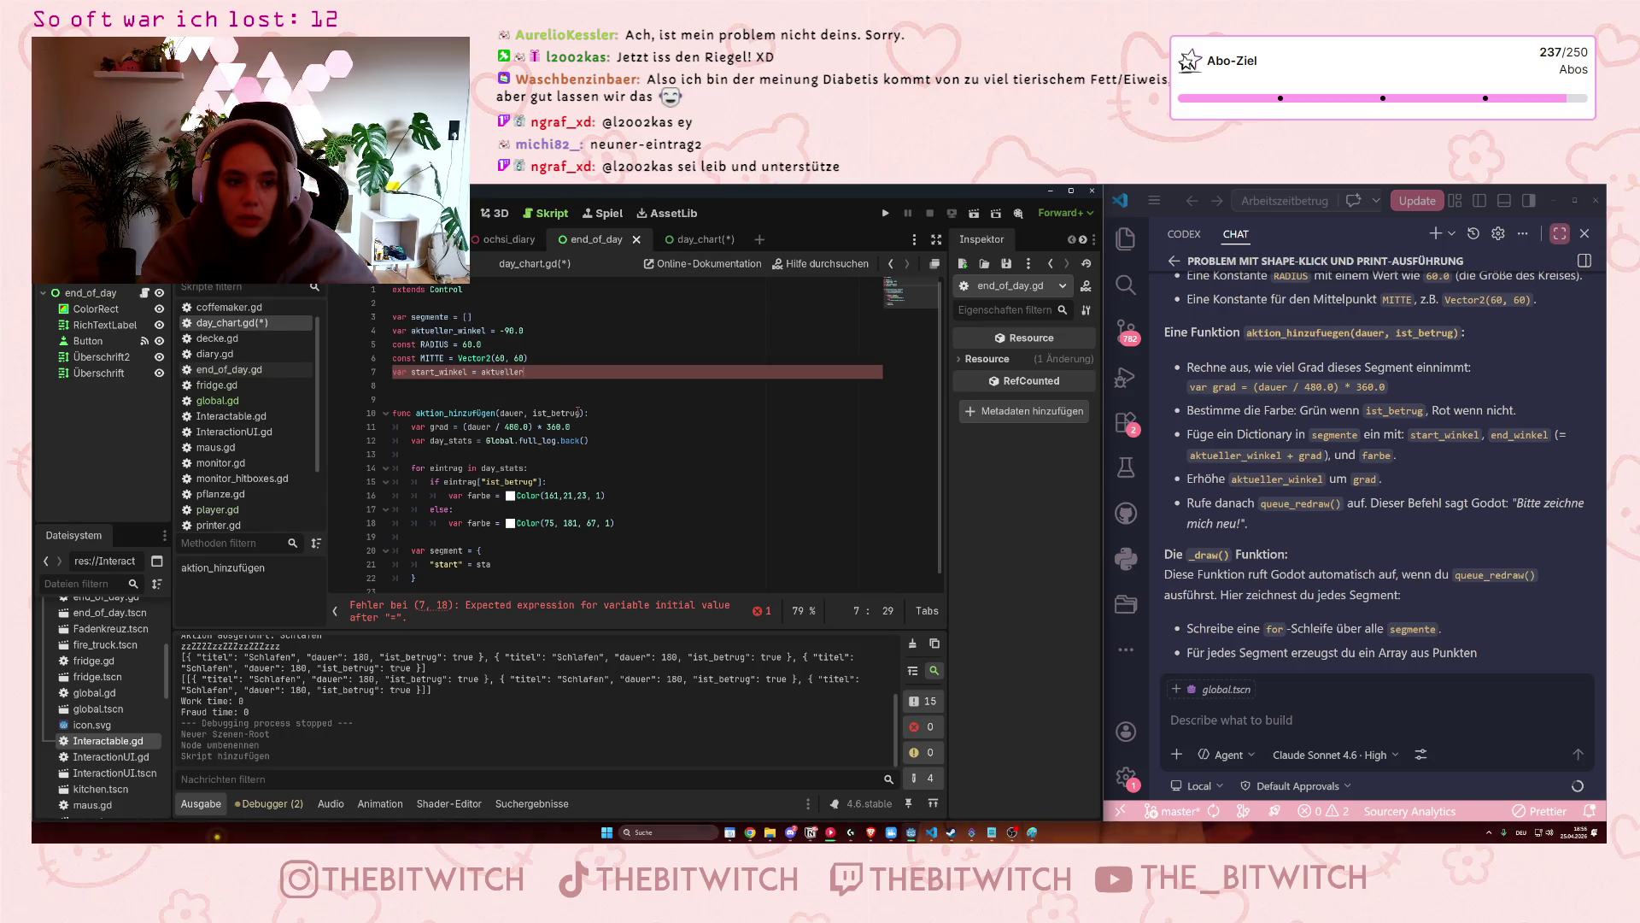
type("_w")
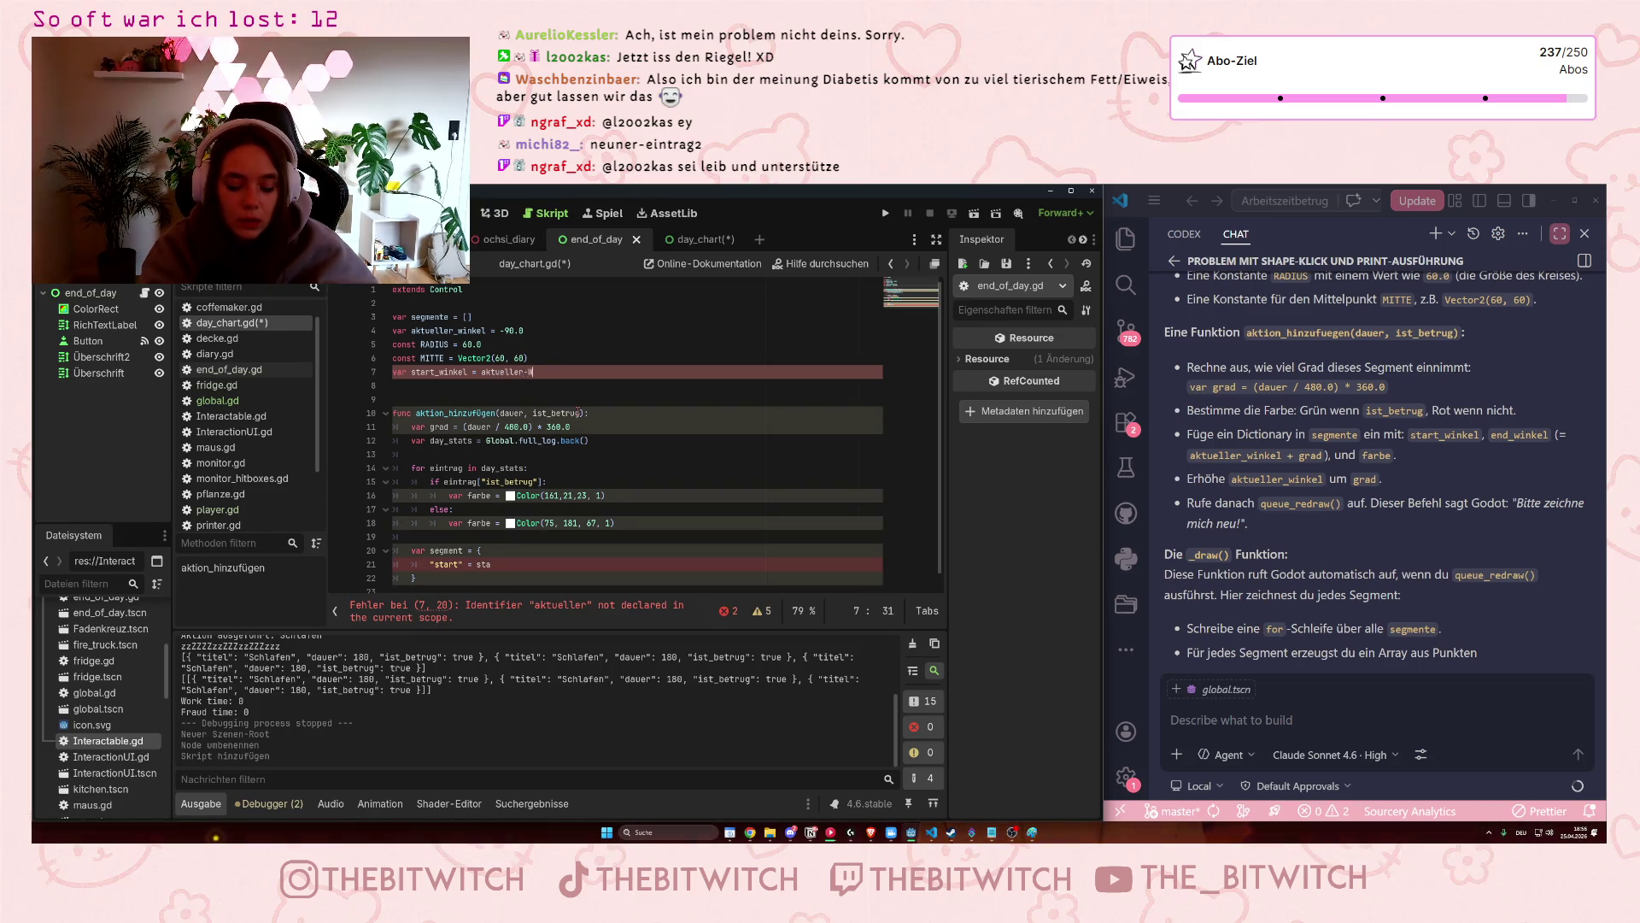
key("BackSpace")
key("BackSpace")
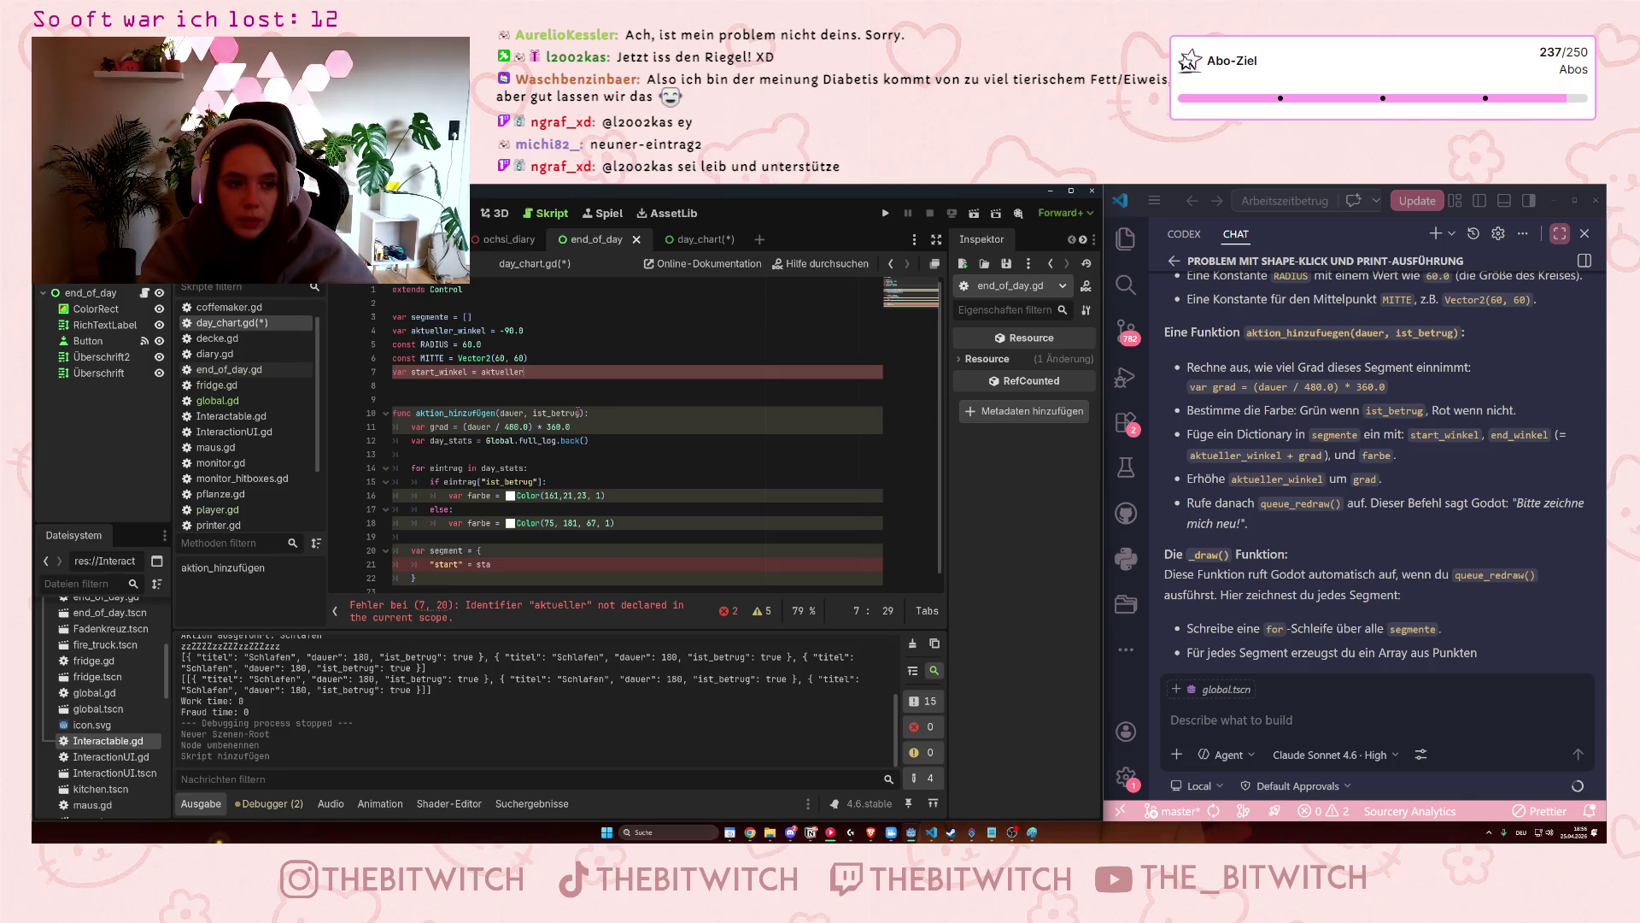
type("_winkel")
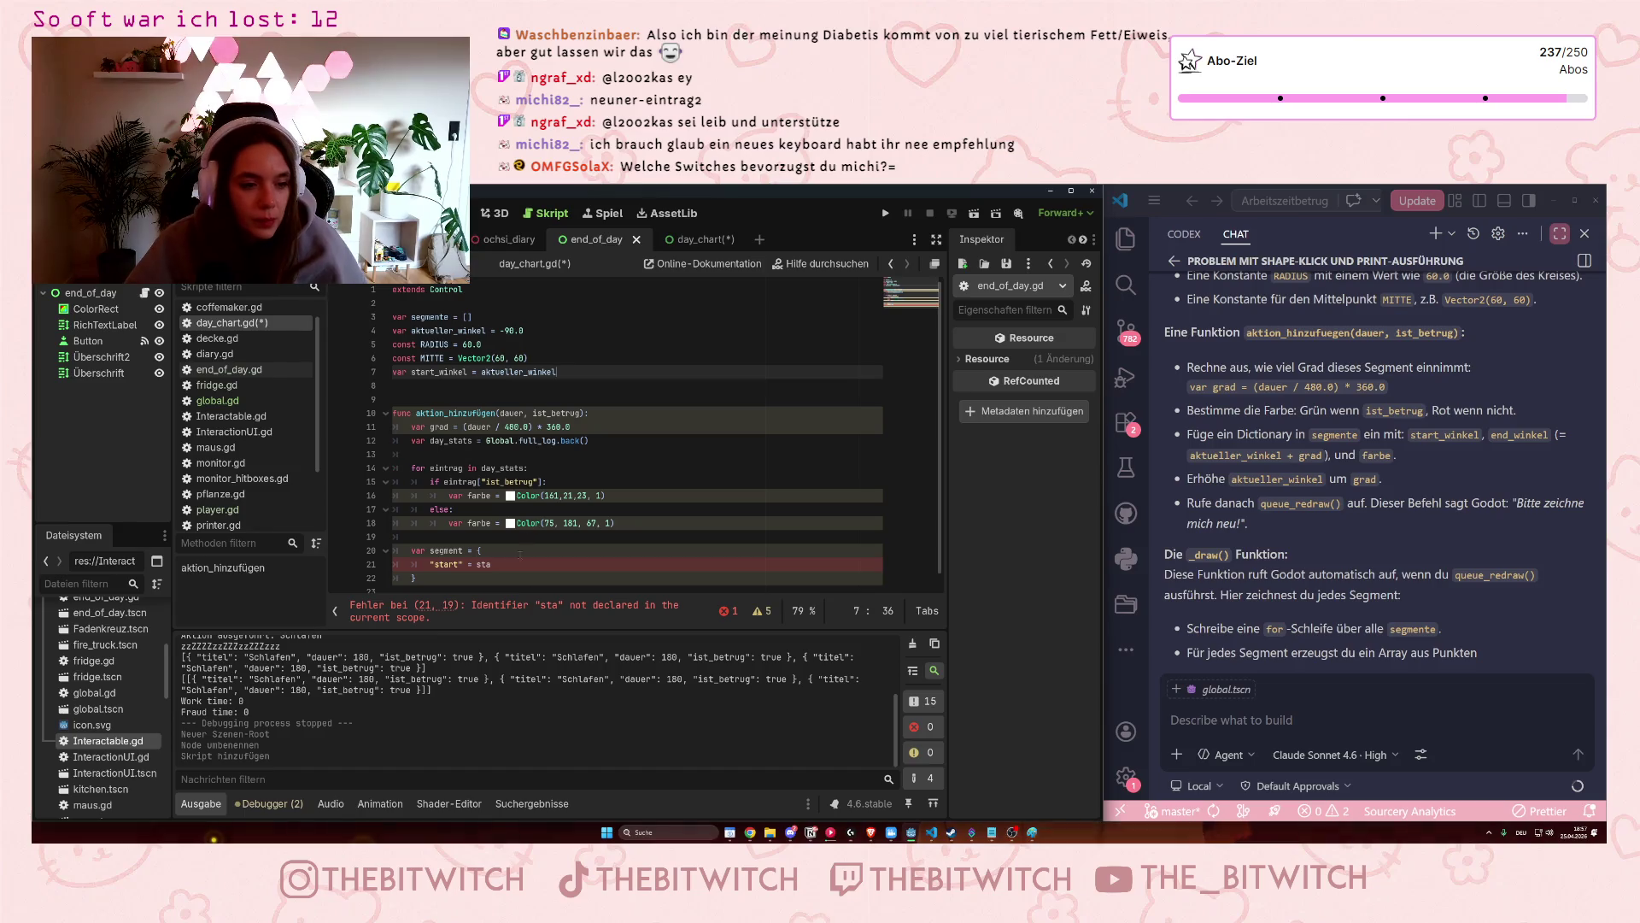
Complete the start entry as start_winkel and add "ende" = aktueller_winkel + grad.
left_click(512, 564)
type("rt_wi")
key("Return")
key("Return")
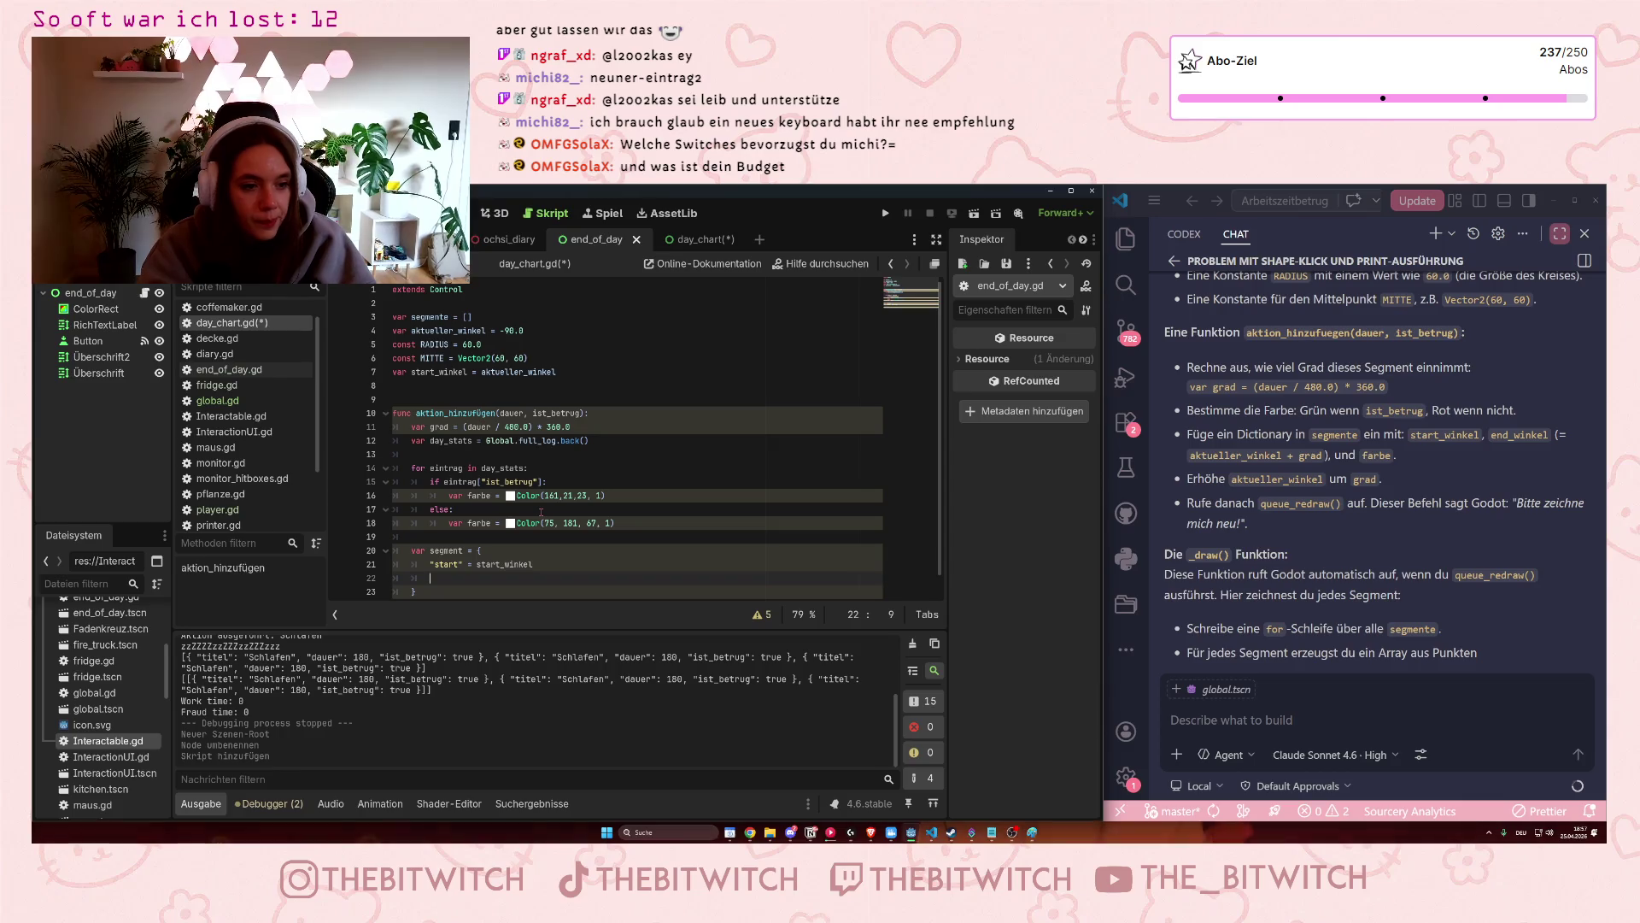
type("\"ende")
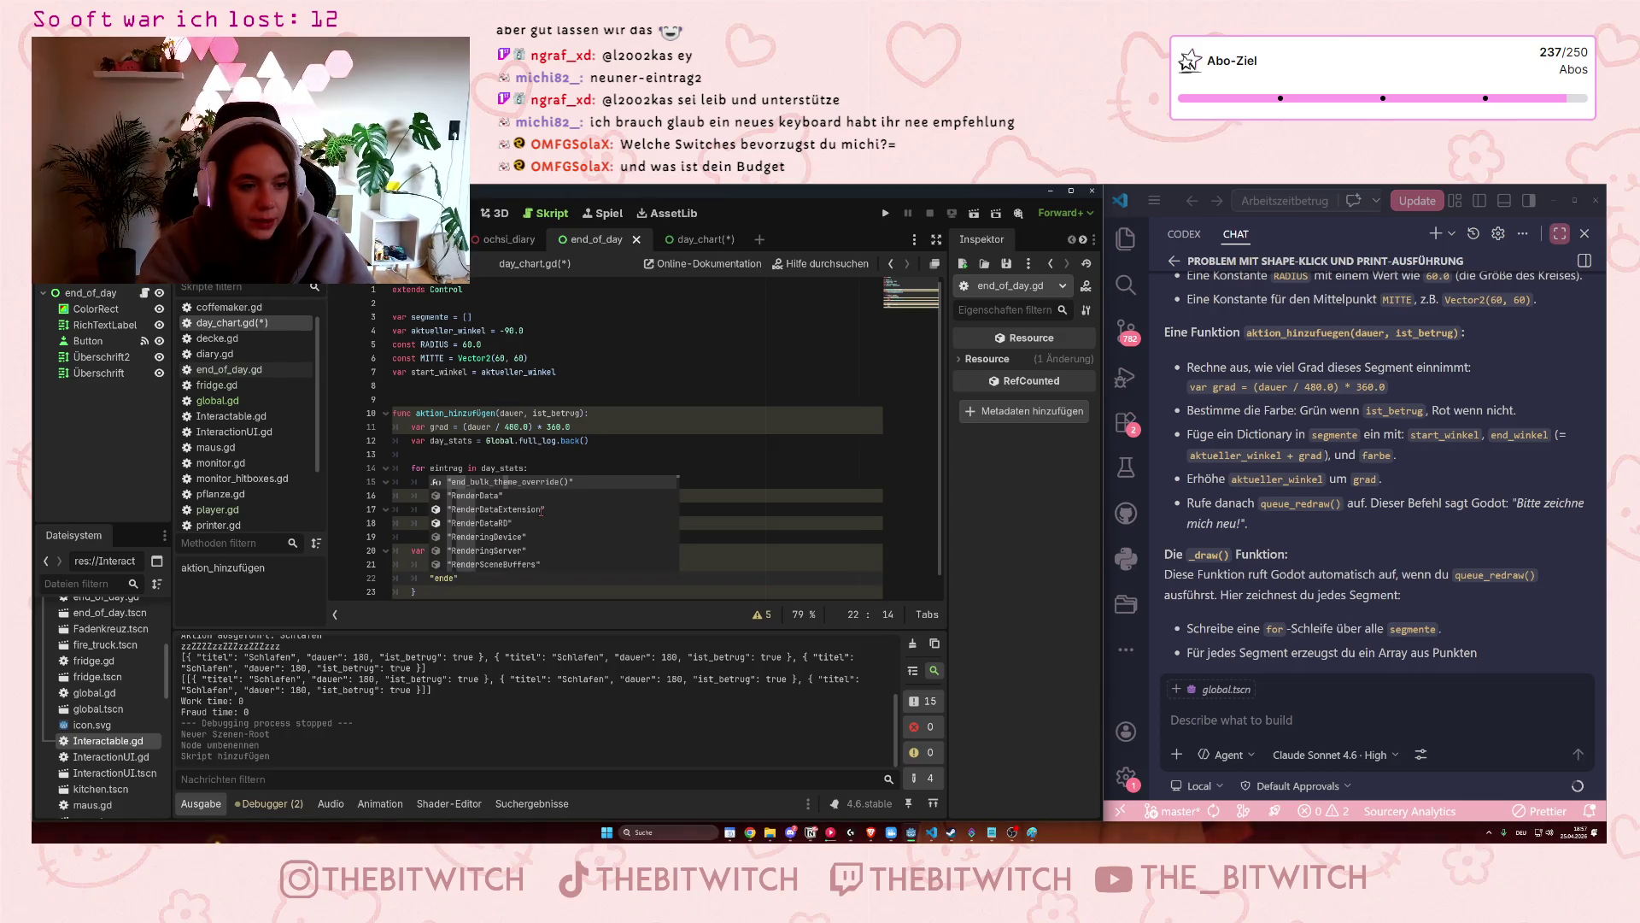
type("\" = ")
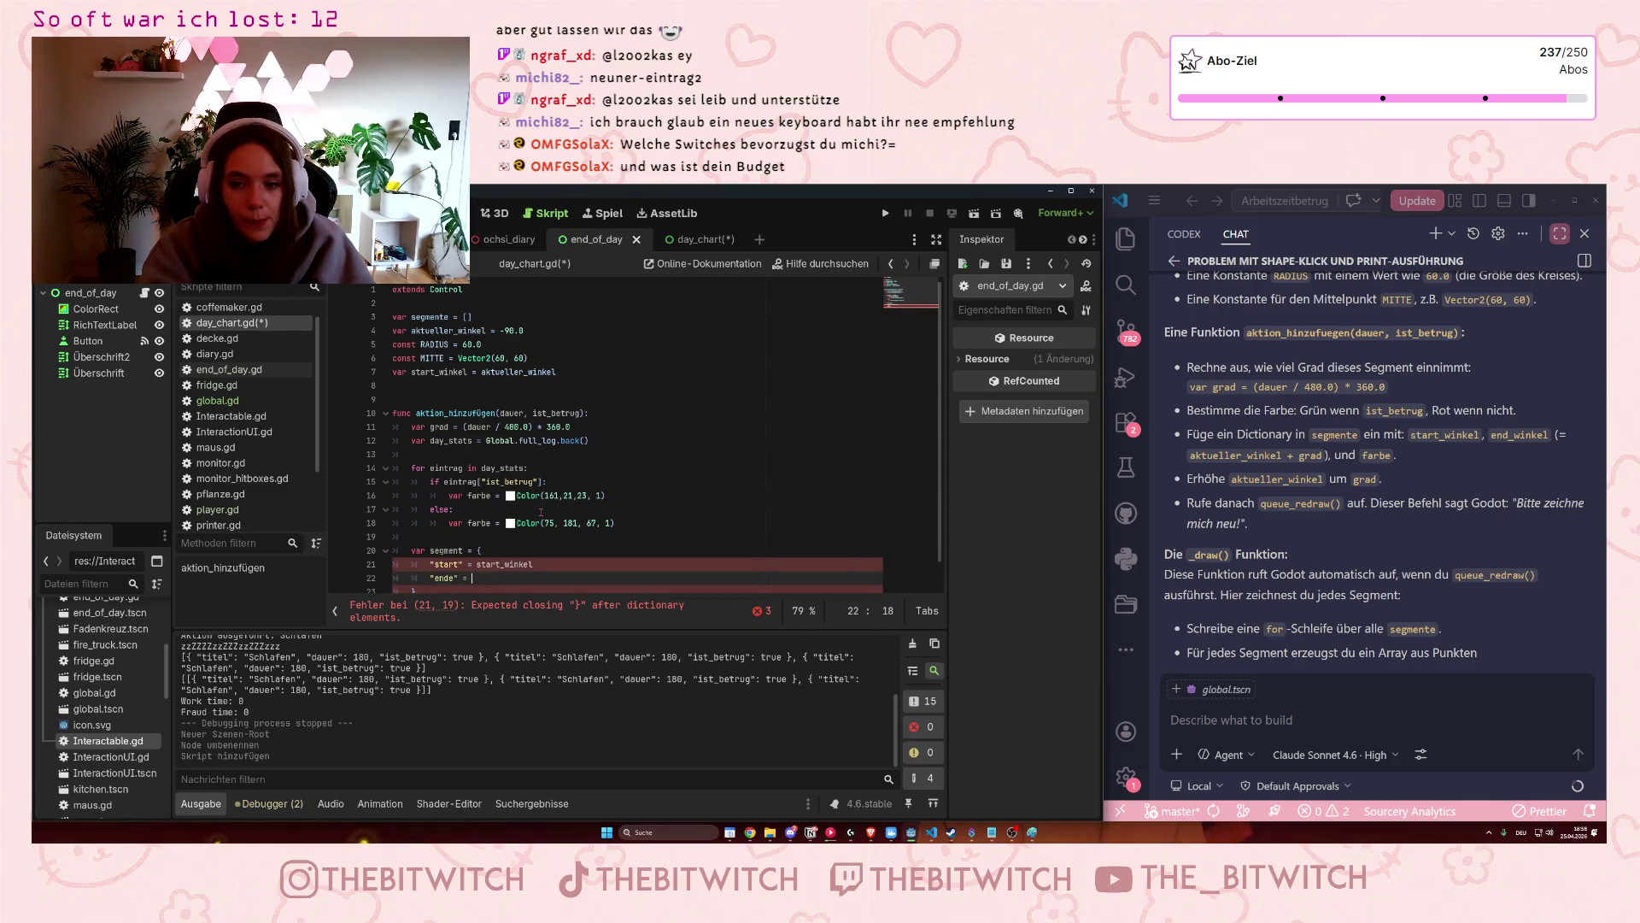
type("aktueller_winkel")
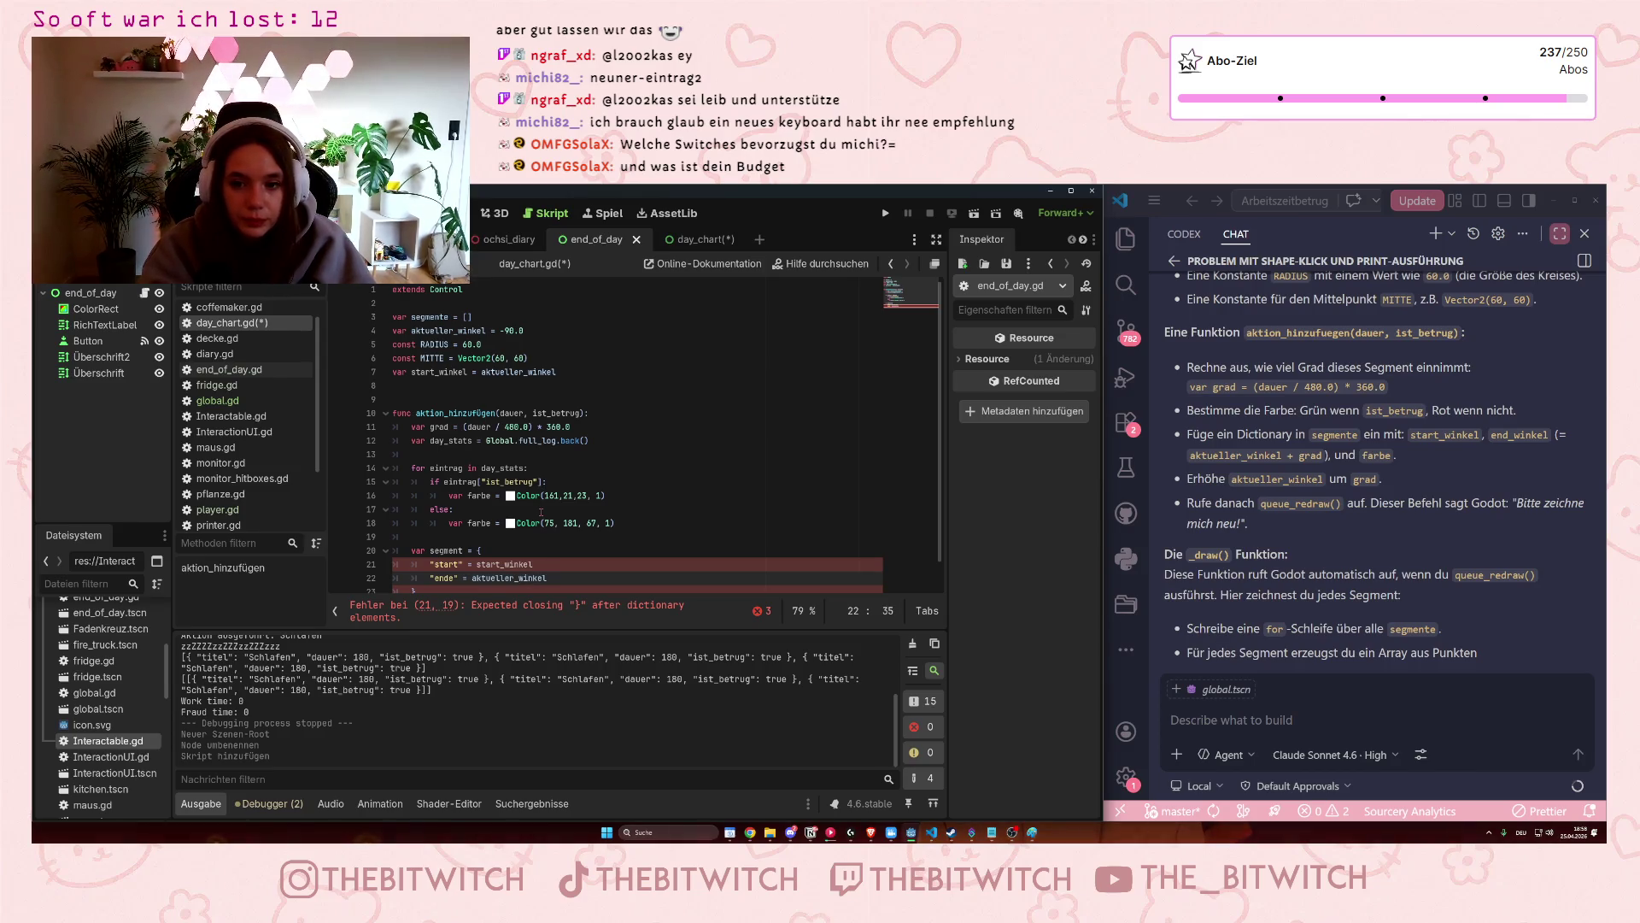
type(" + grad")
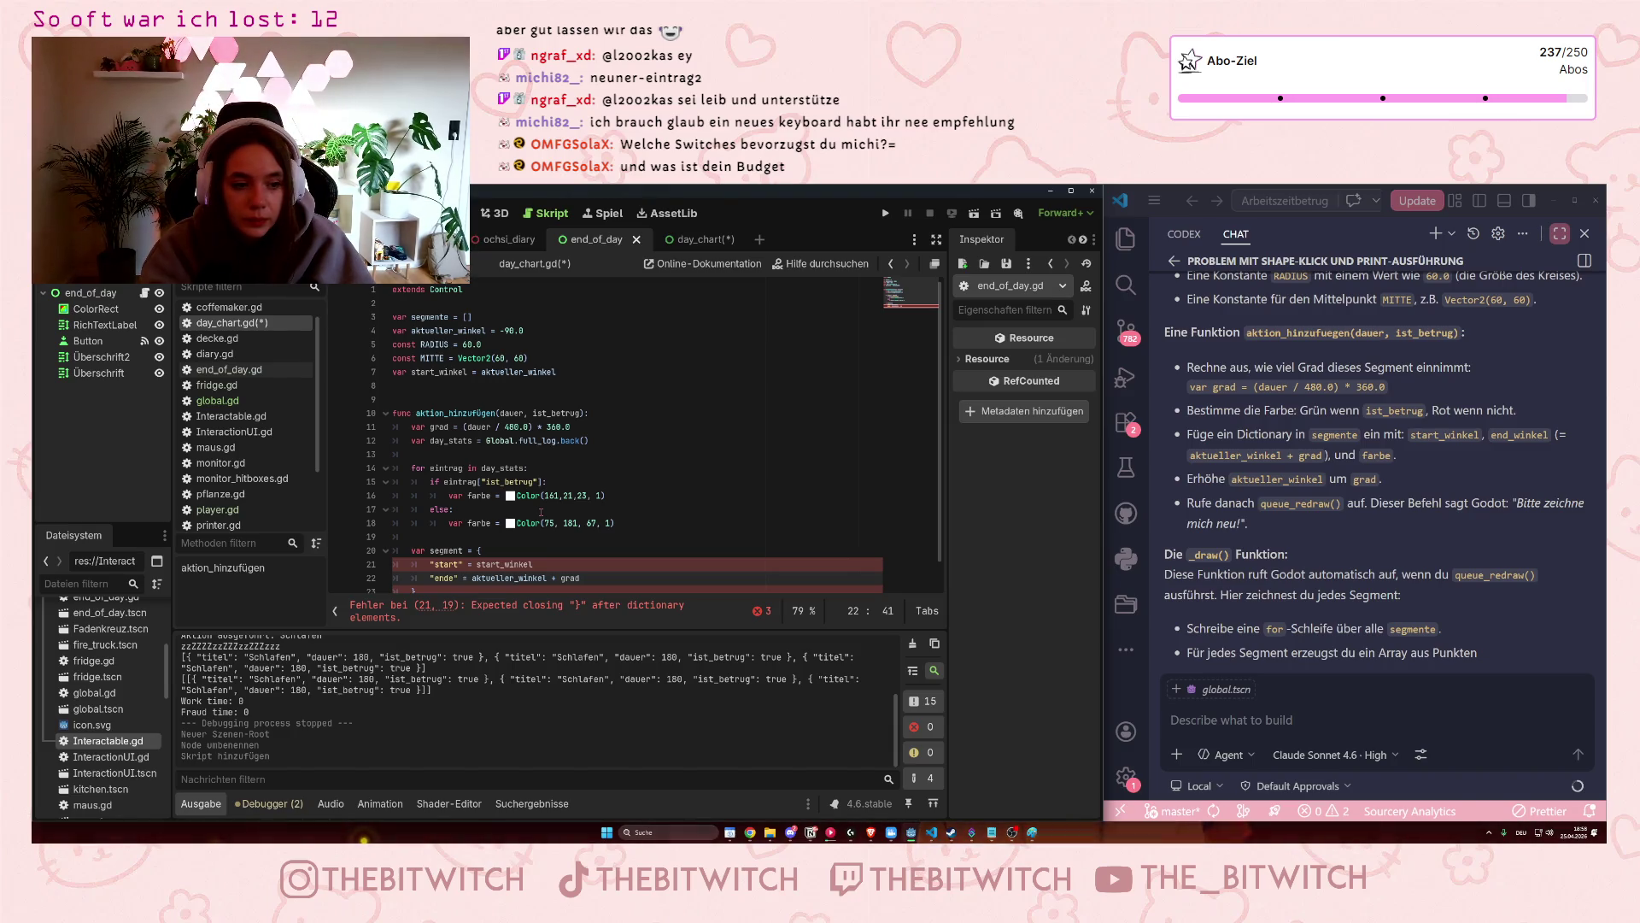
Add commas after the start and ende entries and remove the stray aktion_hinzufügen completion.
key("Up")
key("Up")
left_click(560, 565)
type(",")
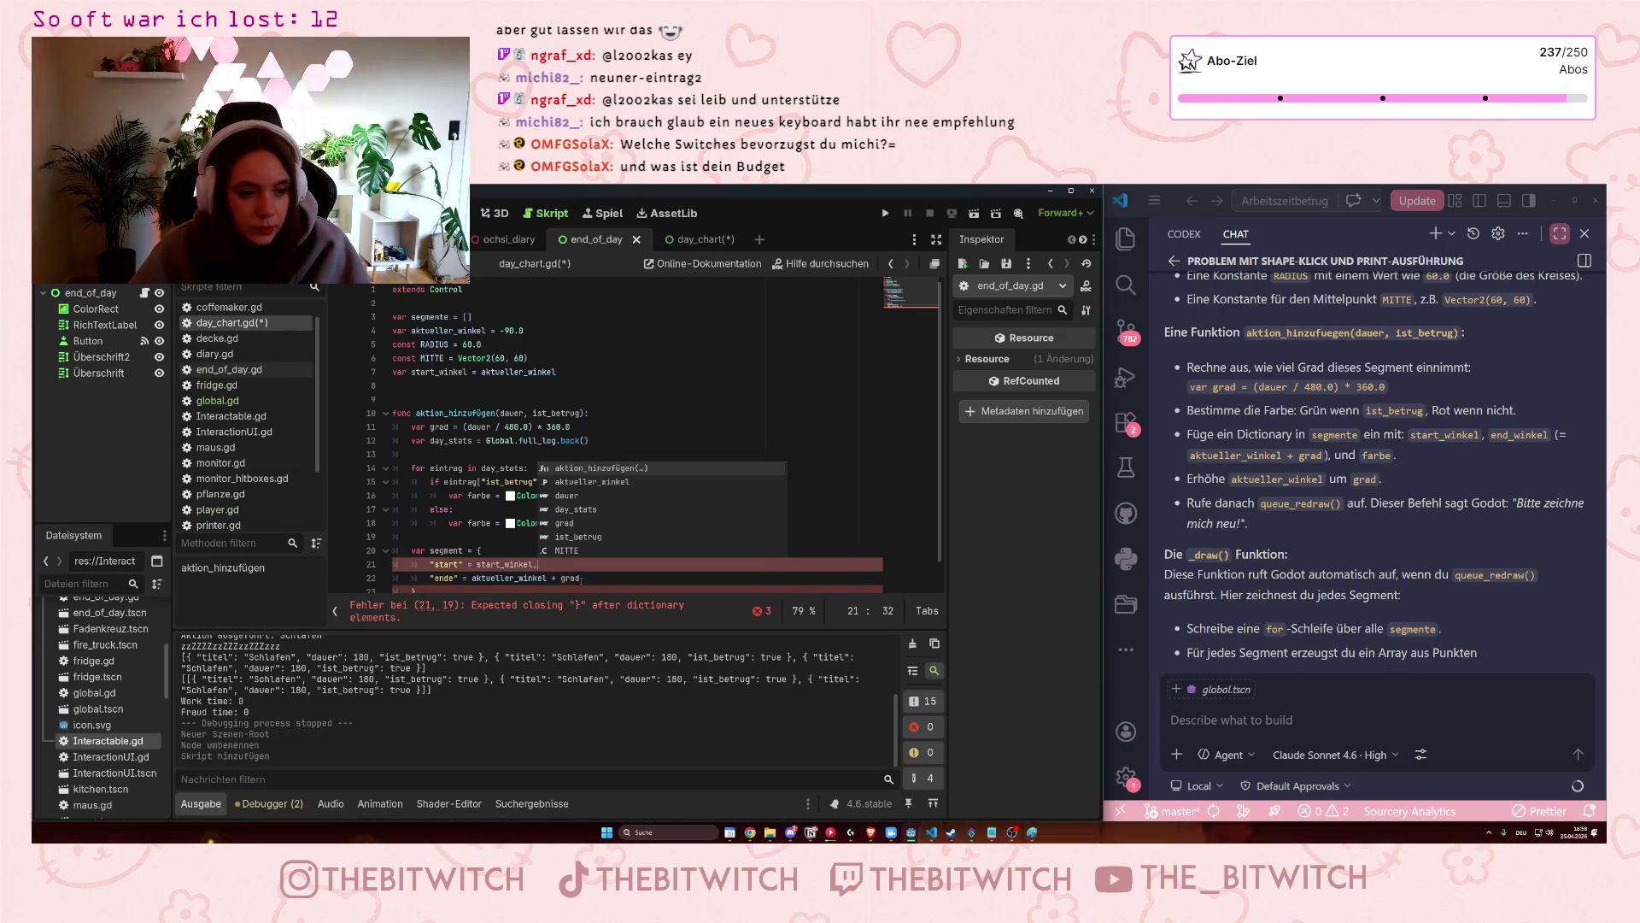
left_click(588, 578)
type(",akt")
key("Return")
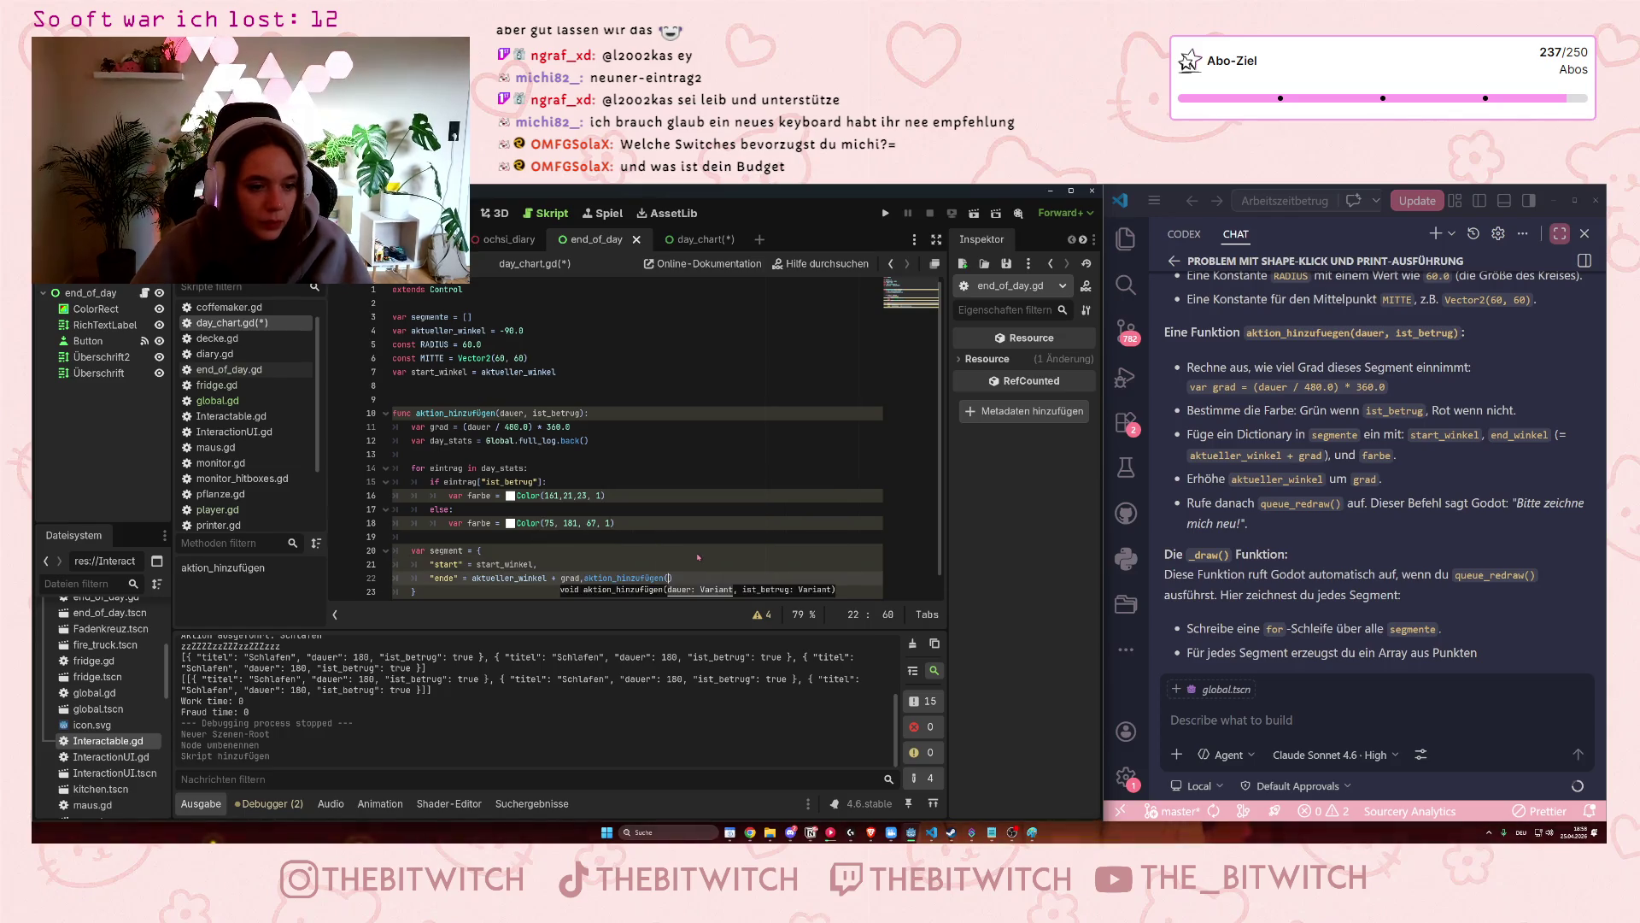
key("BackSpace")
key("BackSpace")
key("BackSpace")
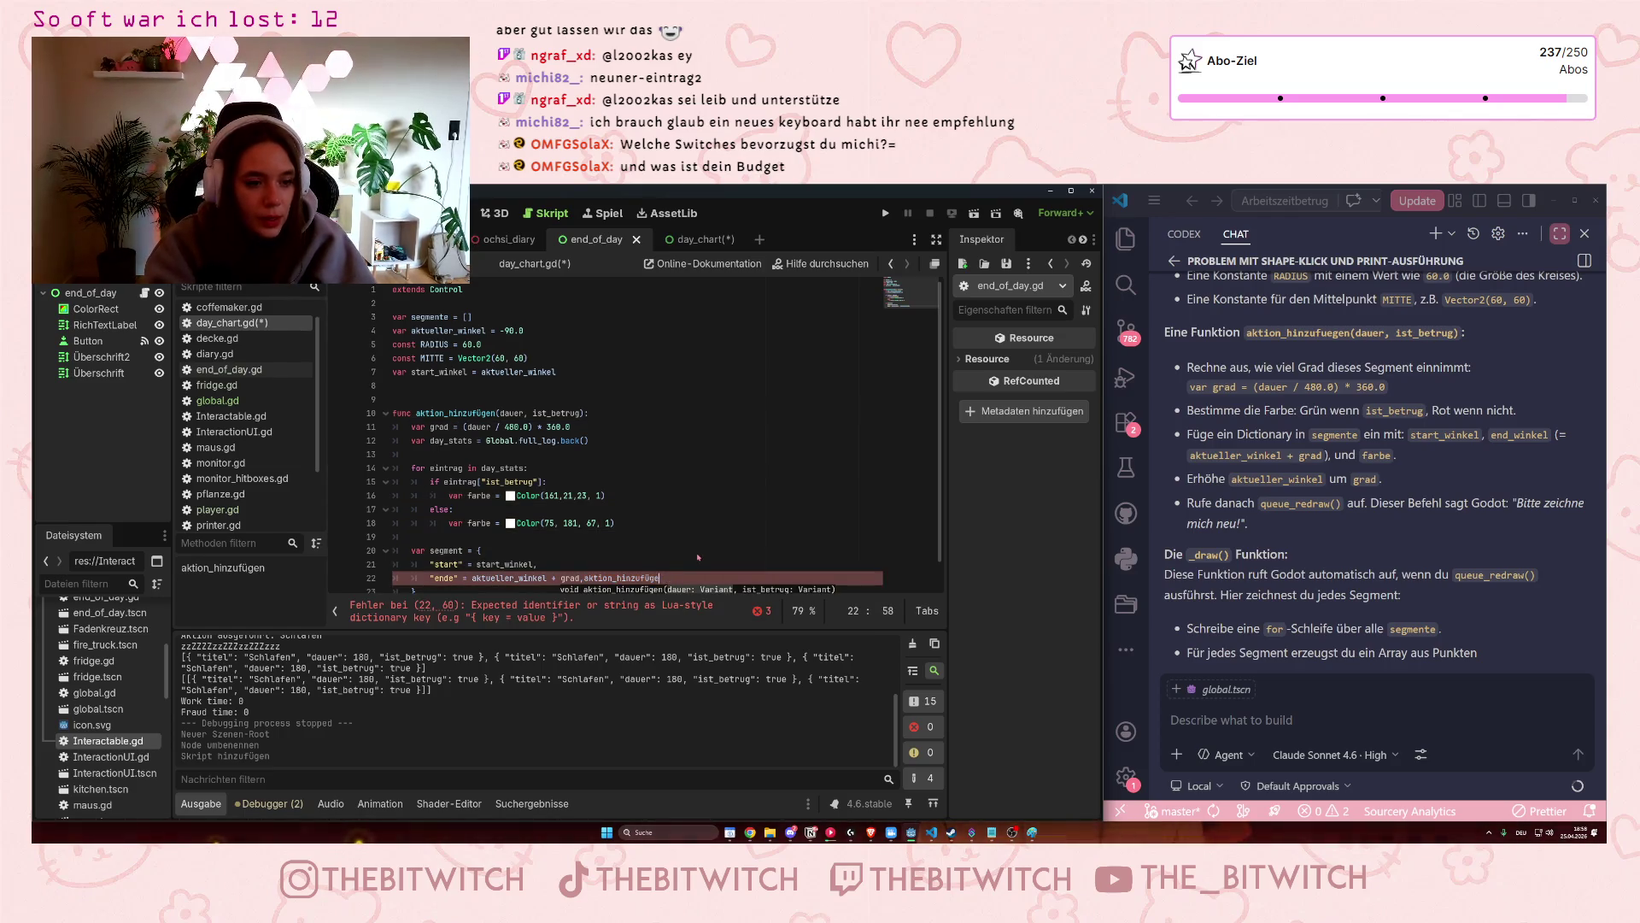
key("BackSpace")
key("BackSpace")
key("BackSpace")
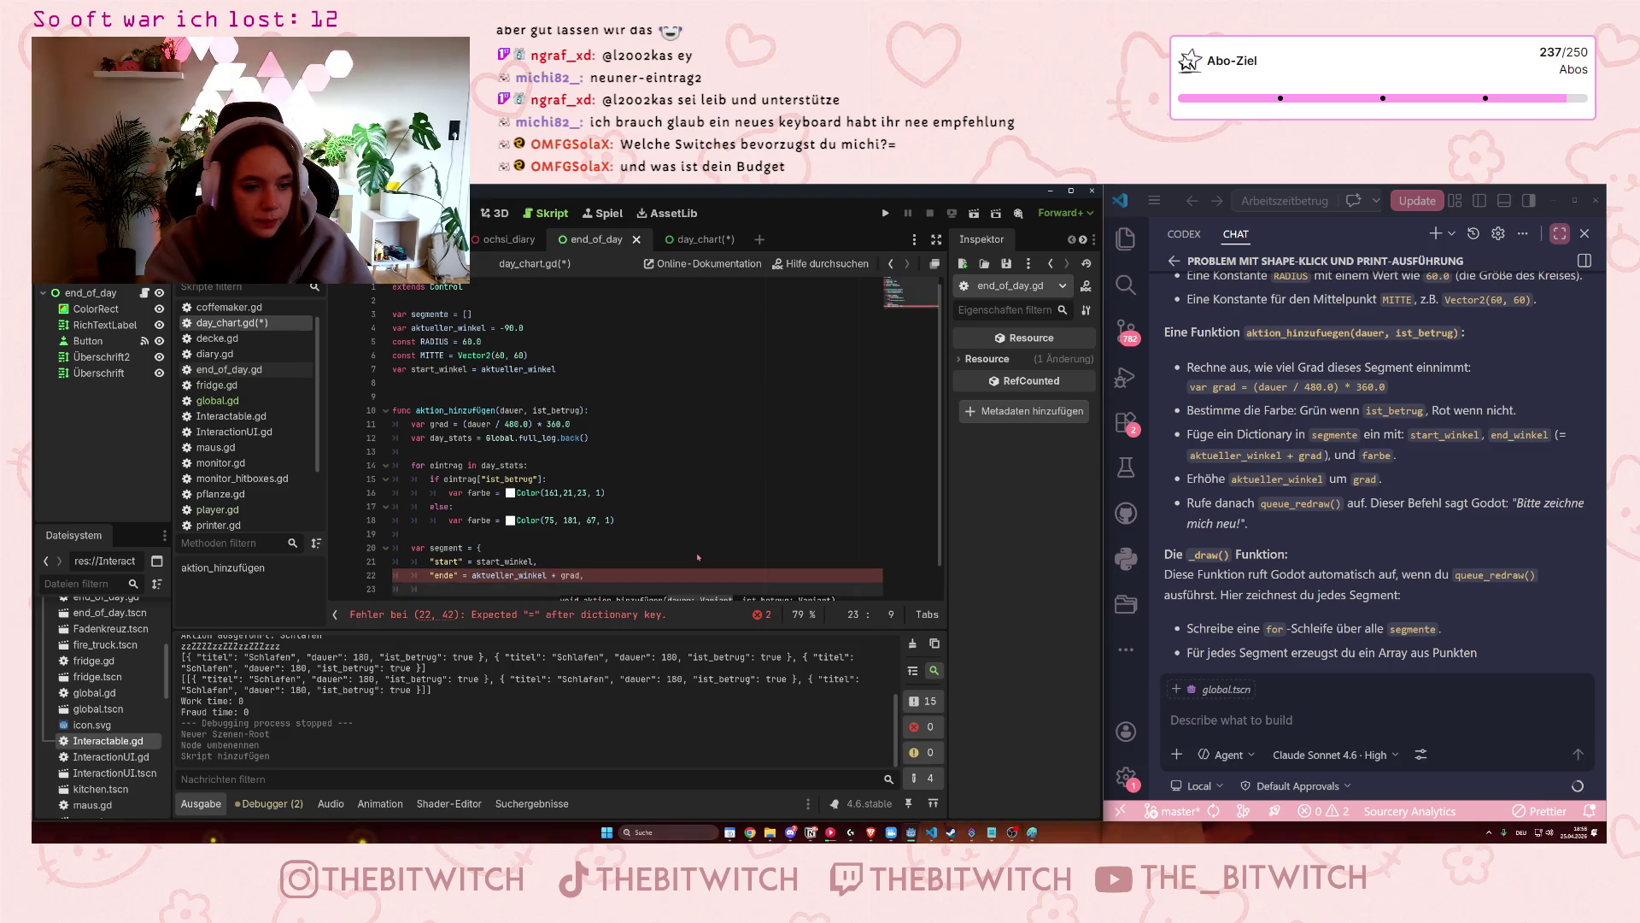
Add a "farbe" entry set to farbe on a new dictionary line.
key("Return")
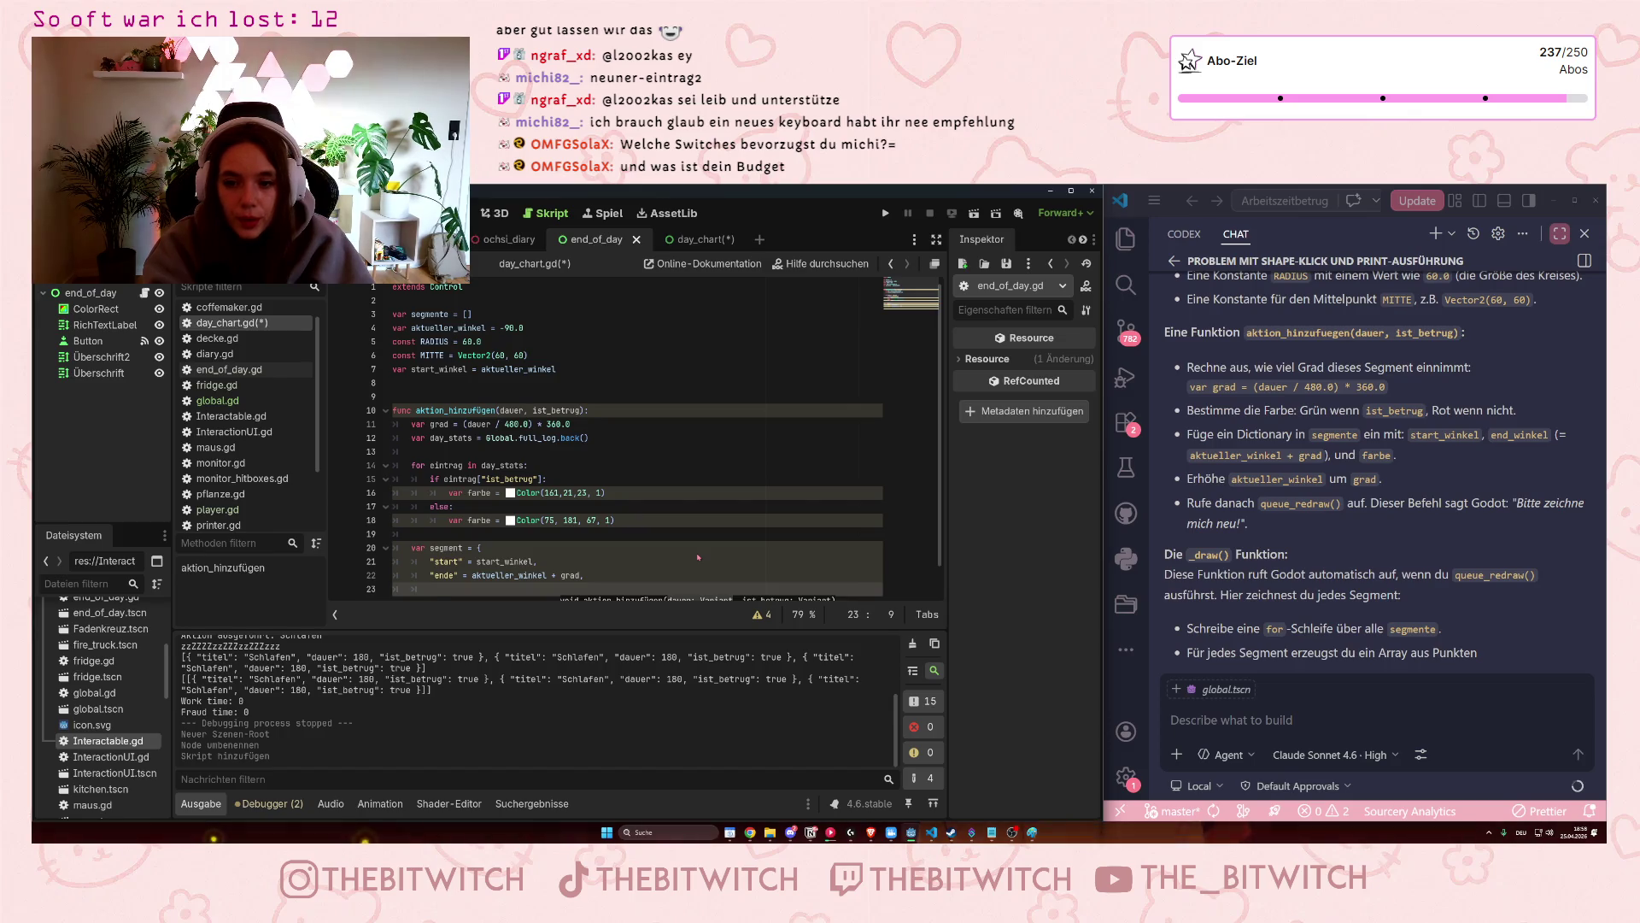
type("\"farbe")
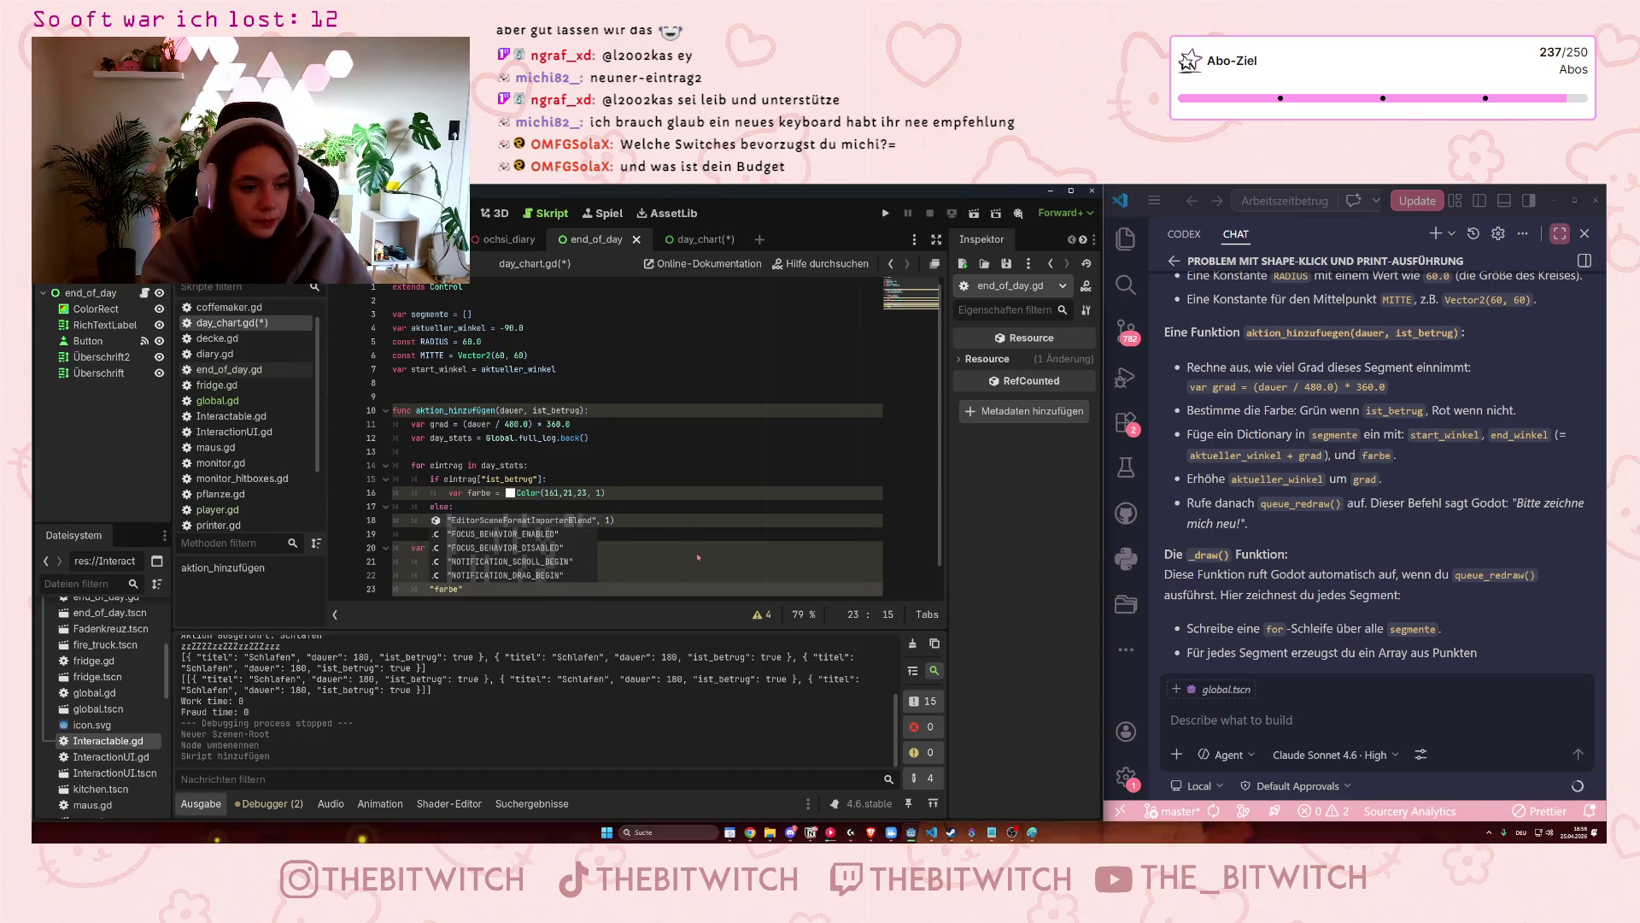
type(" =")
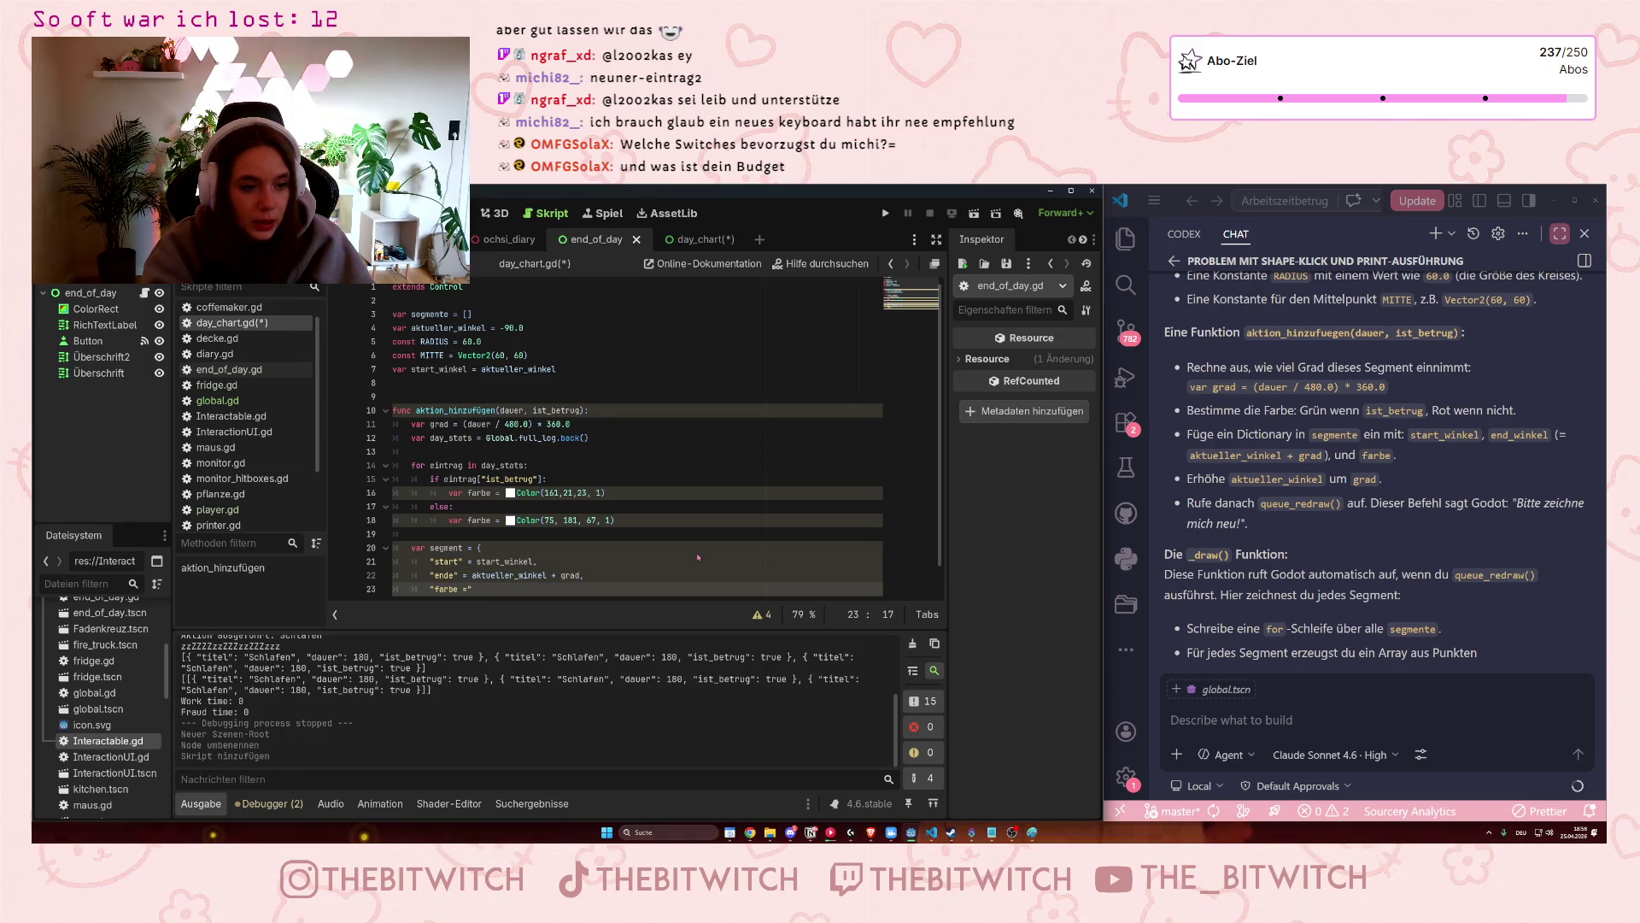
type("= ")
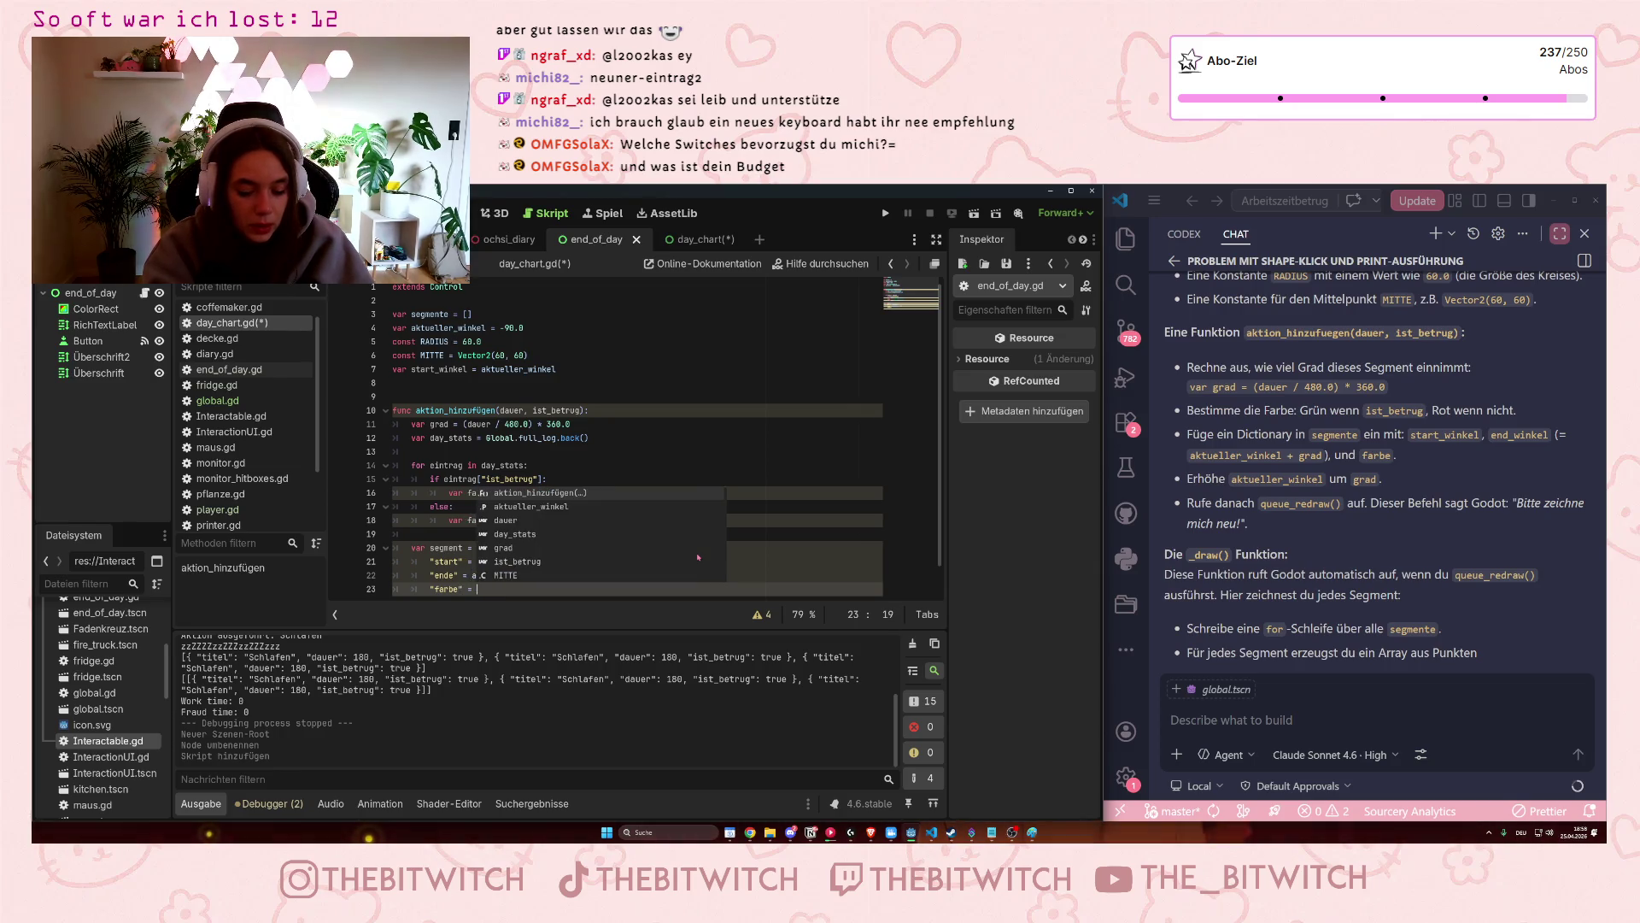
type("farbe")
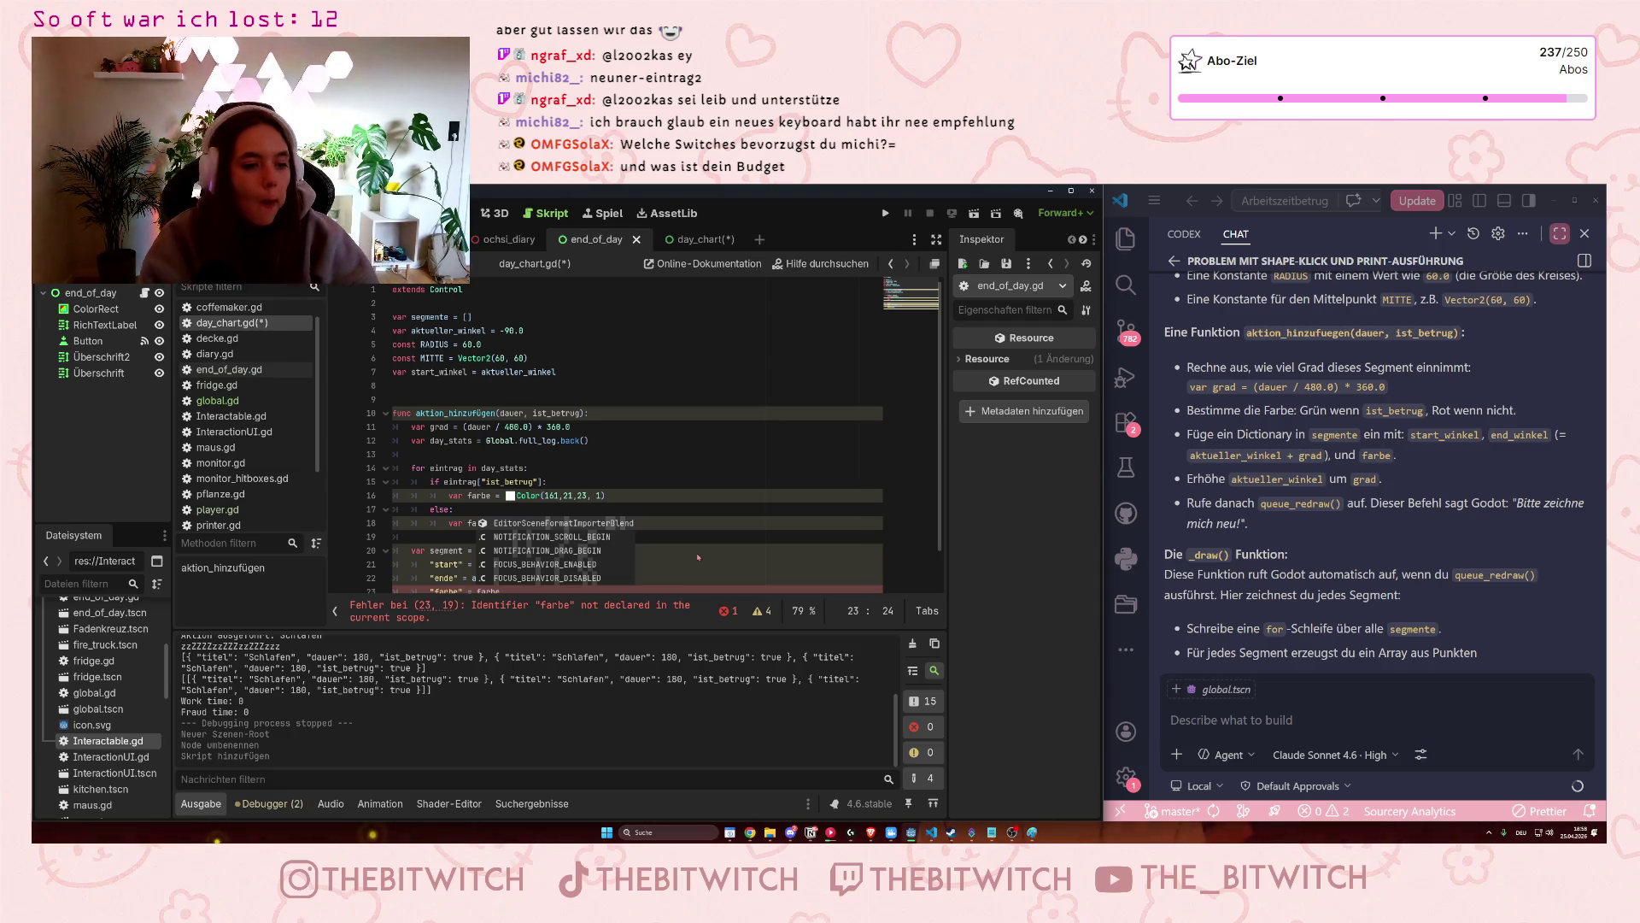
scroll(626, 485, "down", 1)
left_click(675, 498)
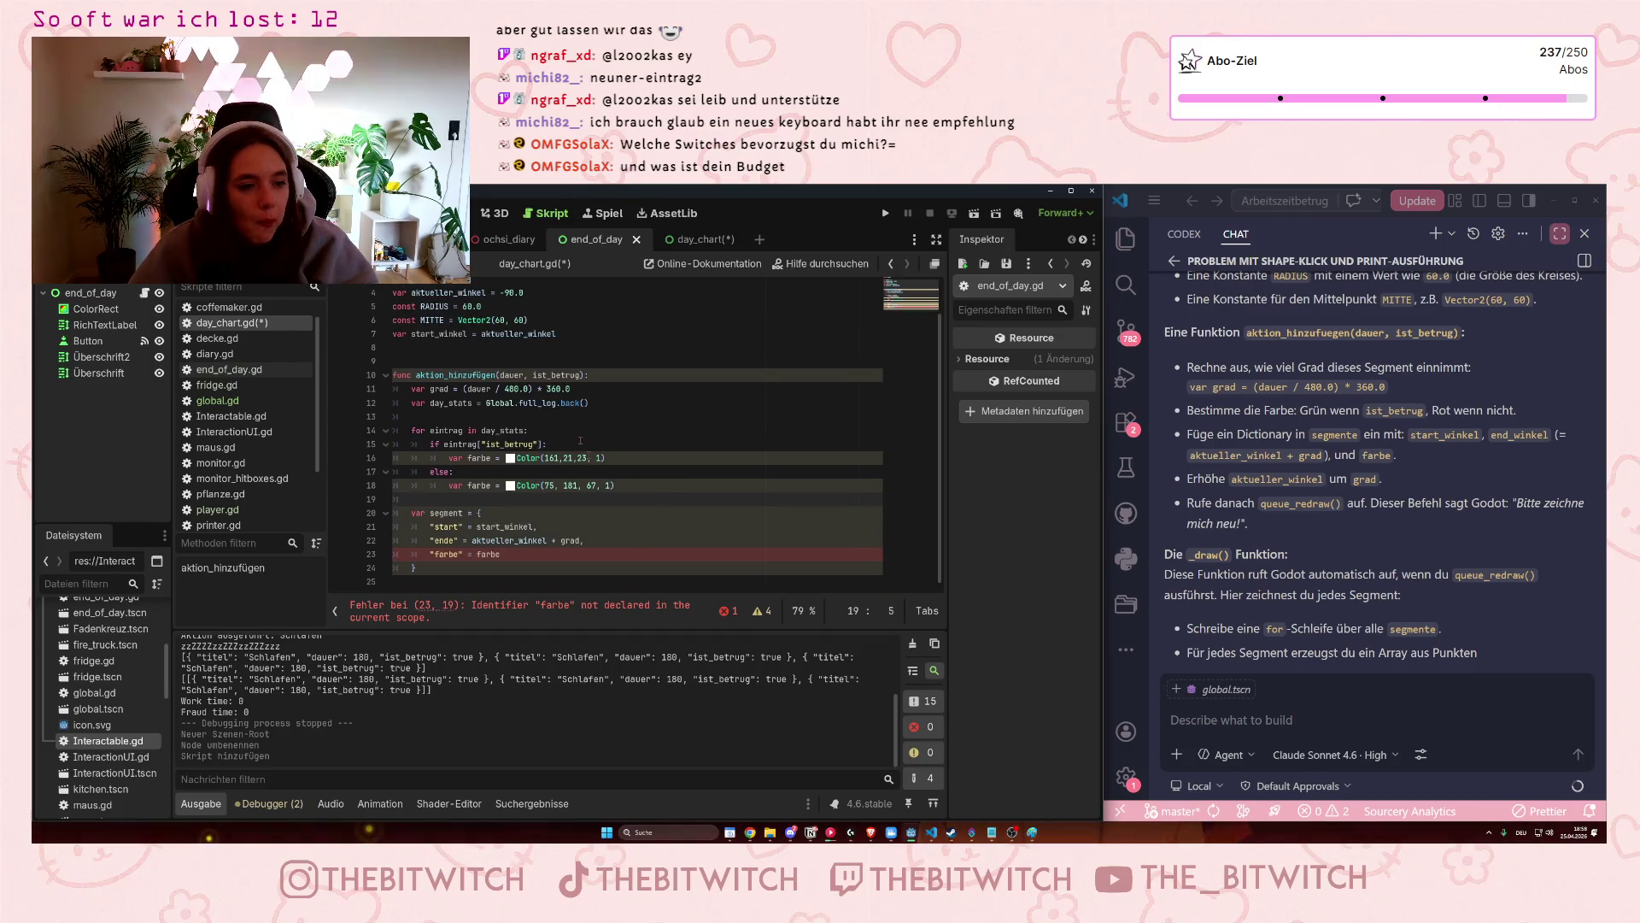
scroll(615, 478, "up", 1)
Declare var farbe = Color(0,0,0,0) on a new line below start_winkel.
left_click(577, 372)
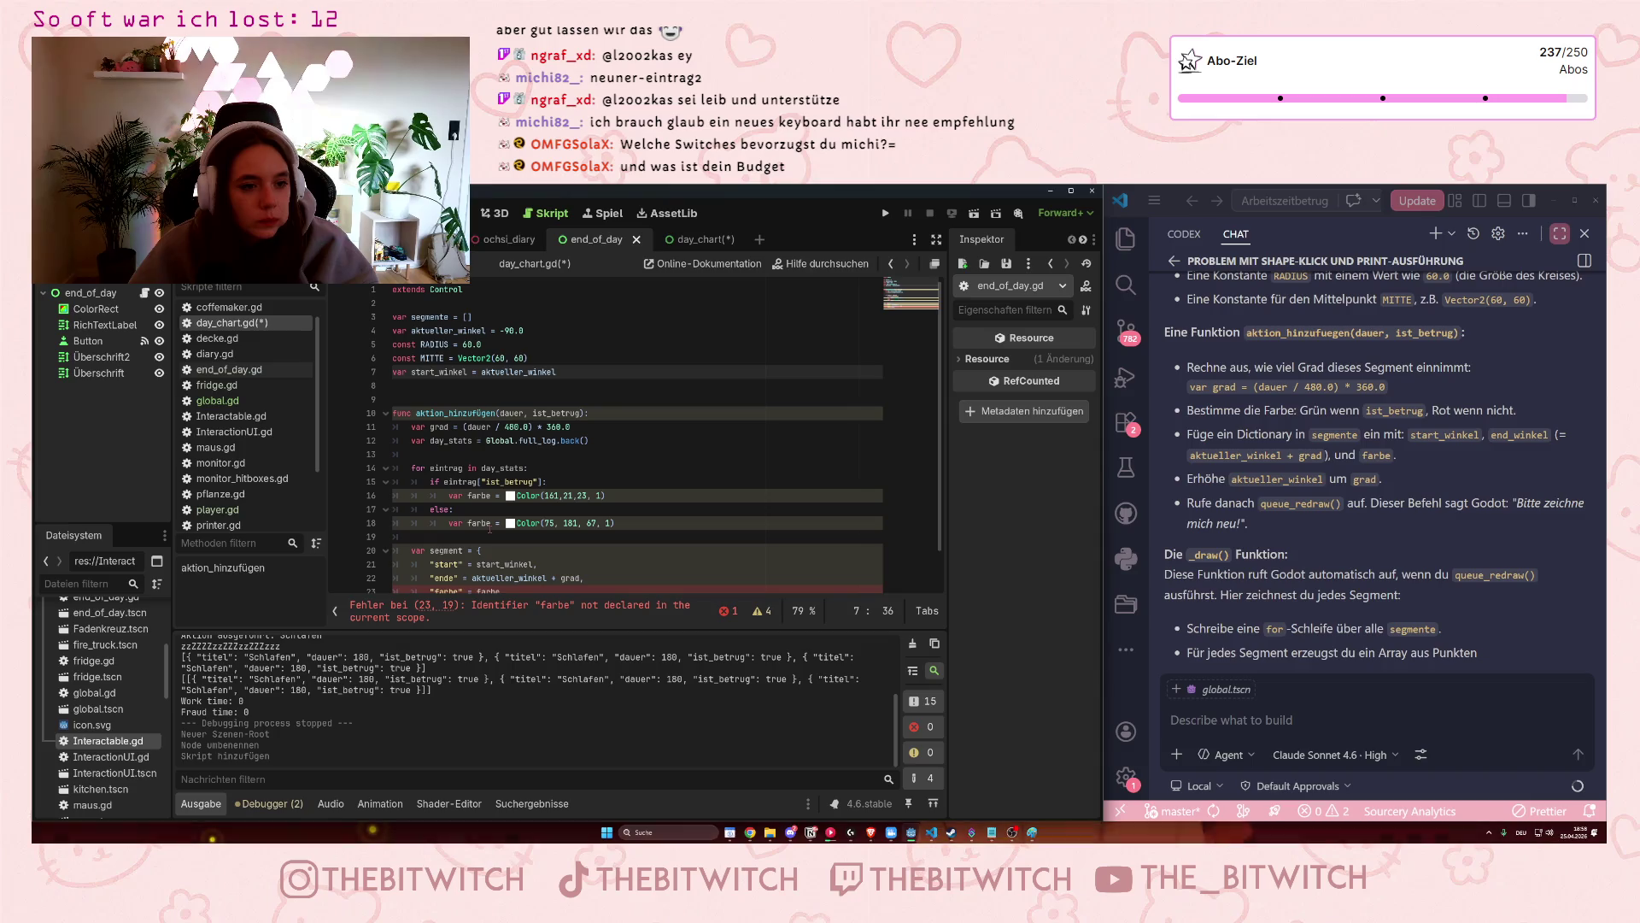
key("Return")
type("var f")
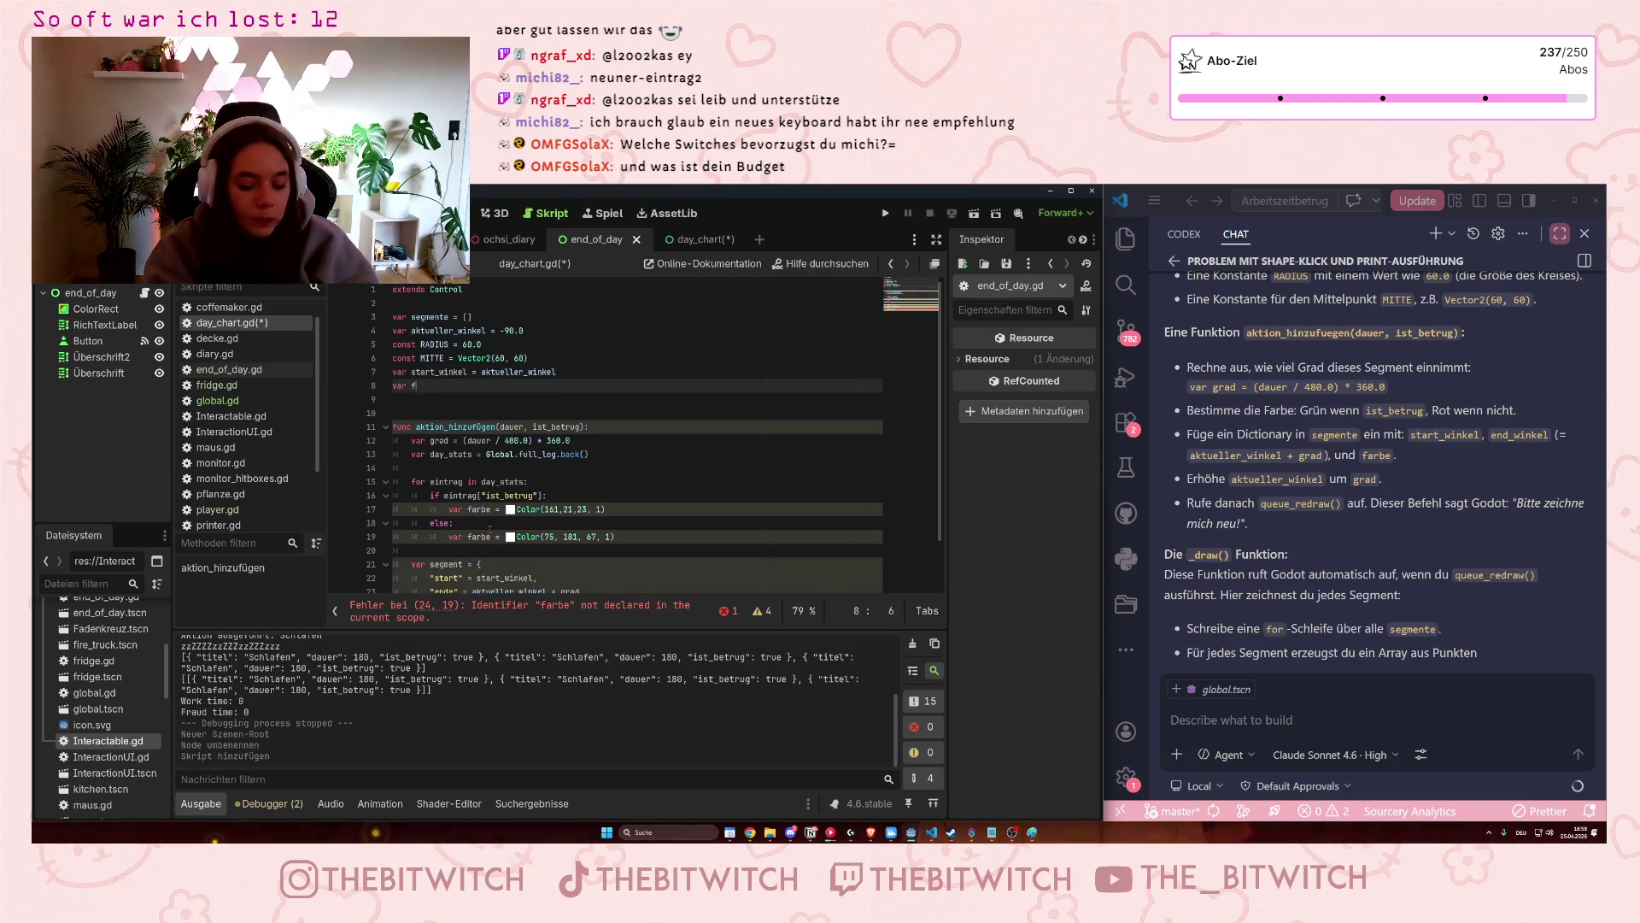
type("arbe = 0")
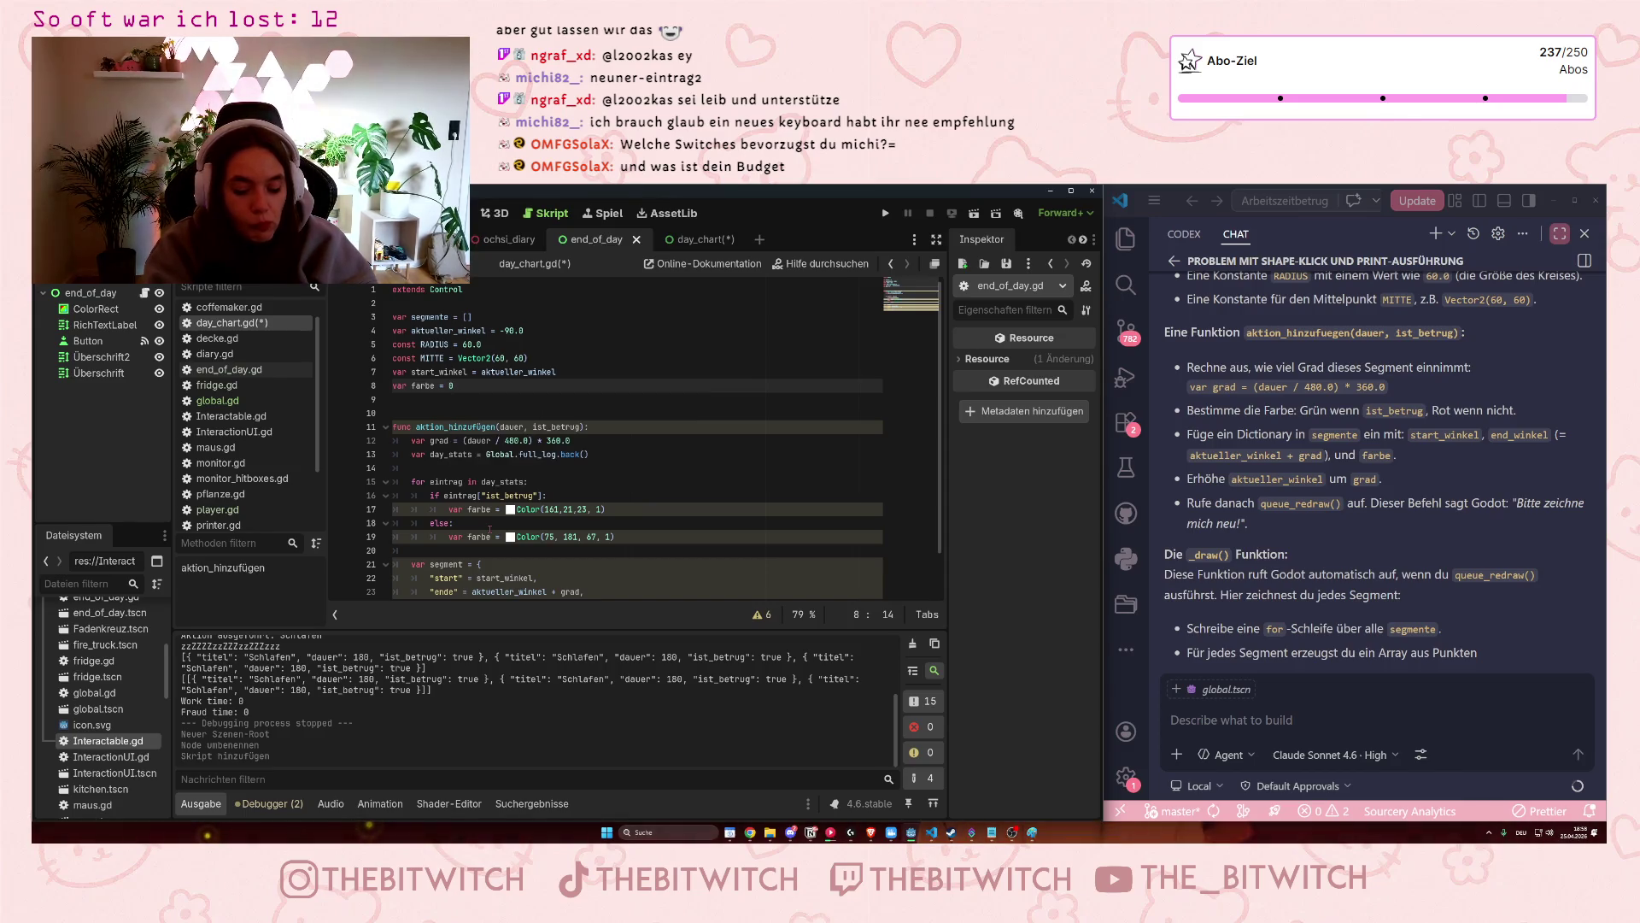
key("BackSpace")
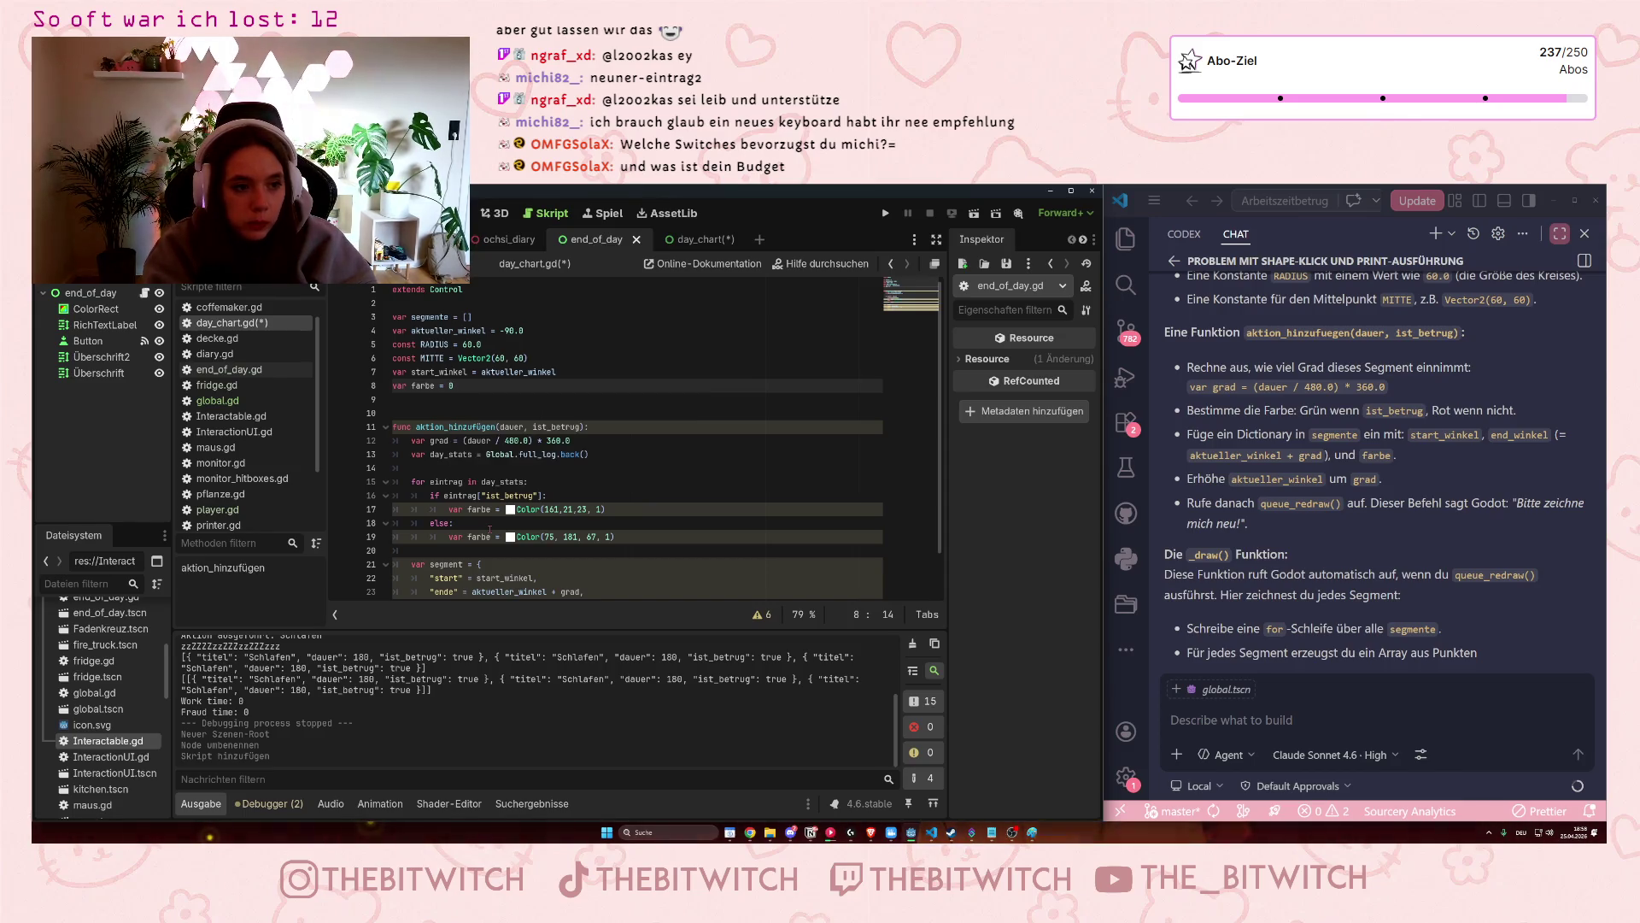
type("Color")
key("Return")
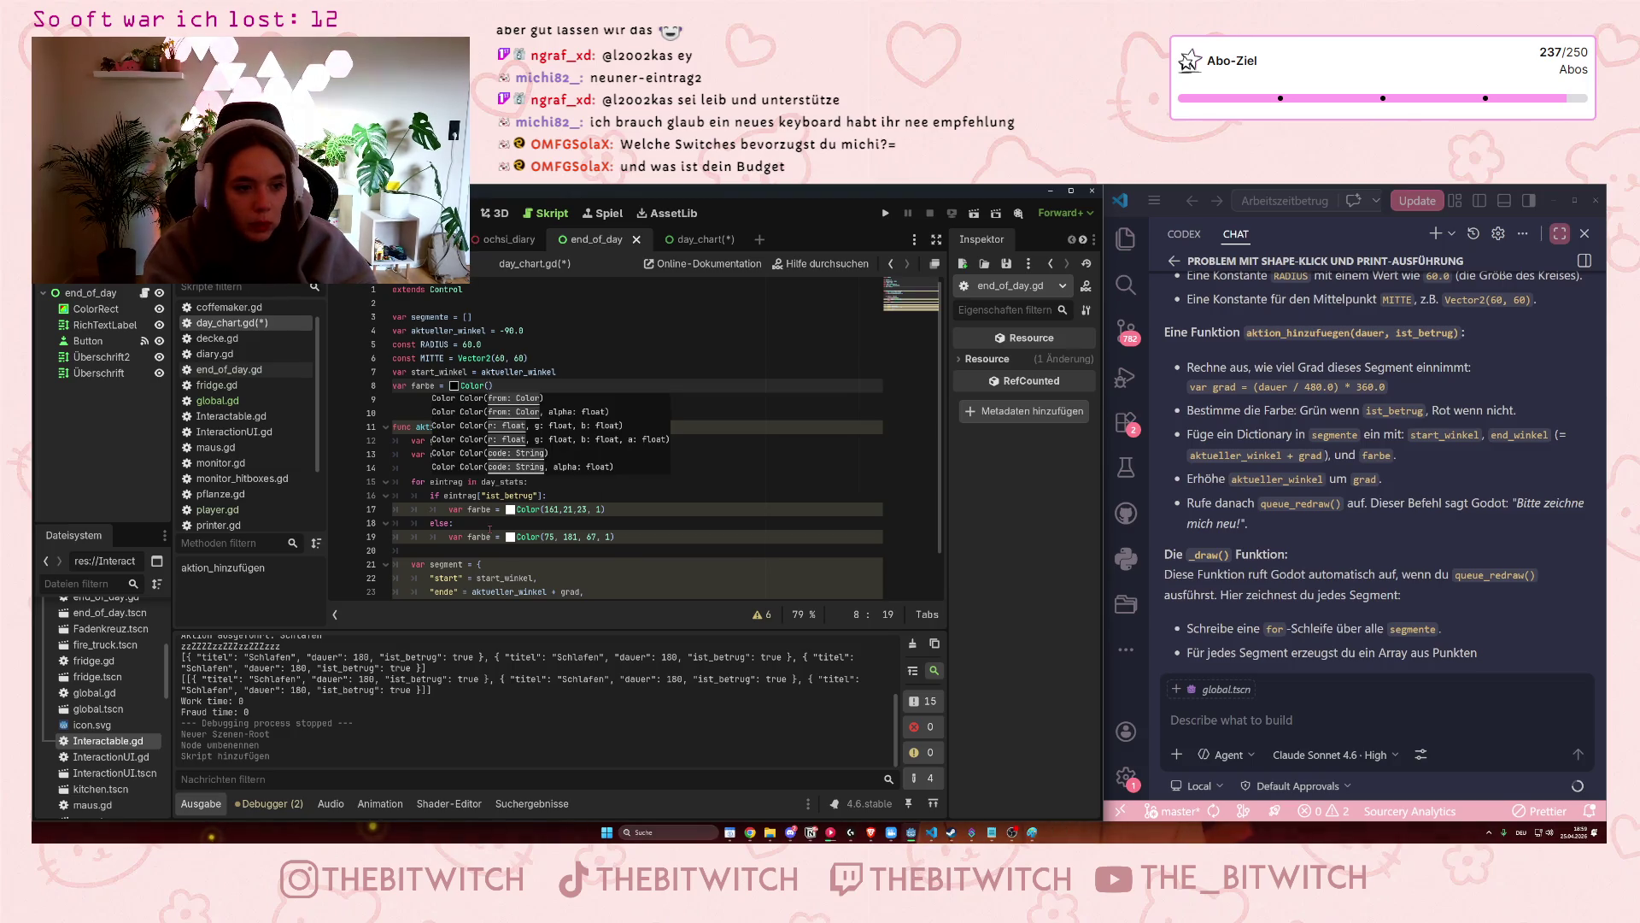
type("0")
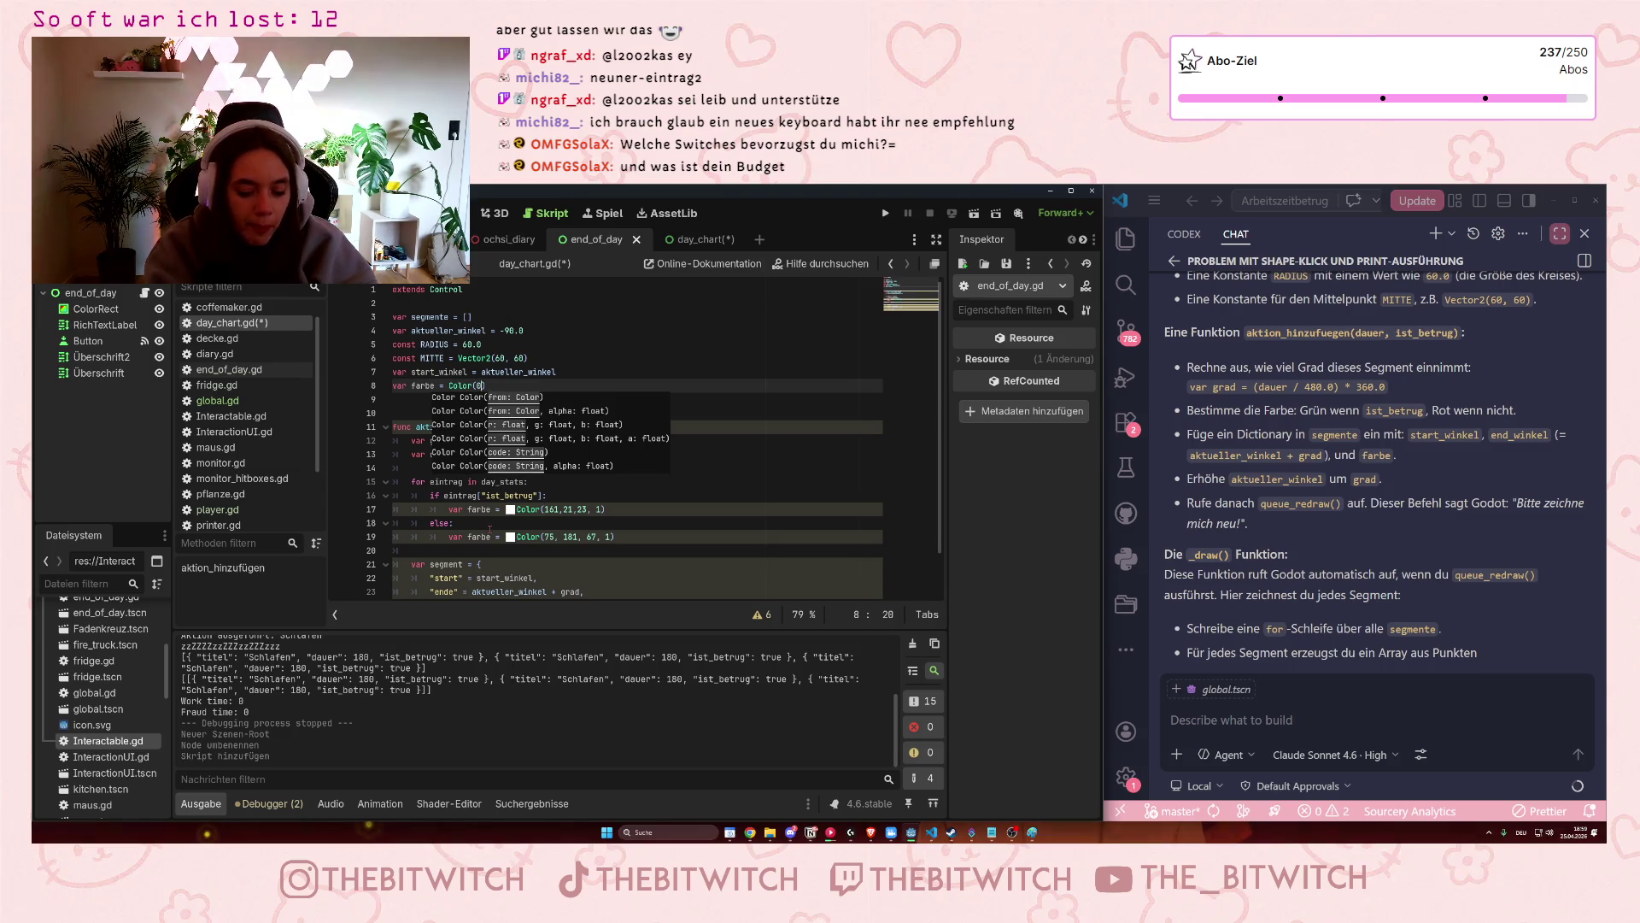
type(",0,0,")
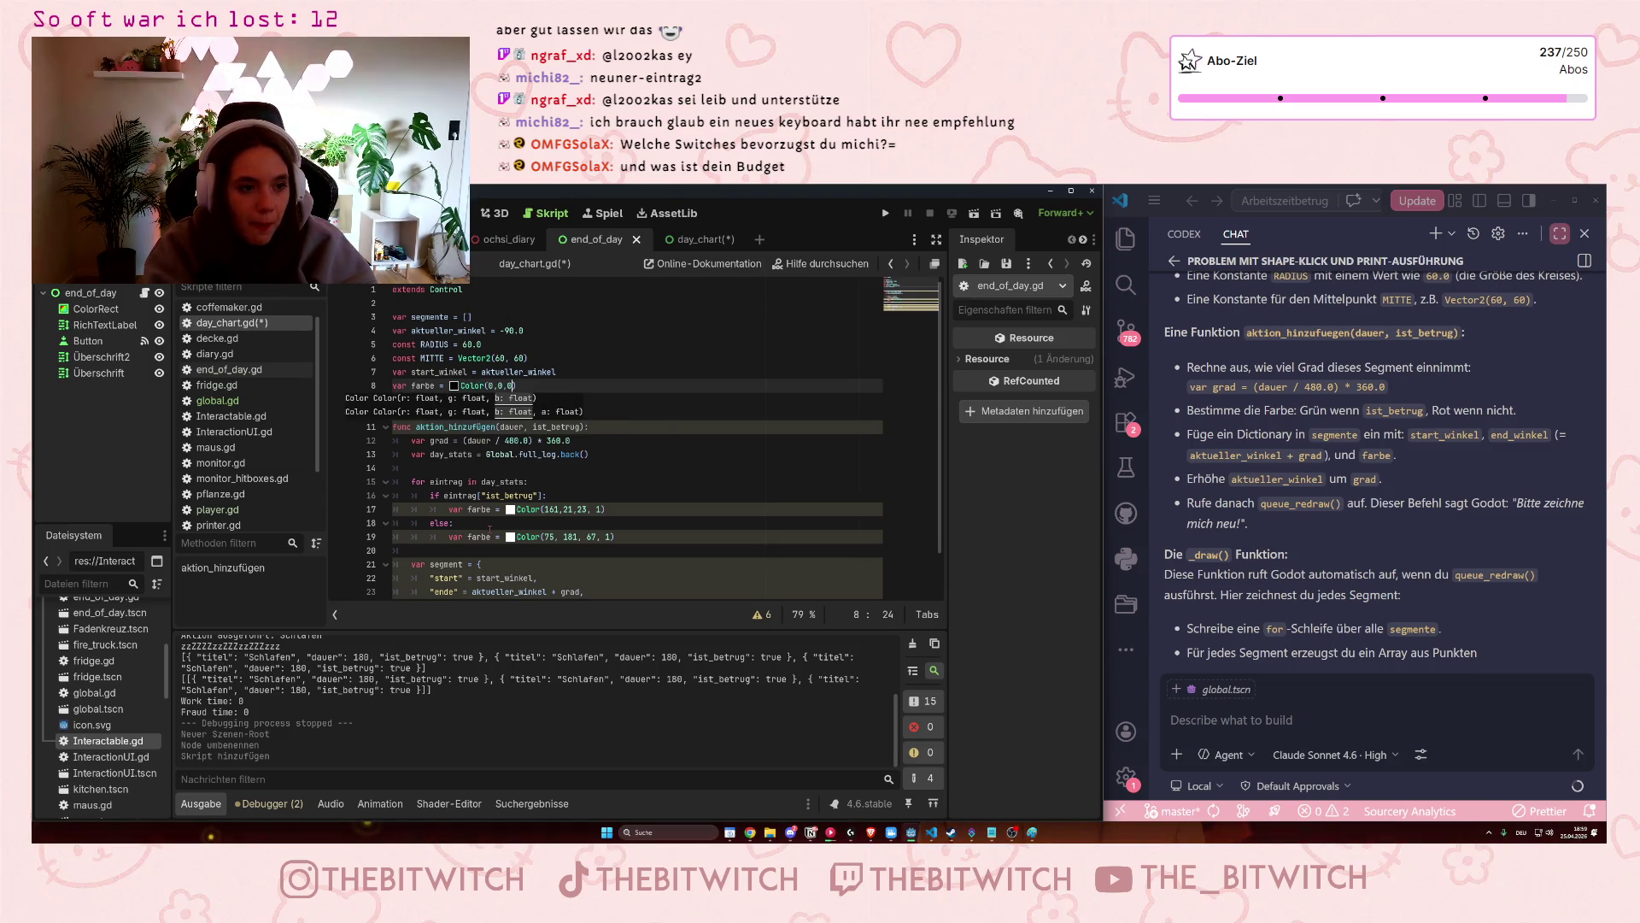
type("0")
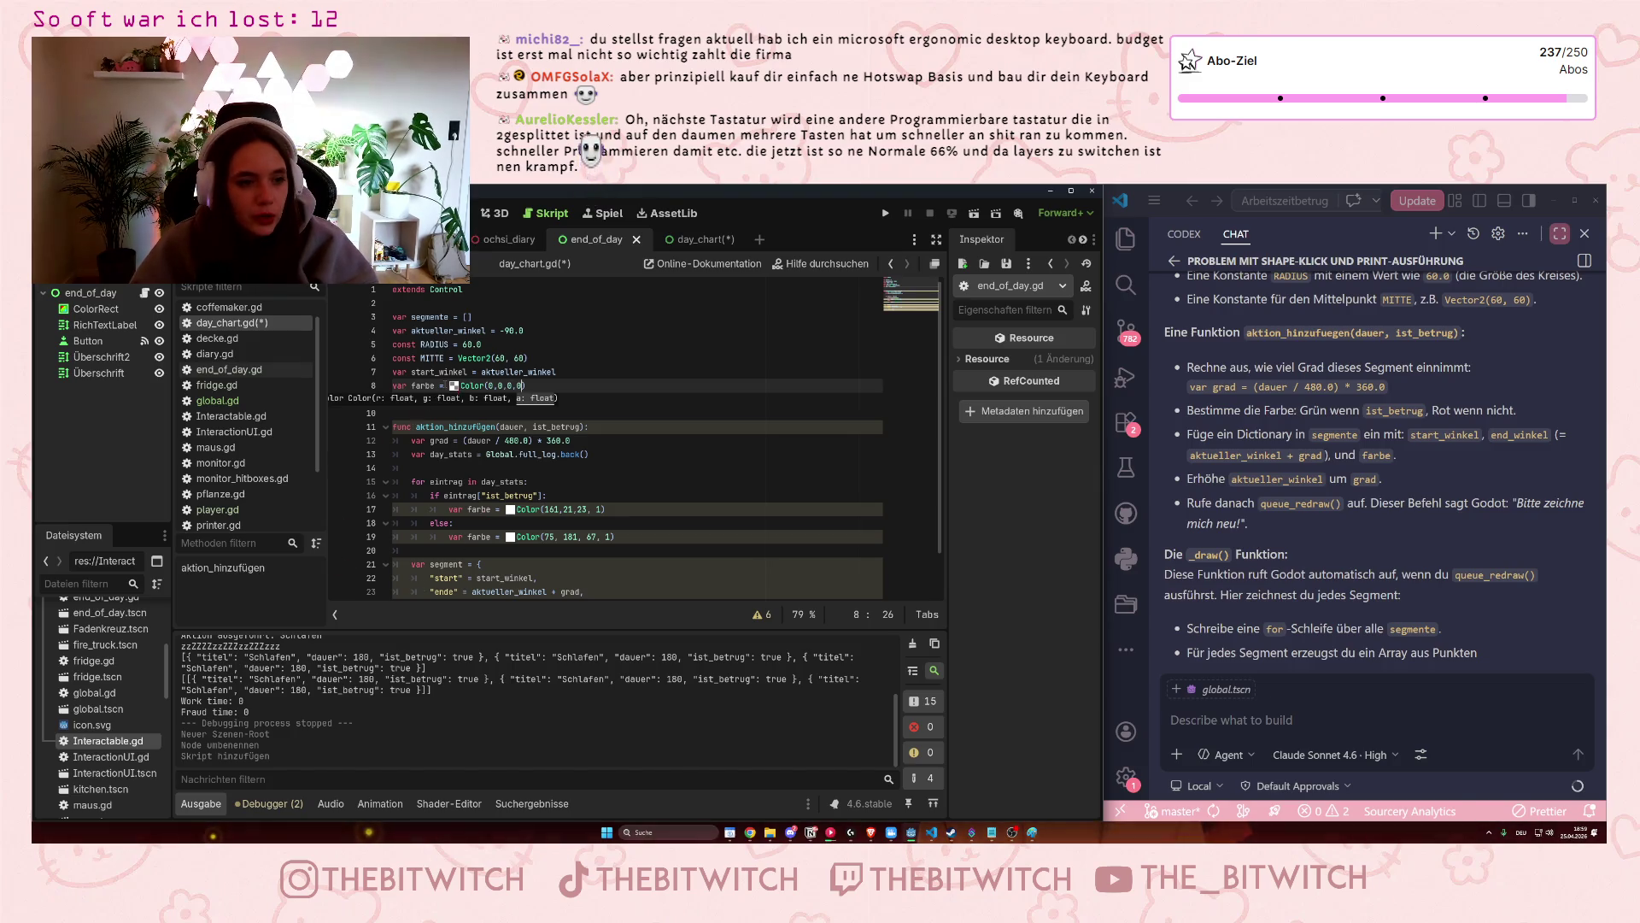
Change line 17's ist_betrug colour from red to a bright green using the colour picker.
left_click(518, 528)
left_click(509, 512)
left_click(510, 510)
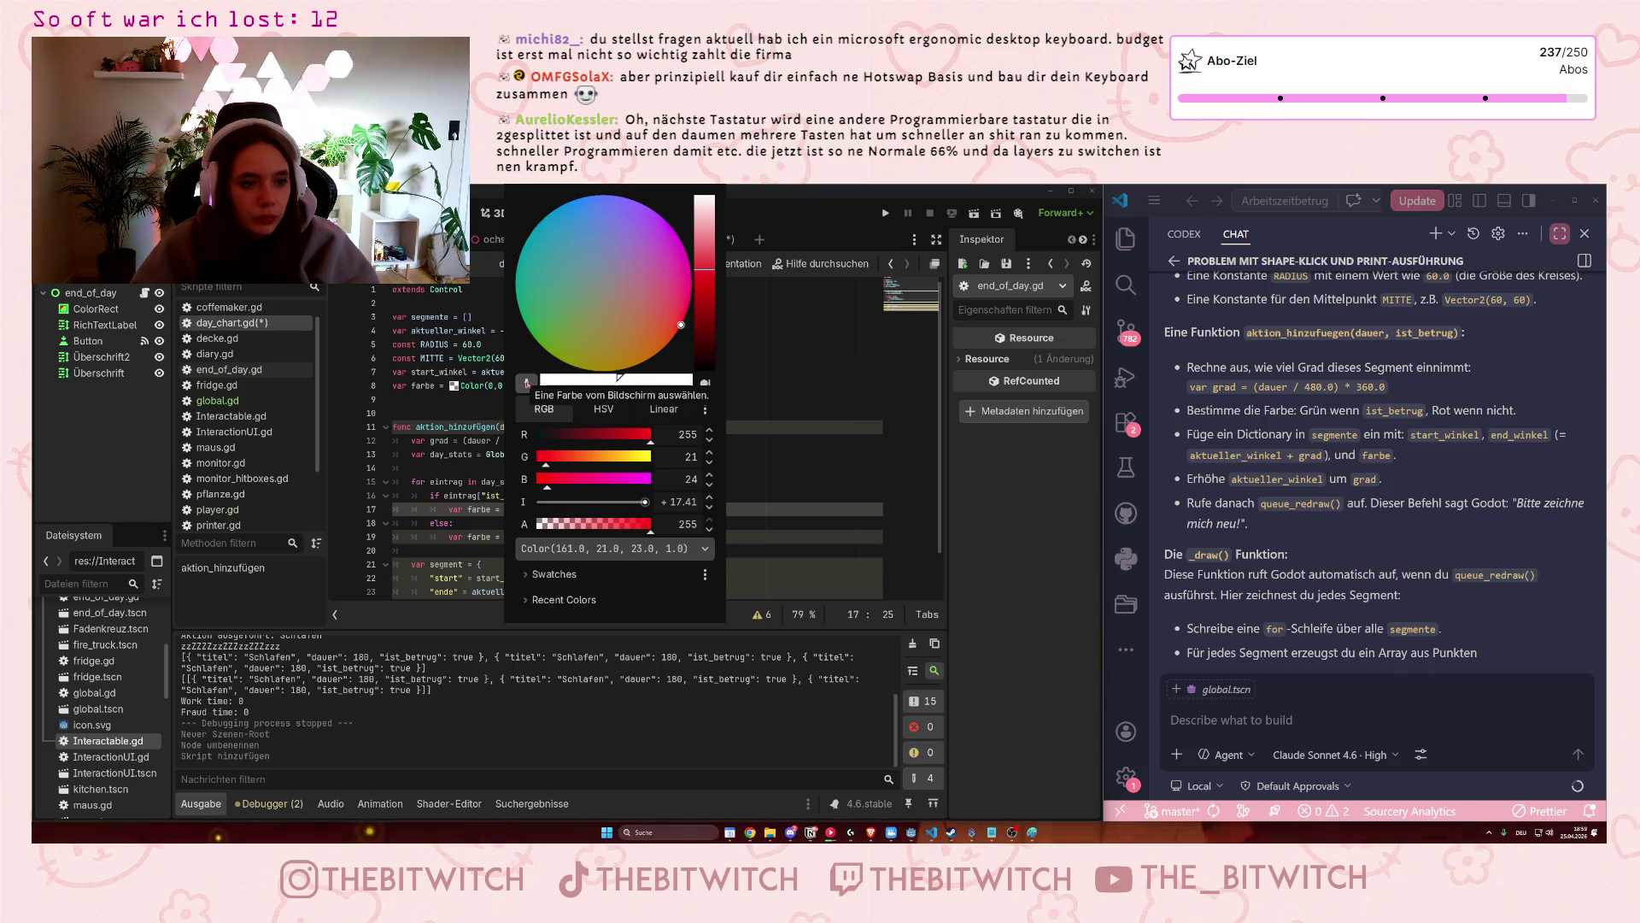
left_click(556, 330)
left_click(638, 282)
left_click(683, 291)
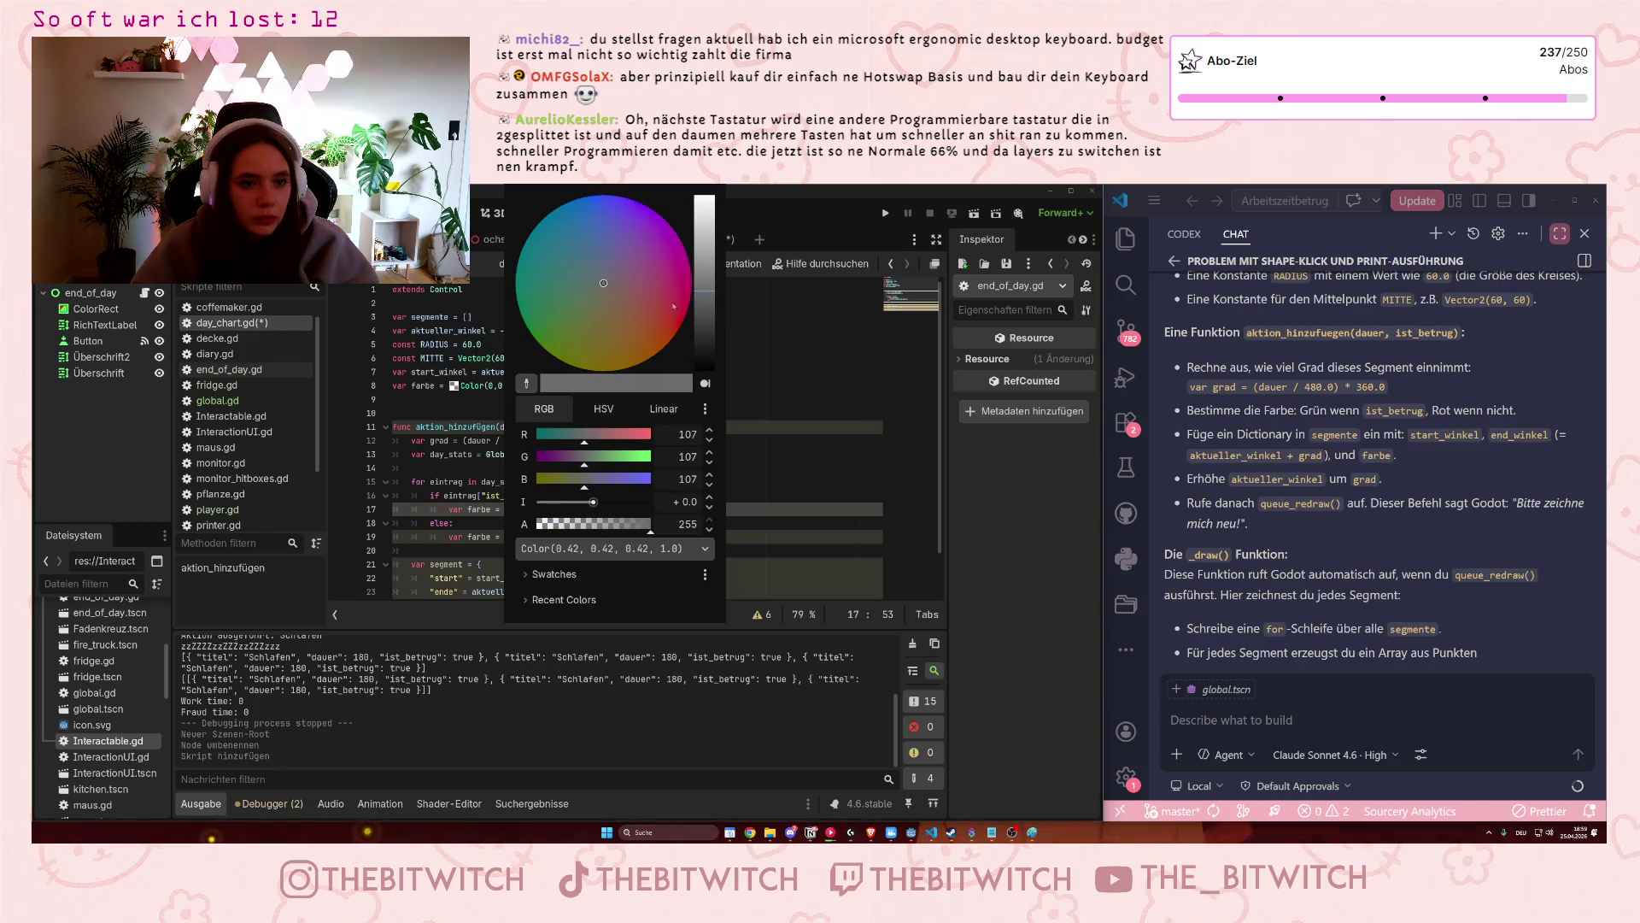
left_click_drag(683, 290, 685, 329)
left_click(740, 388)
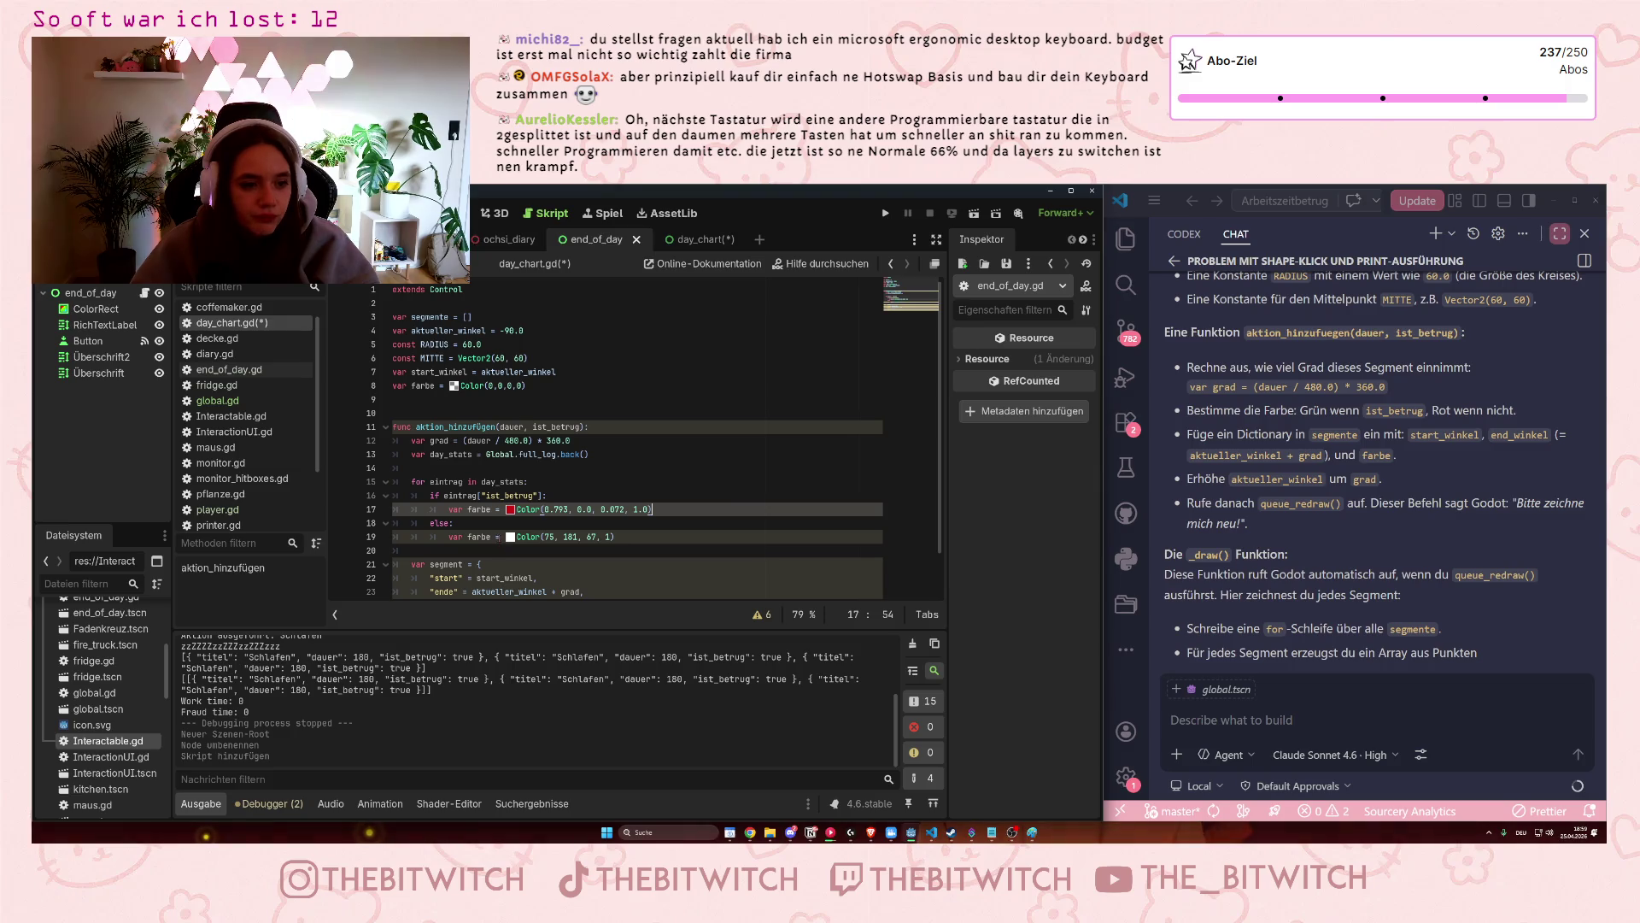
left_click(510, 509)
left_click(551, 331)
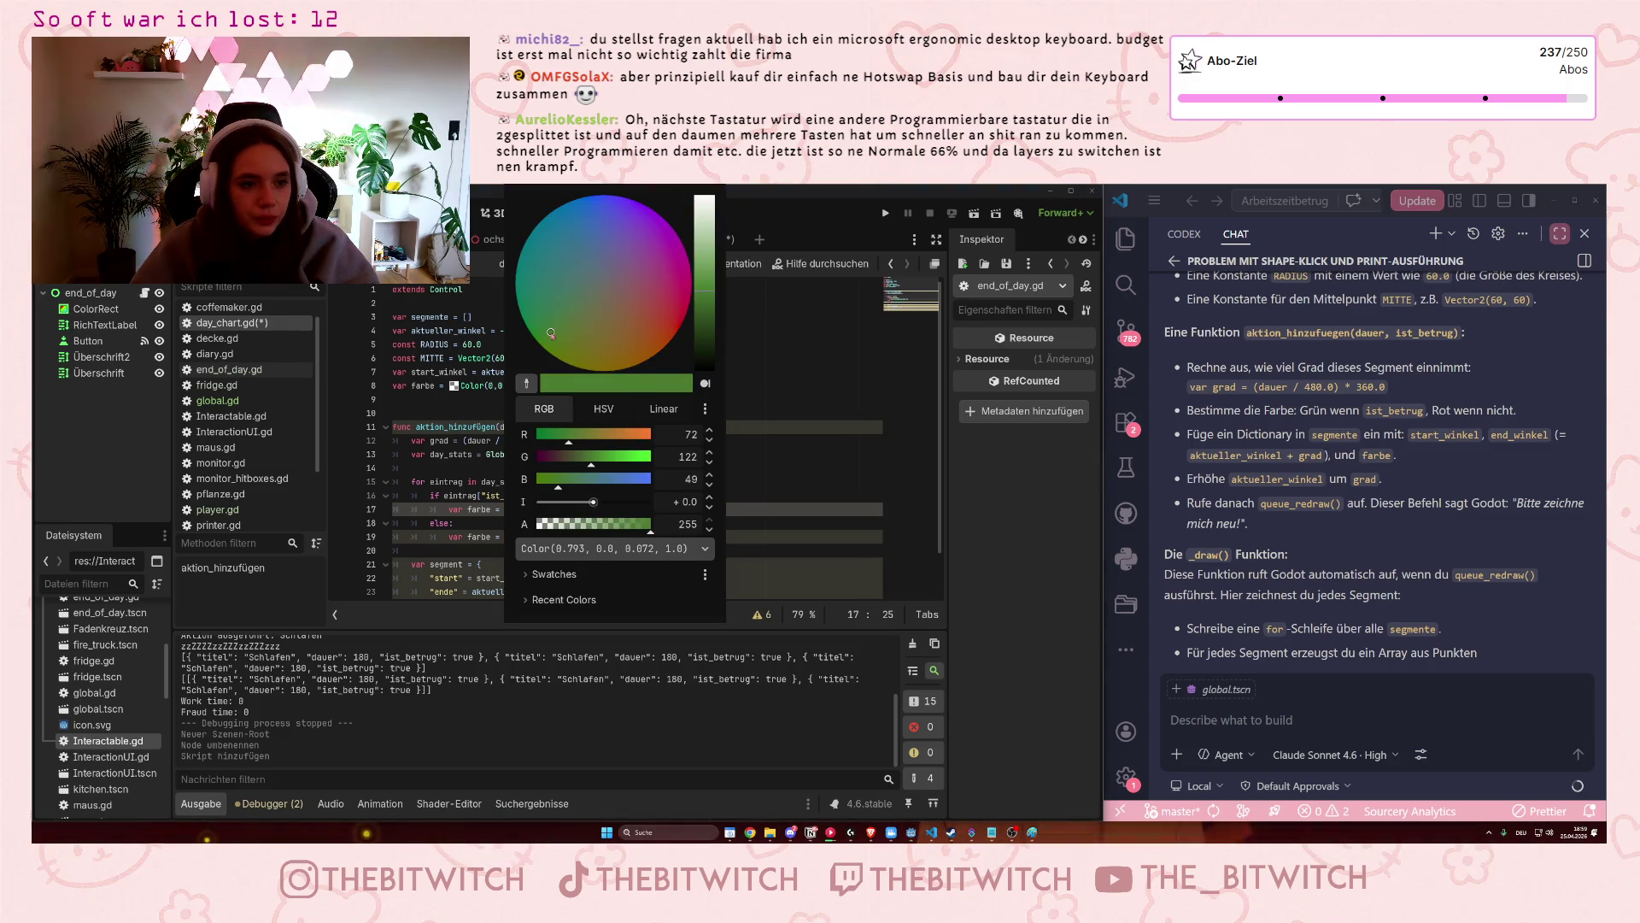
left_click_drag(705, 290, 705, 261)
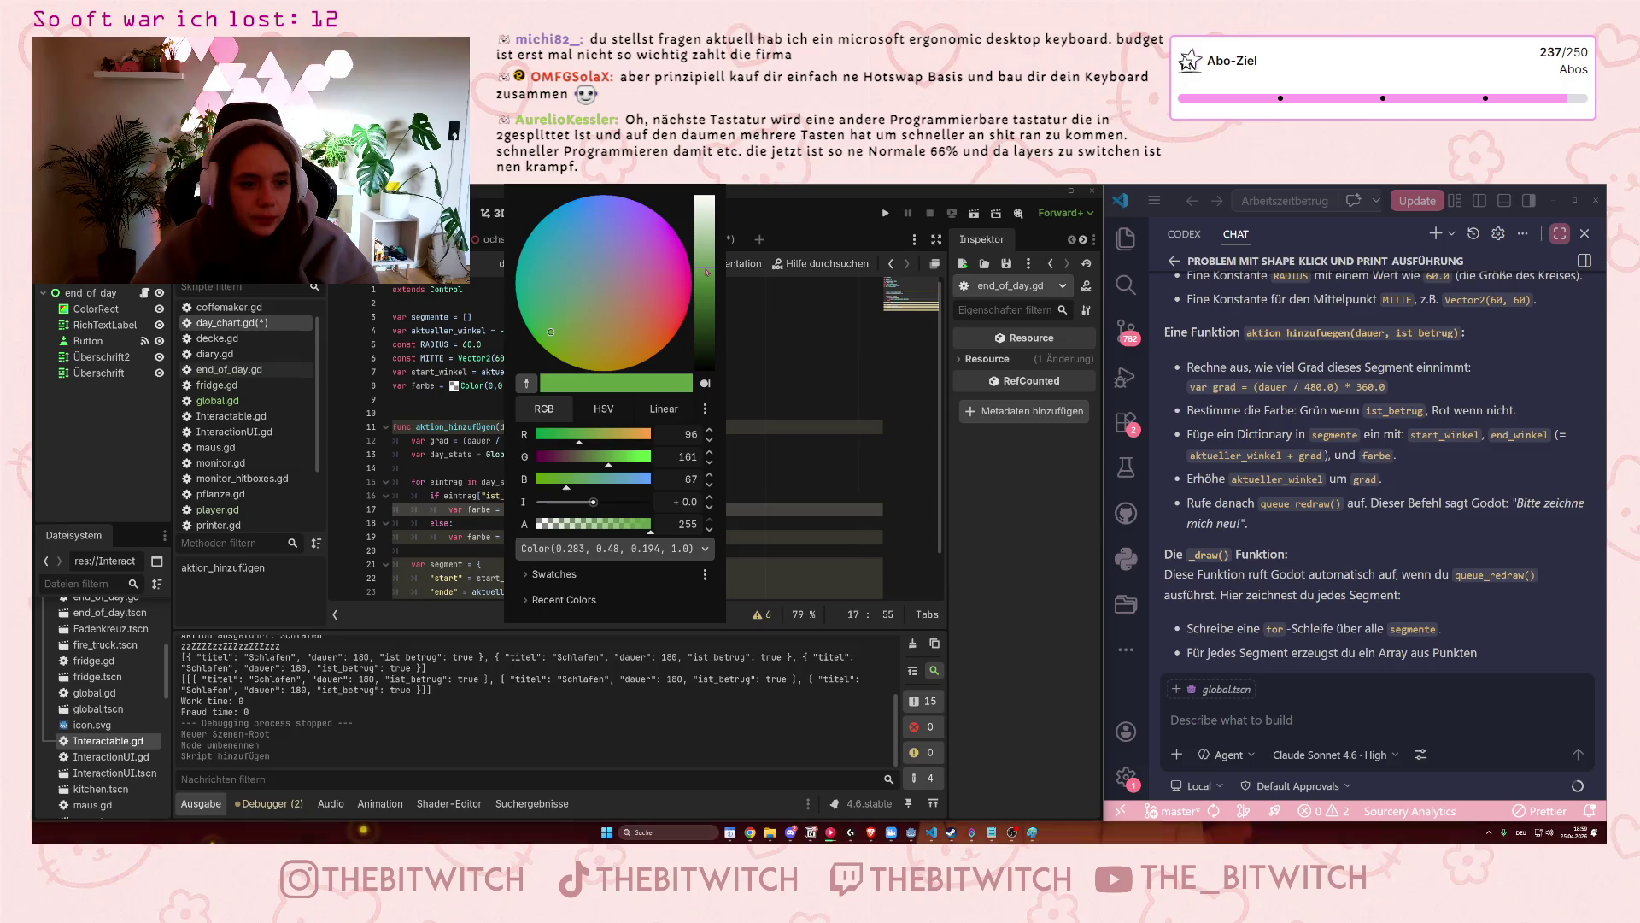
left_click(756, 367)
Pick a vivid magenta hue for the else-branch colour on line 19.
left_click(510, 537)
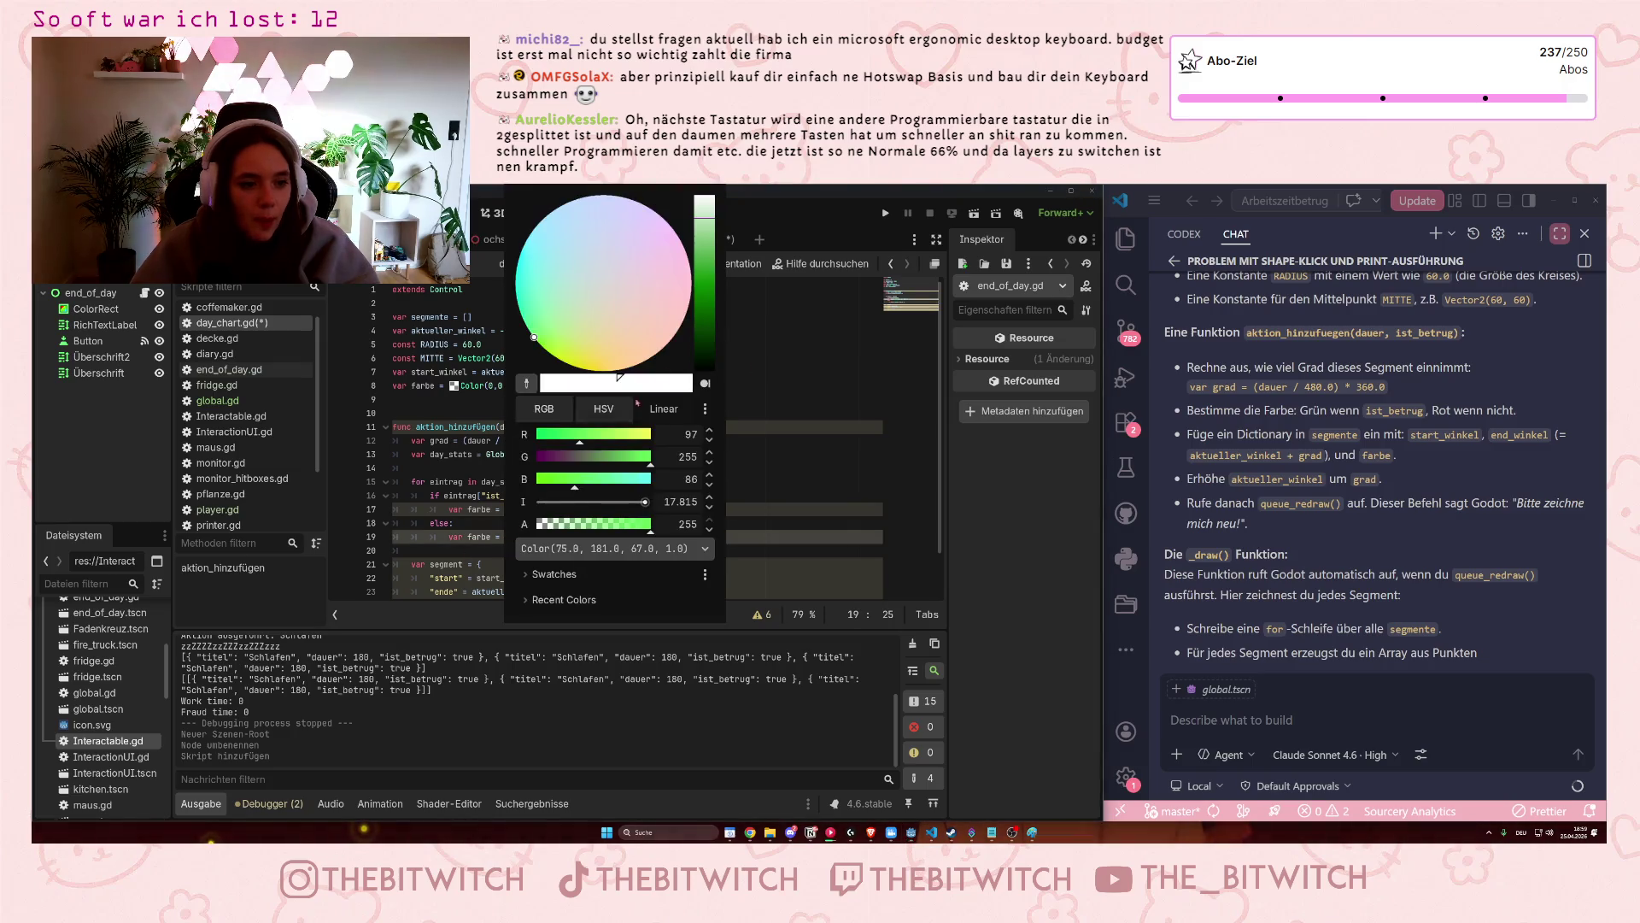
left_click(647, 318)
mouse_move(705, 256)
left_mouse_down()
mouse_move(704, 308)
mouse_move(668, 328)
mouse_move(707, 329)
mouse_move(708, 308)
mouse_move(681, 324)
left_mouse_up()
left_click(676, 315)
key("Escape")
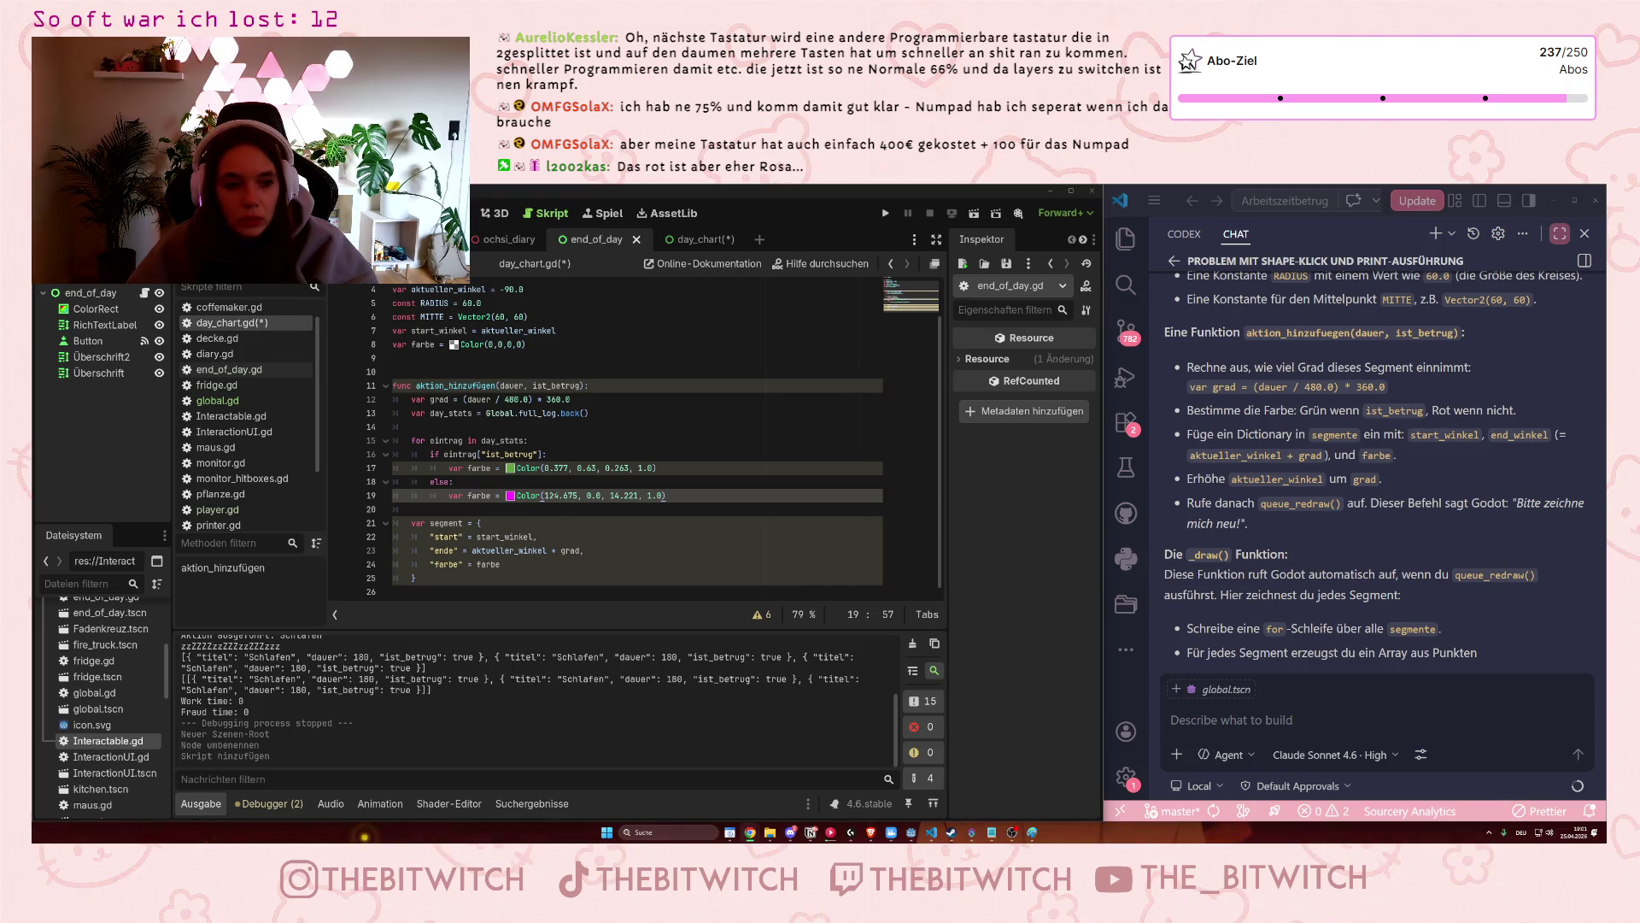
Reopen the colour picker on line 19's magenta Color(124.675, 0.0, 14.221, 1.0).
left_click(510, 495)
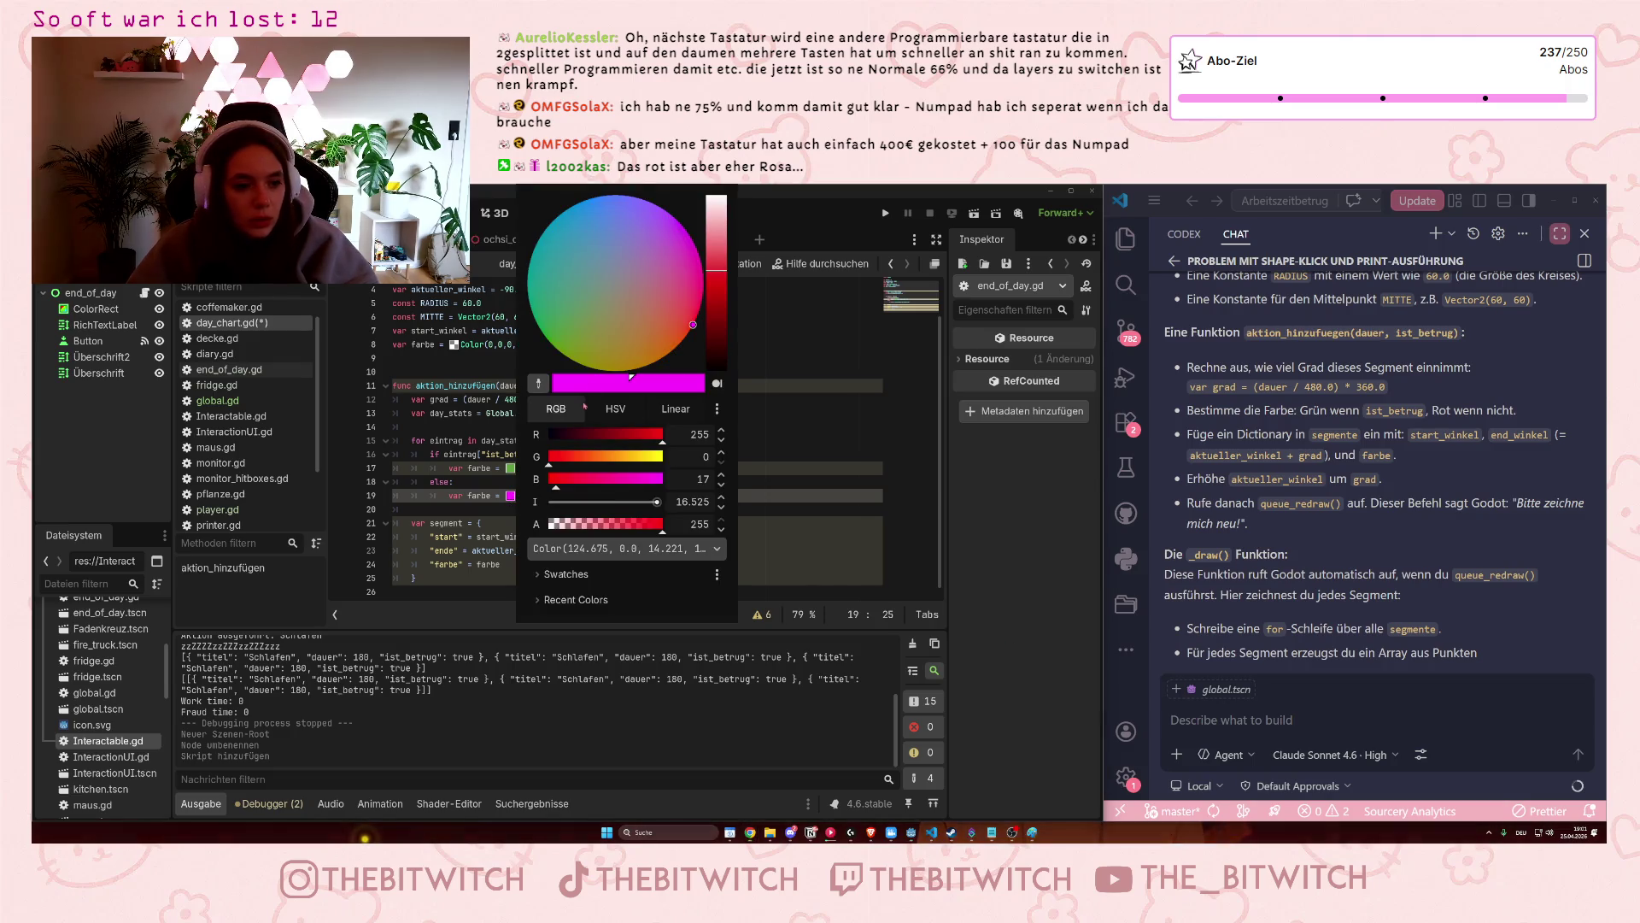
Darken line 19's magenta and drop its blue component to zero for a pure red.
left_click(711, 283)
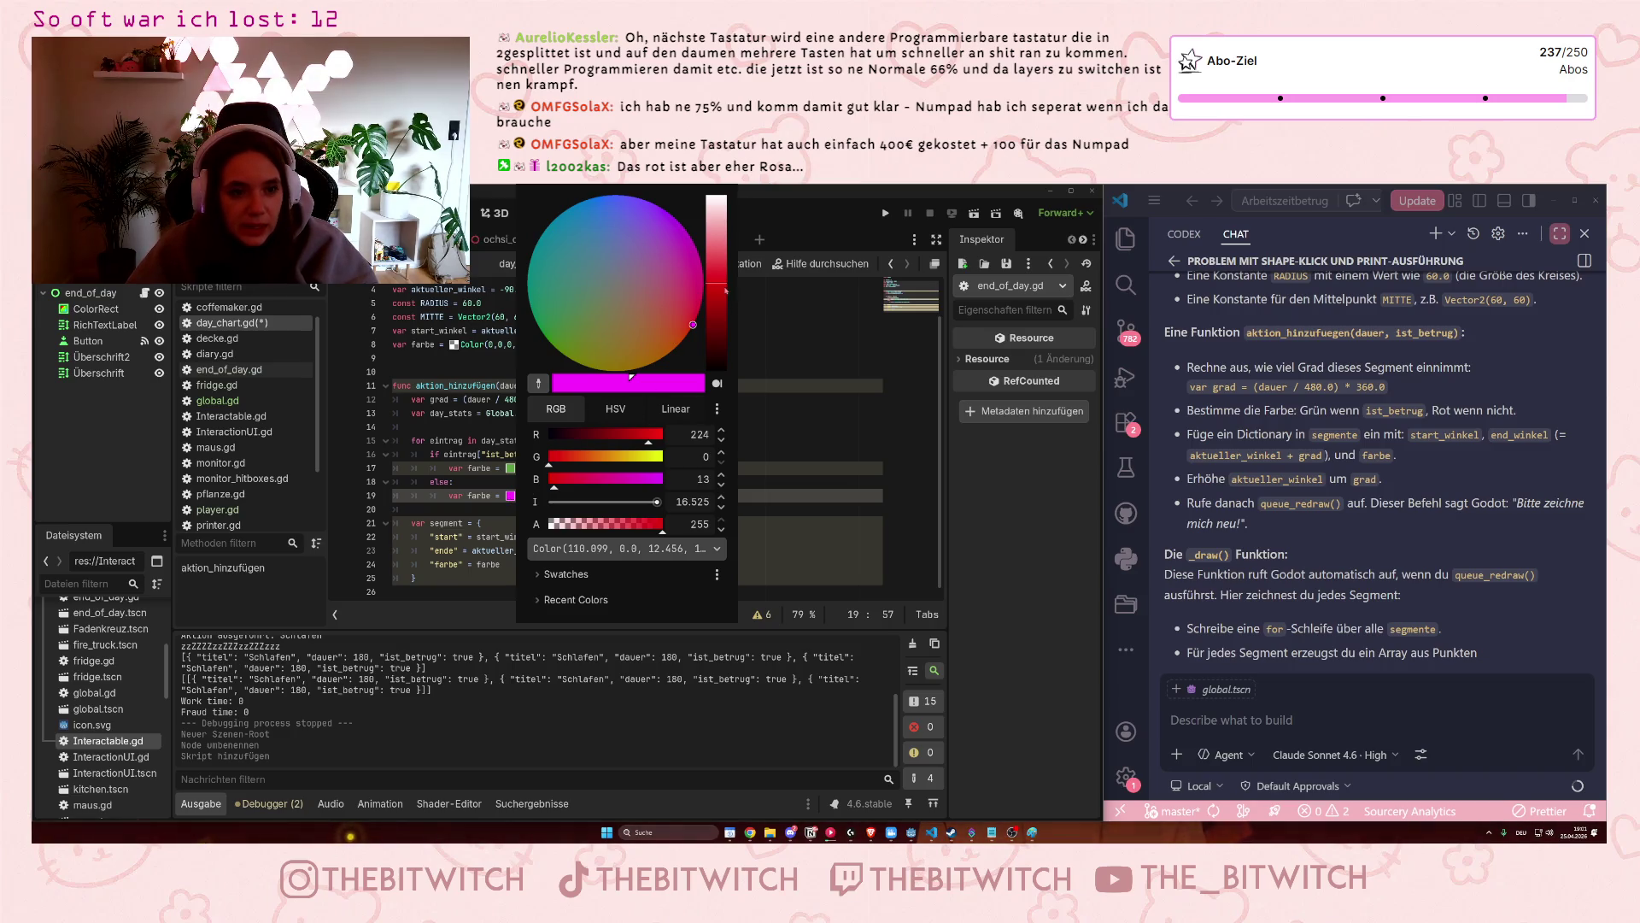
left_click_drag(725, 292, 725, 297)
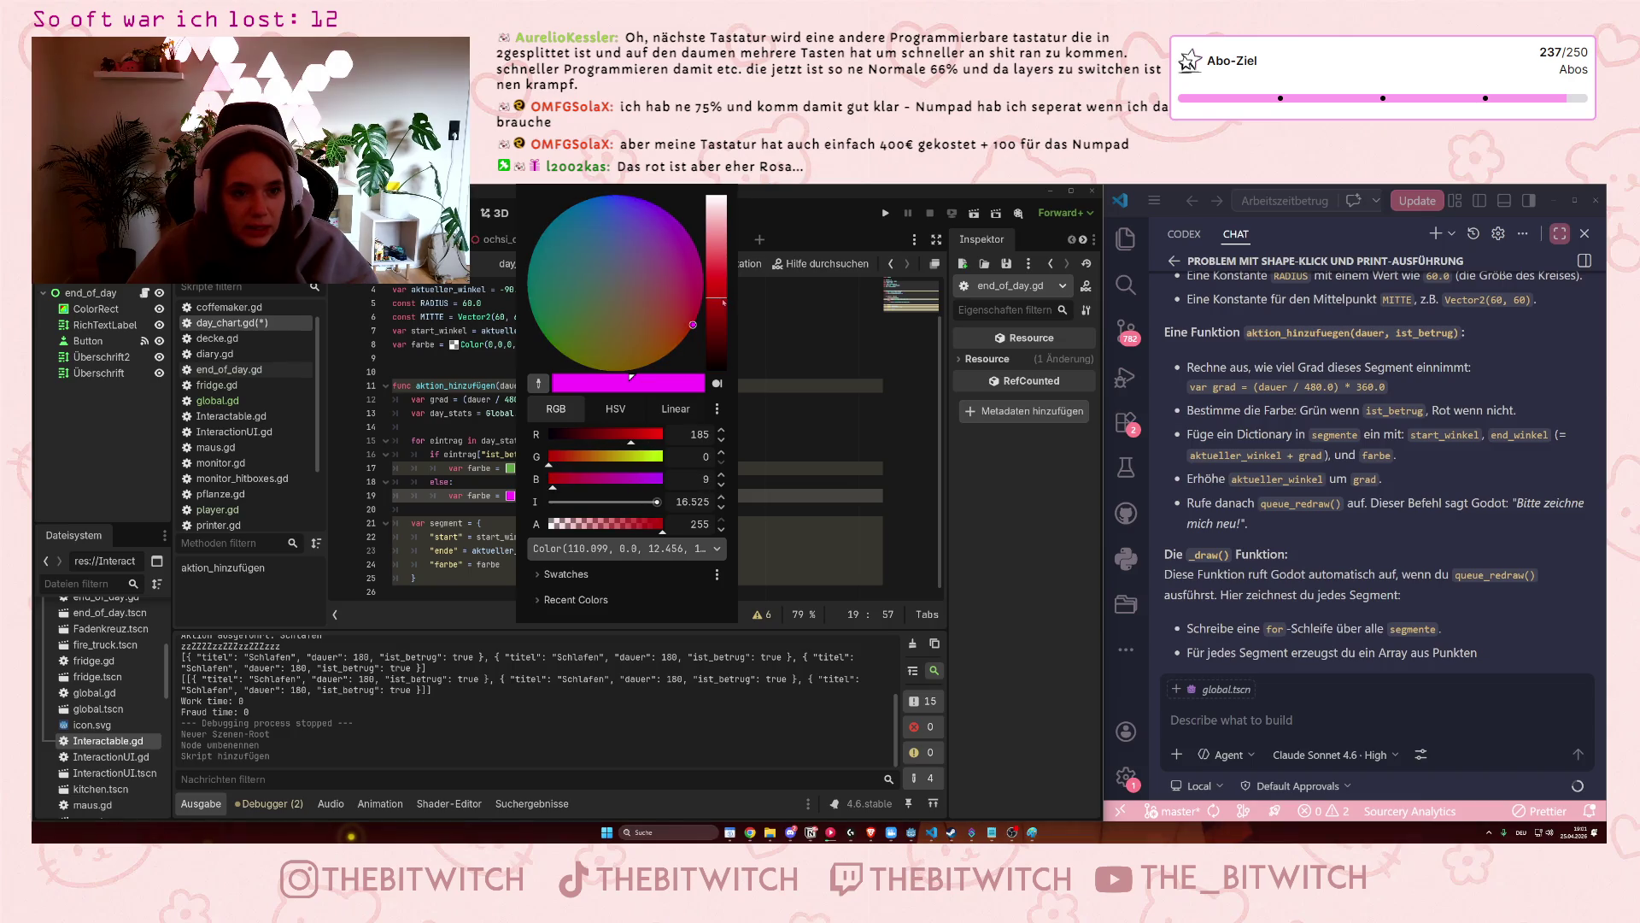
left_click(812, 419)
left_click(512, 498)
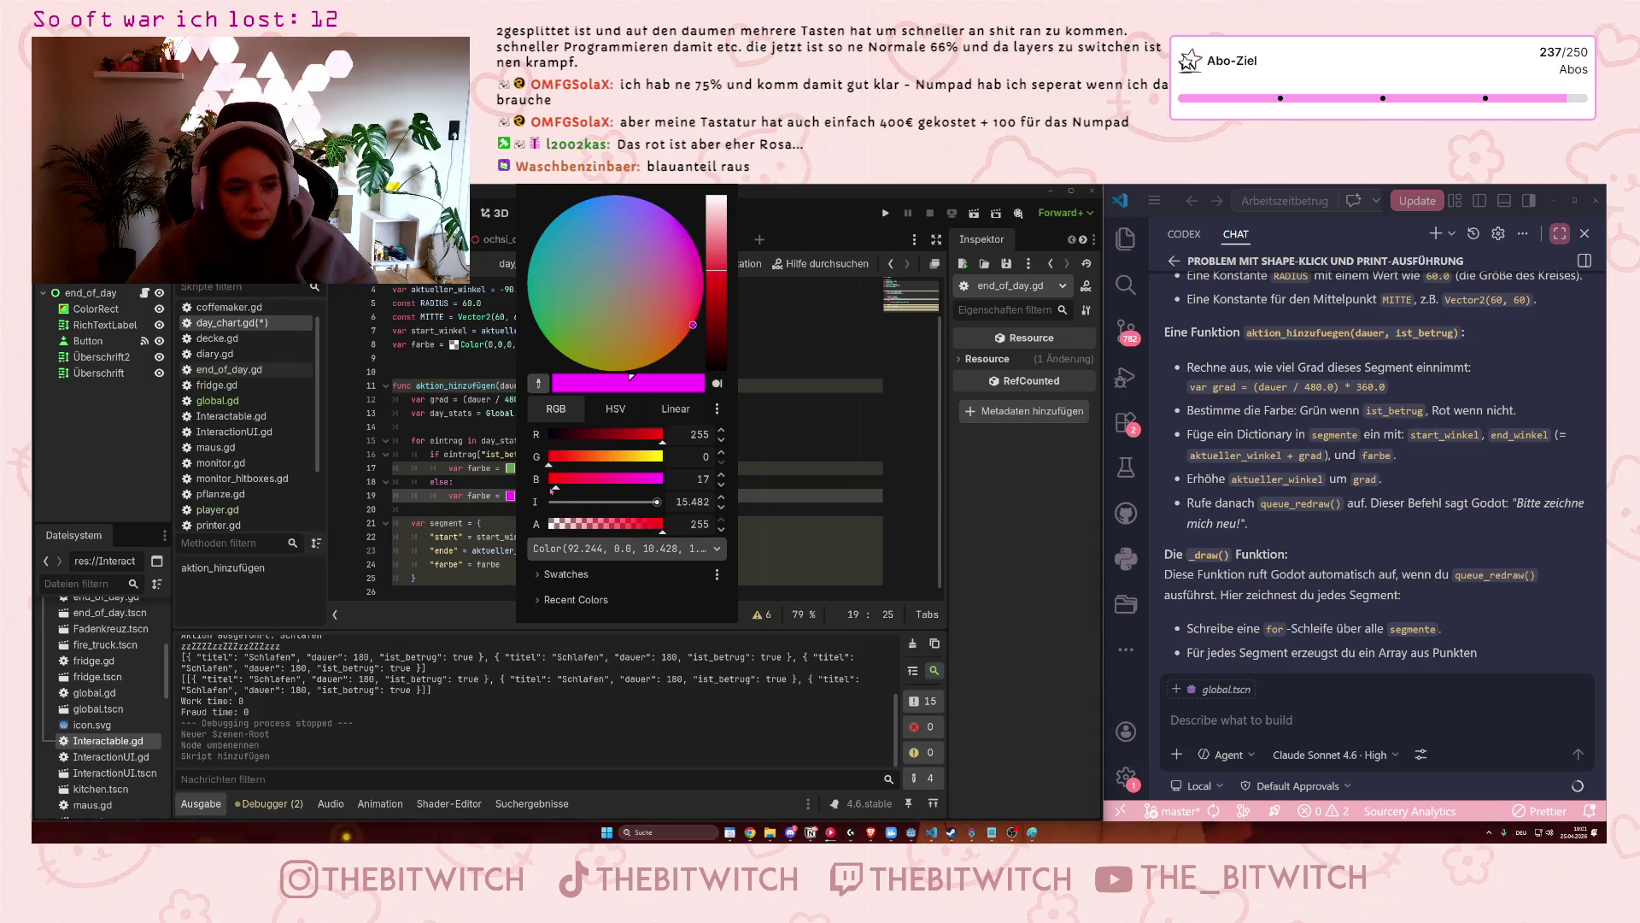
left_click_drag(564, 489, 548, 498)
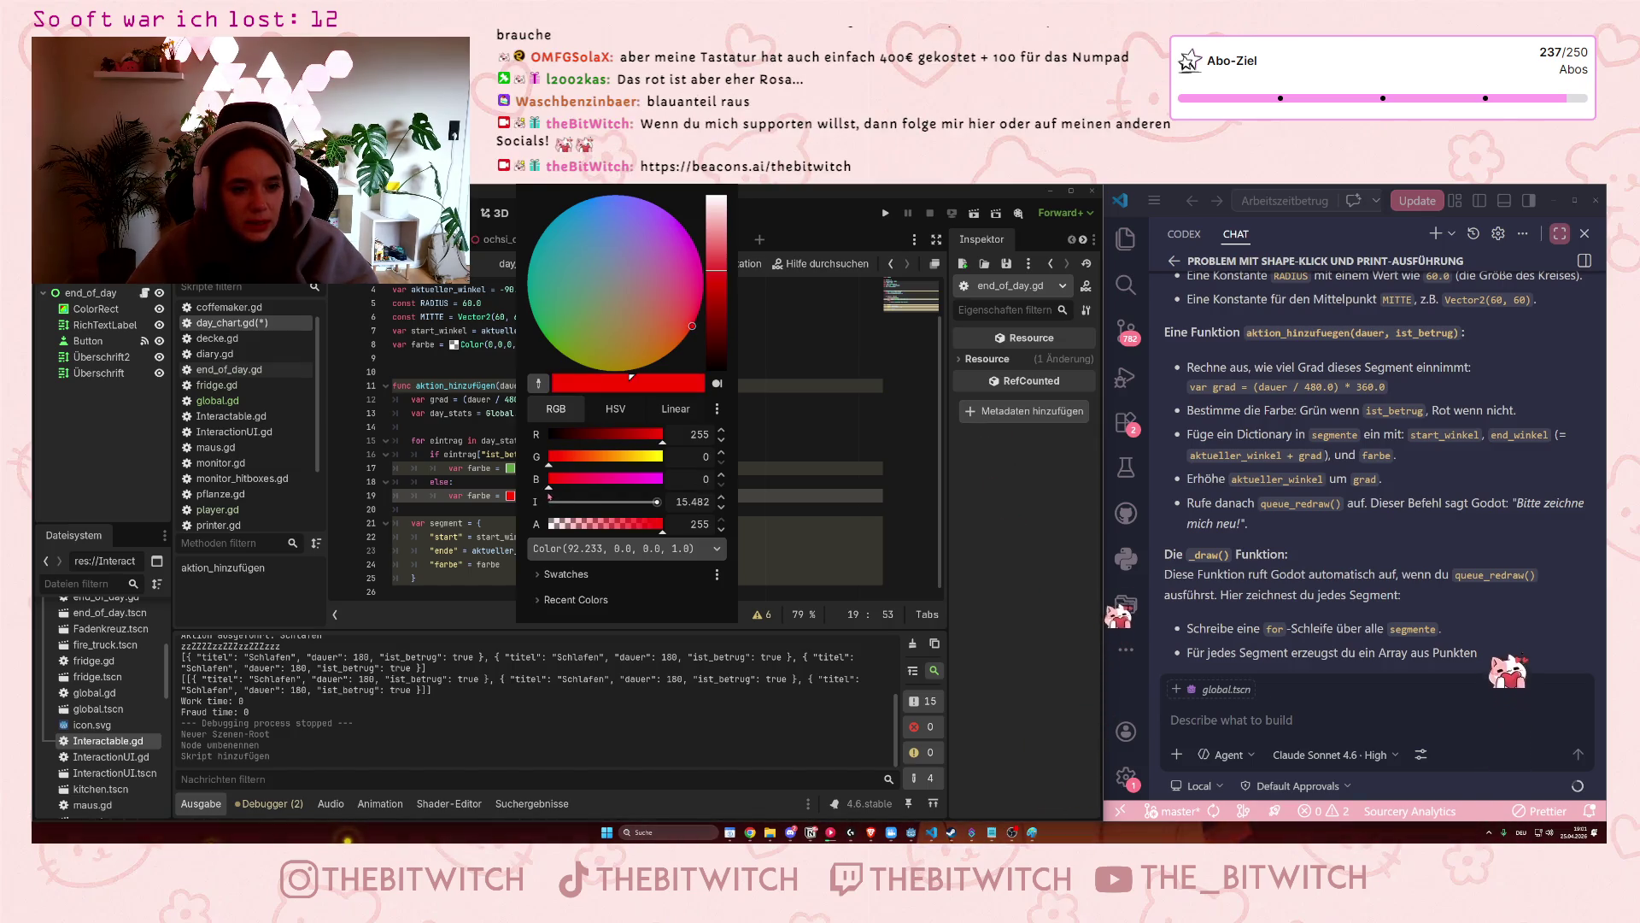
left_click_drag(662, 437, 593, 436)
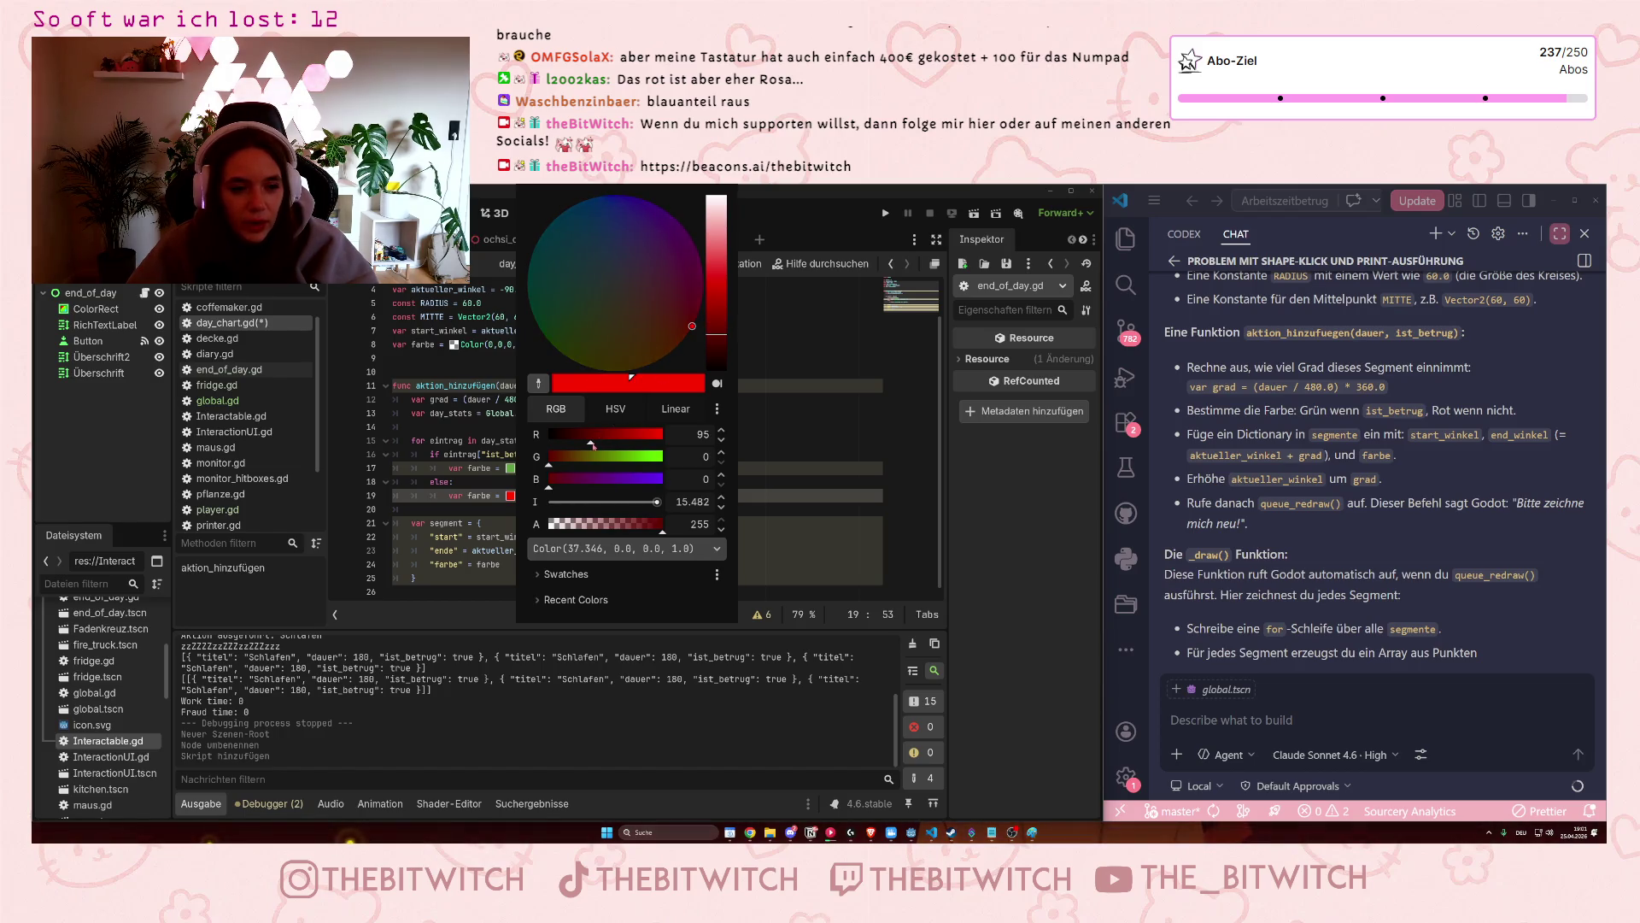
left_click_drag(601, 445, 605, 439)
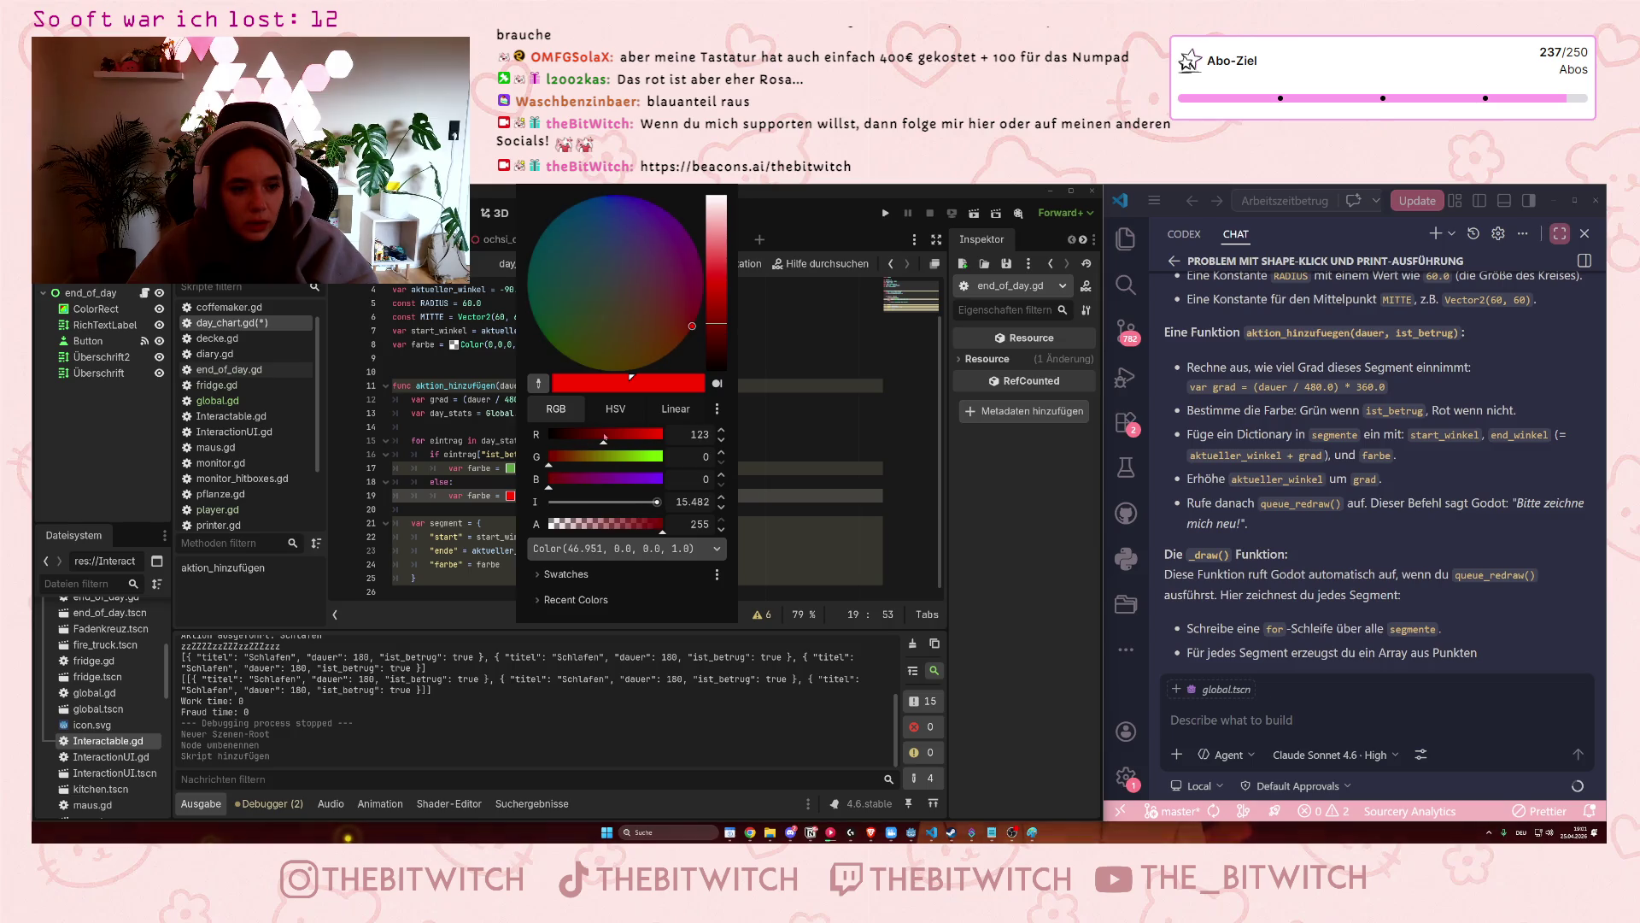
left_click(739, 449)
Darken the red further by lowering its red amount and HSV brightness value.
left_click(510, 495)
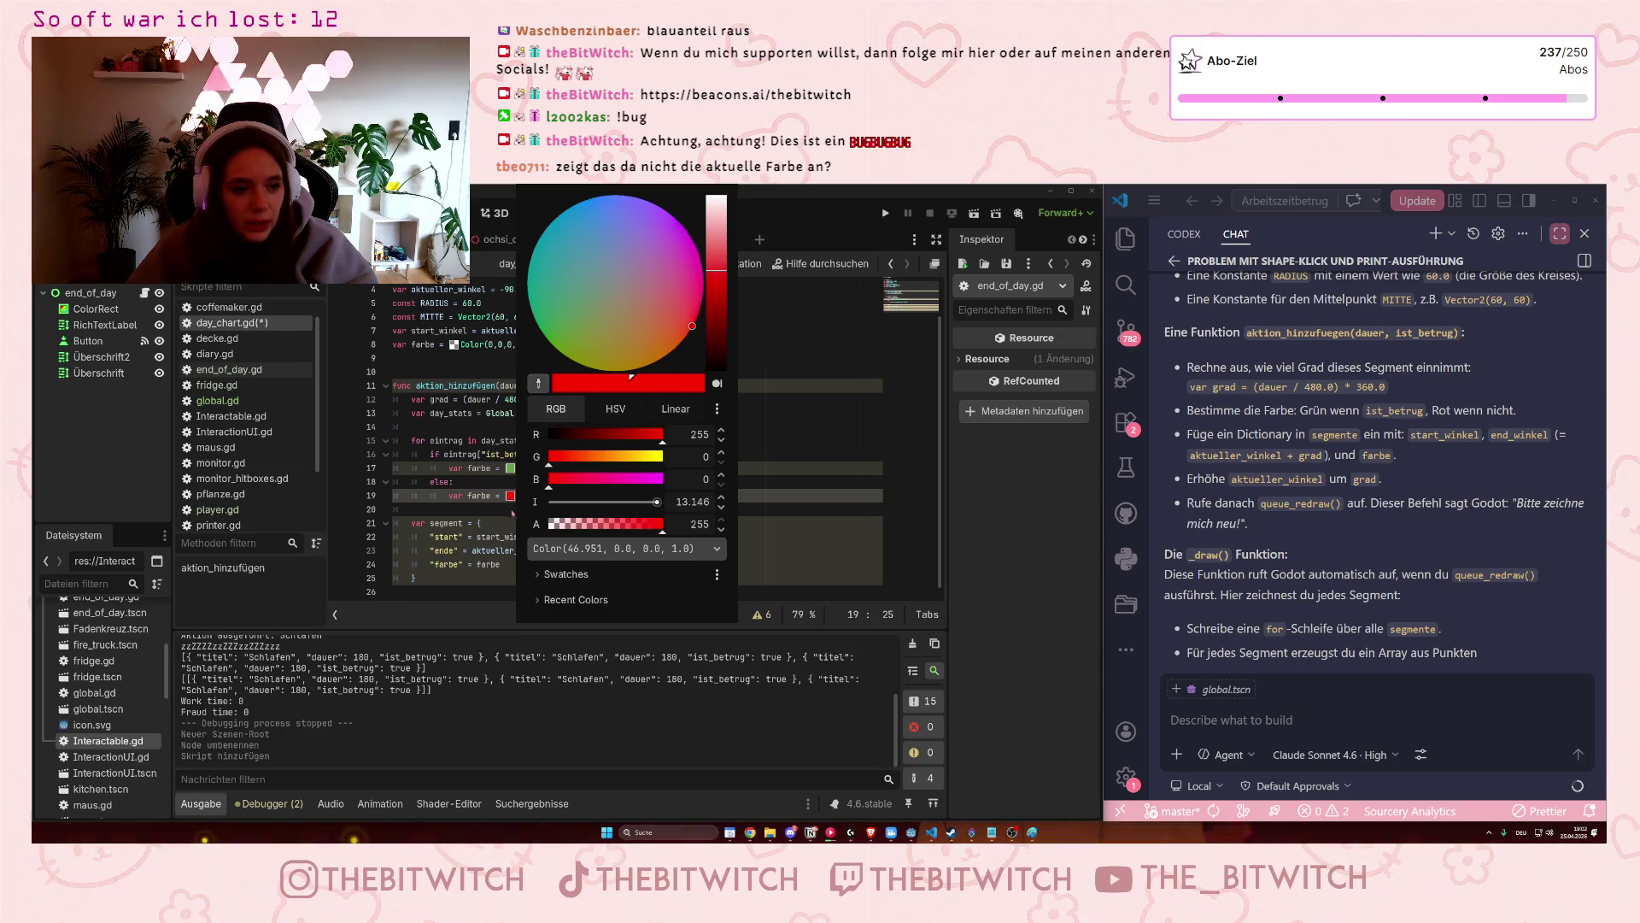
mouse_move(716, 302)
left_mouse_down()
mouse_move(717, 256)
mouse_move(723, 320)
mouse_move(732, 205)
mouse_move(738, 381)
mouse_move(731, 325)
left_mouse_up()
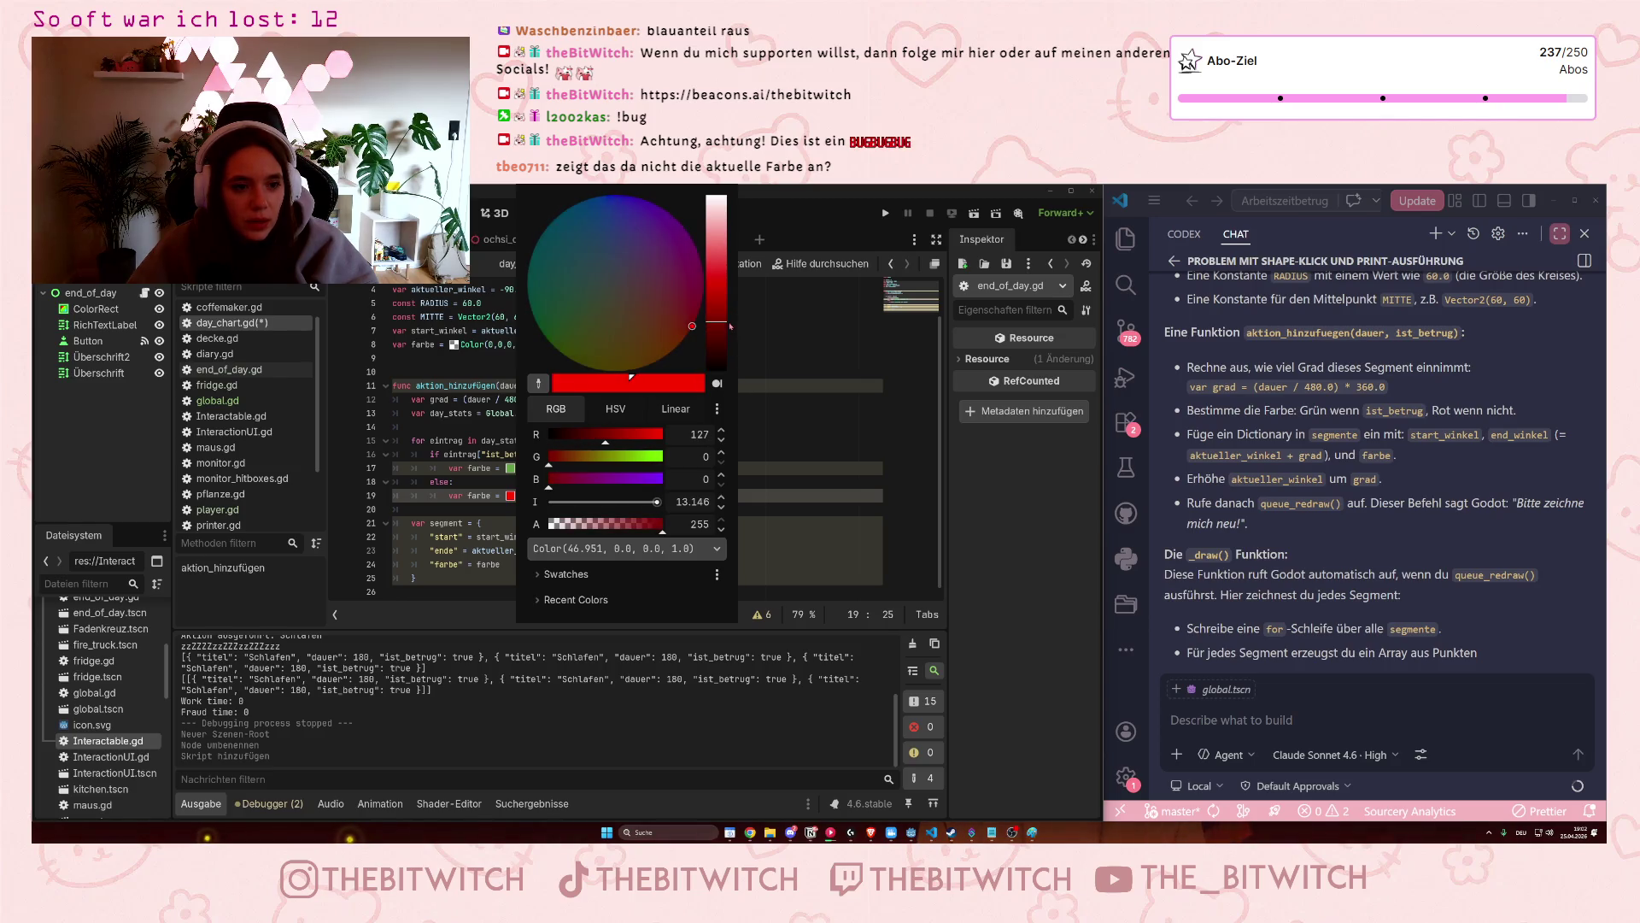
mouse_move(604, 444)
left_mouse_down()
mouse_move(573, 445)
mouse_move(592, 464)
left_mouse_up()
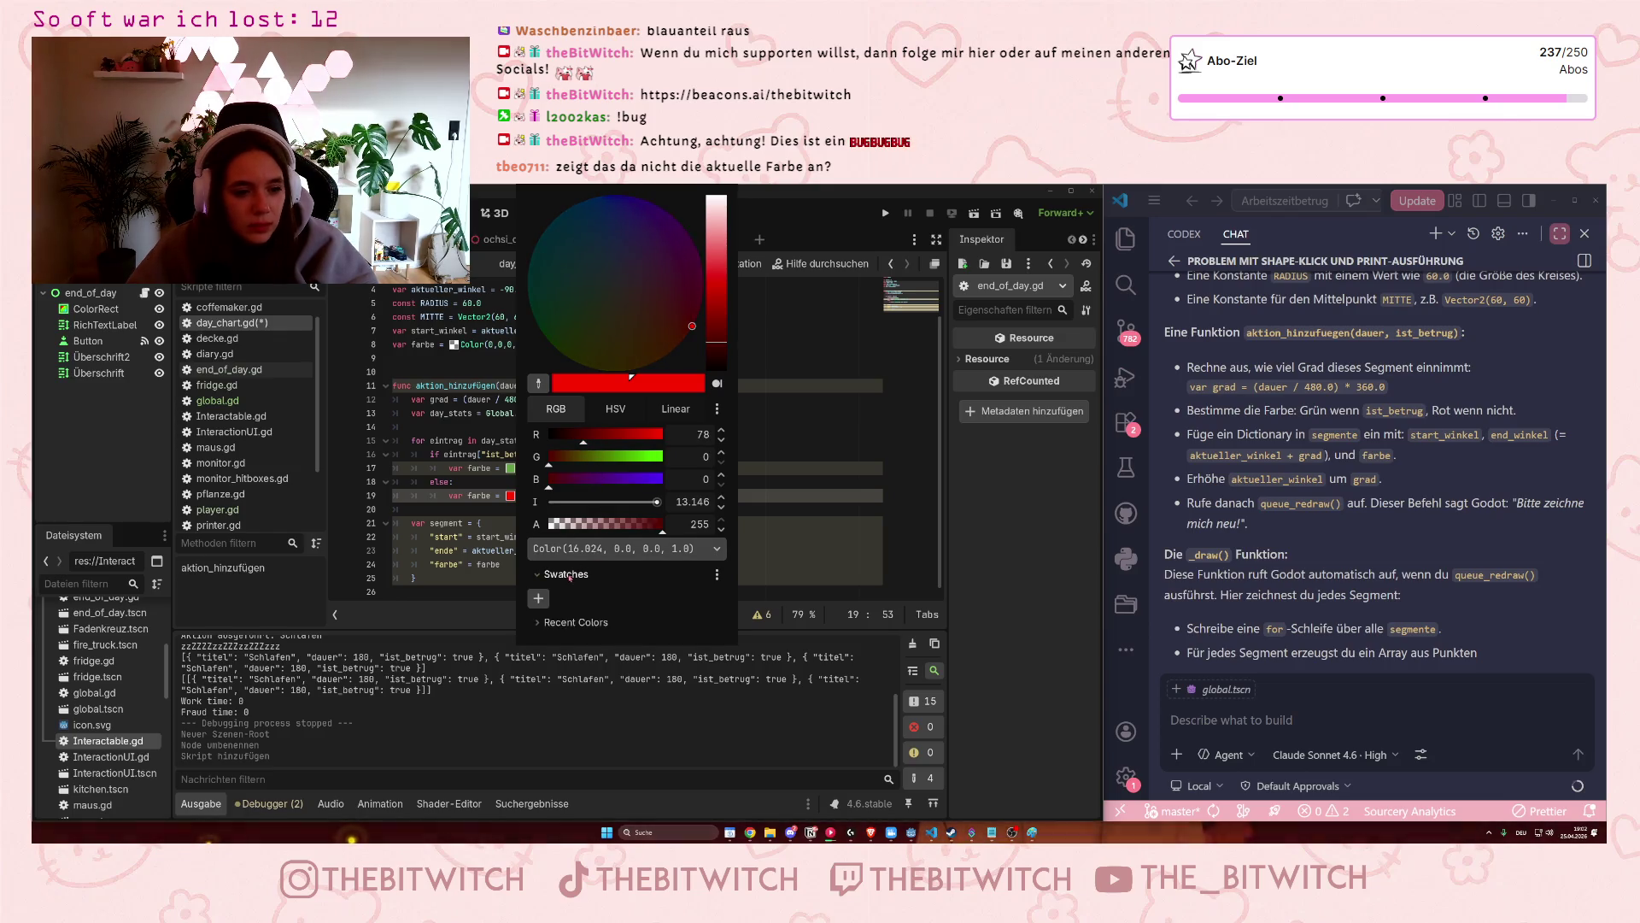
left_click(575, 602)
left_click(583, 601)
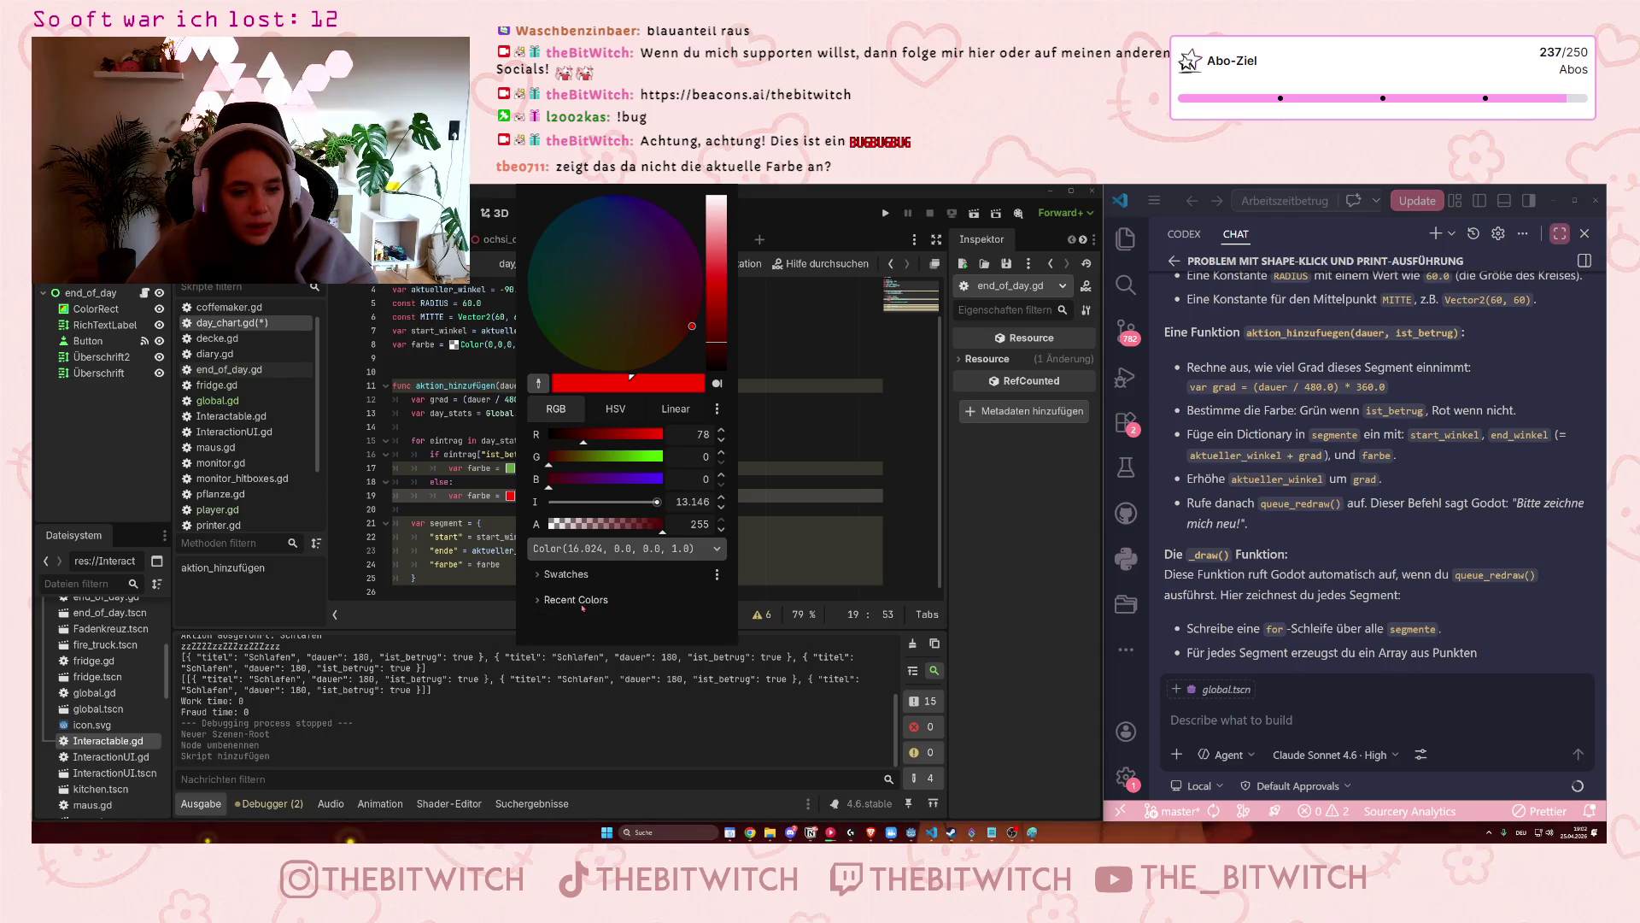
scroll(564, 434, "down", 2)
left_click(611, 409)
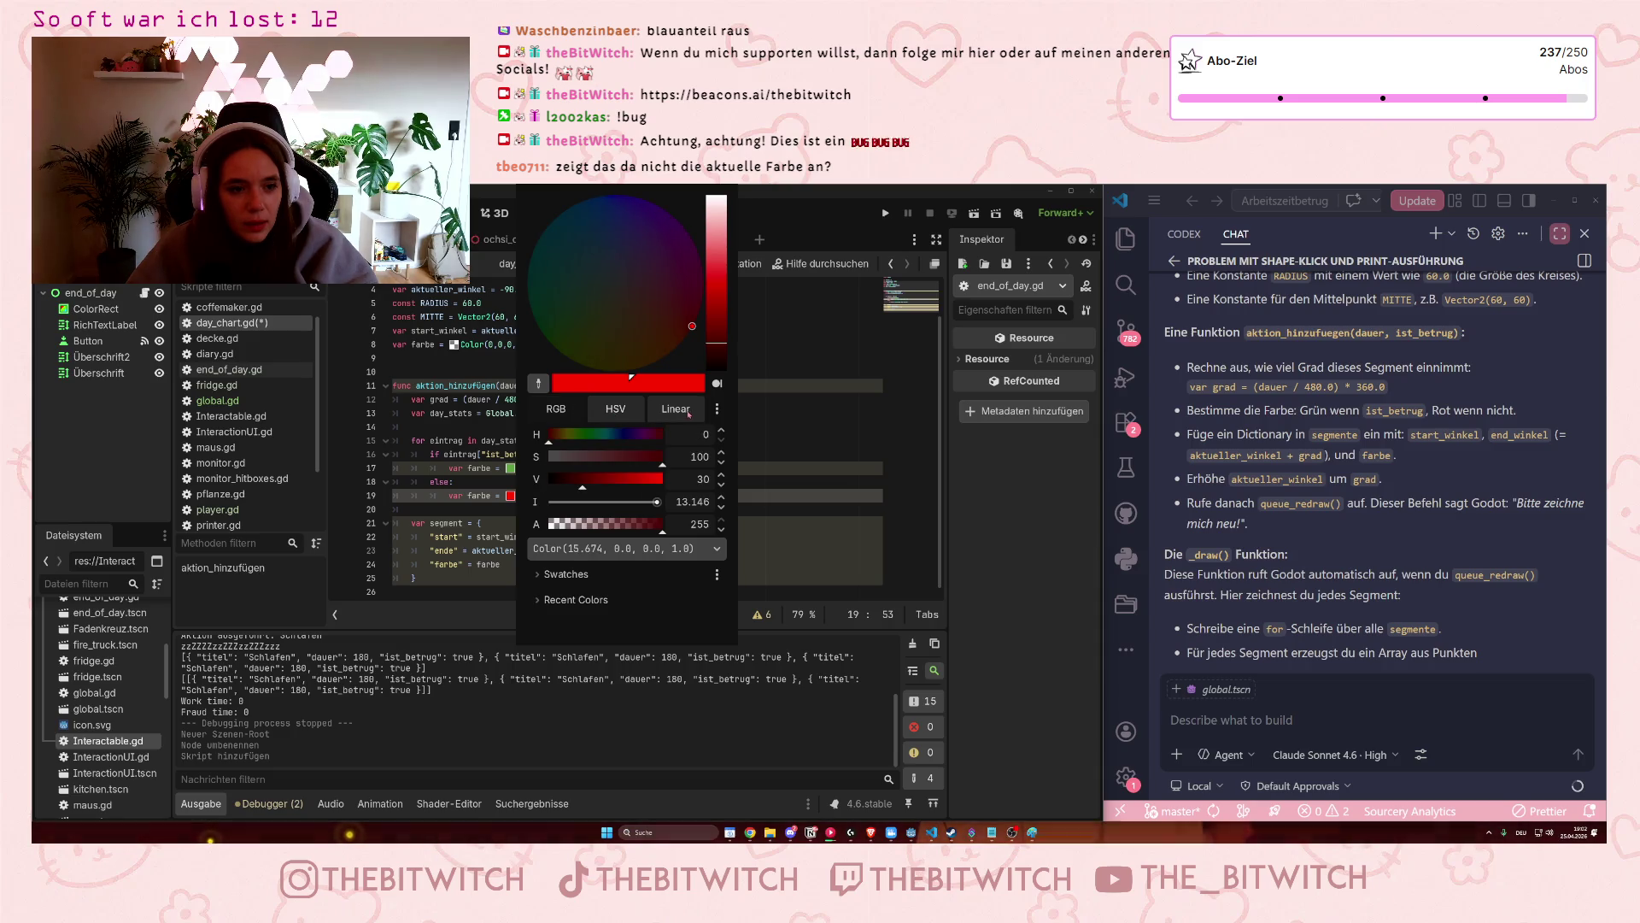
left_click(579, 483)
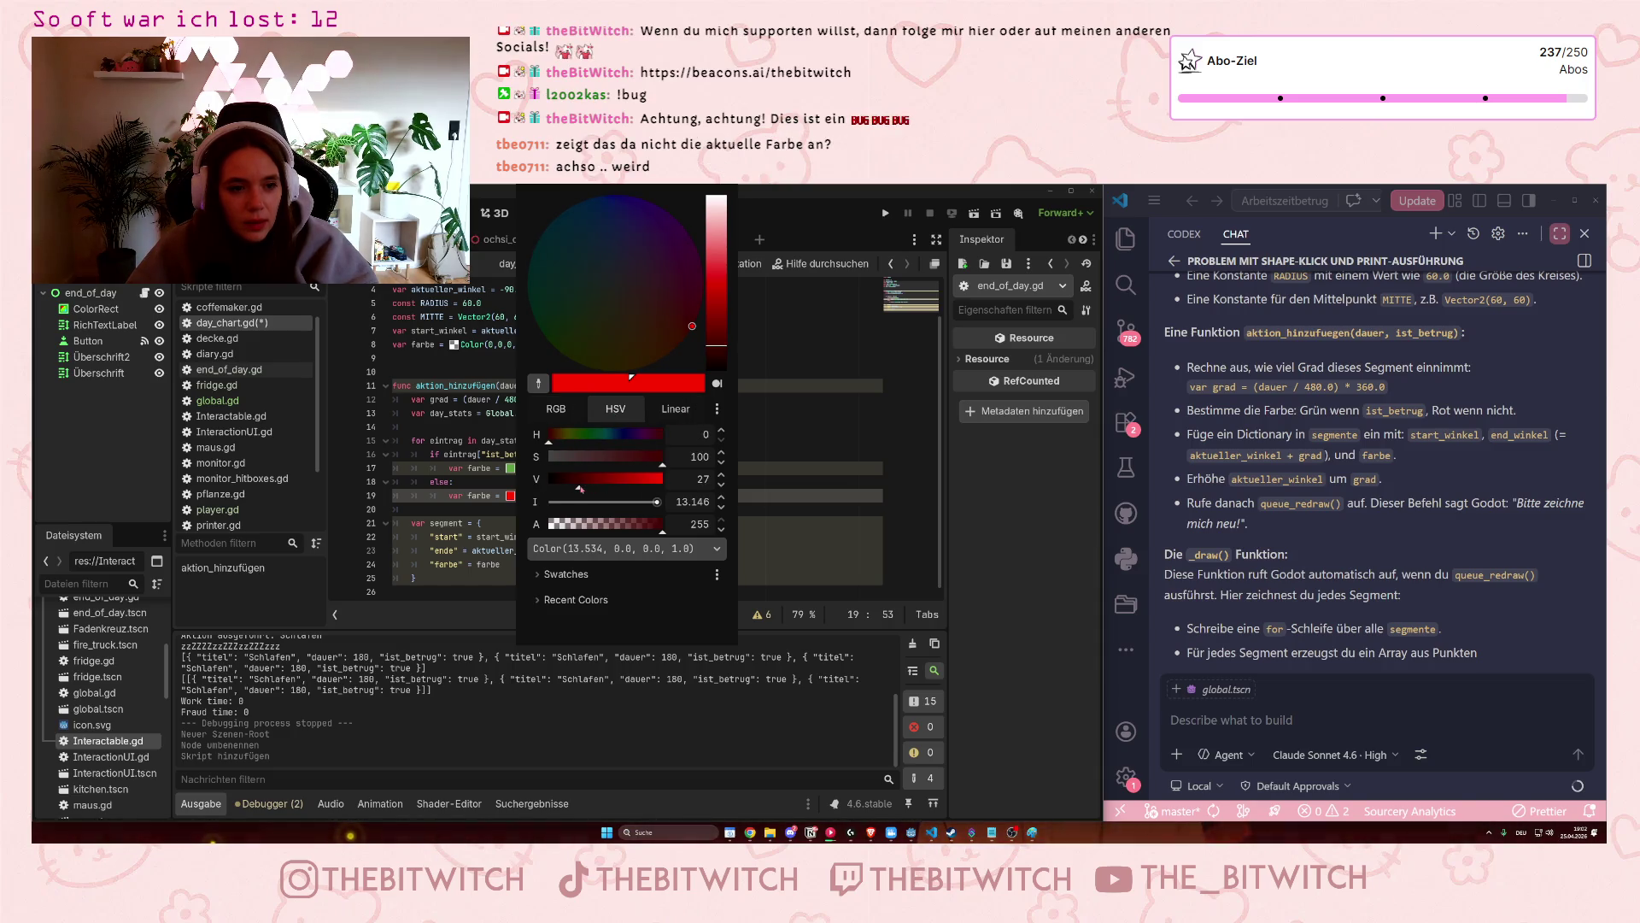
Fine-tune the red in linear and RGB modes to Color(0.593, 0.0, 0.0, 1.0).
left_click(675, 409)
left_click_drag(555, 442, 554, 439)
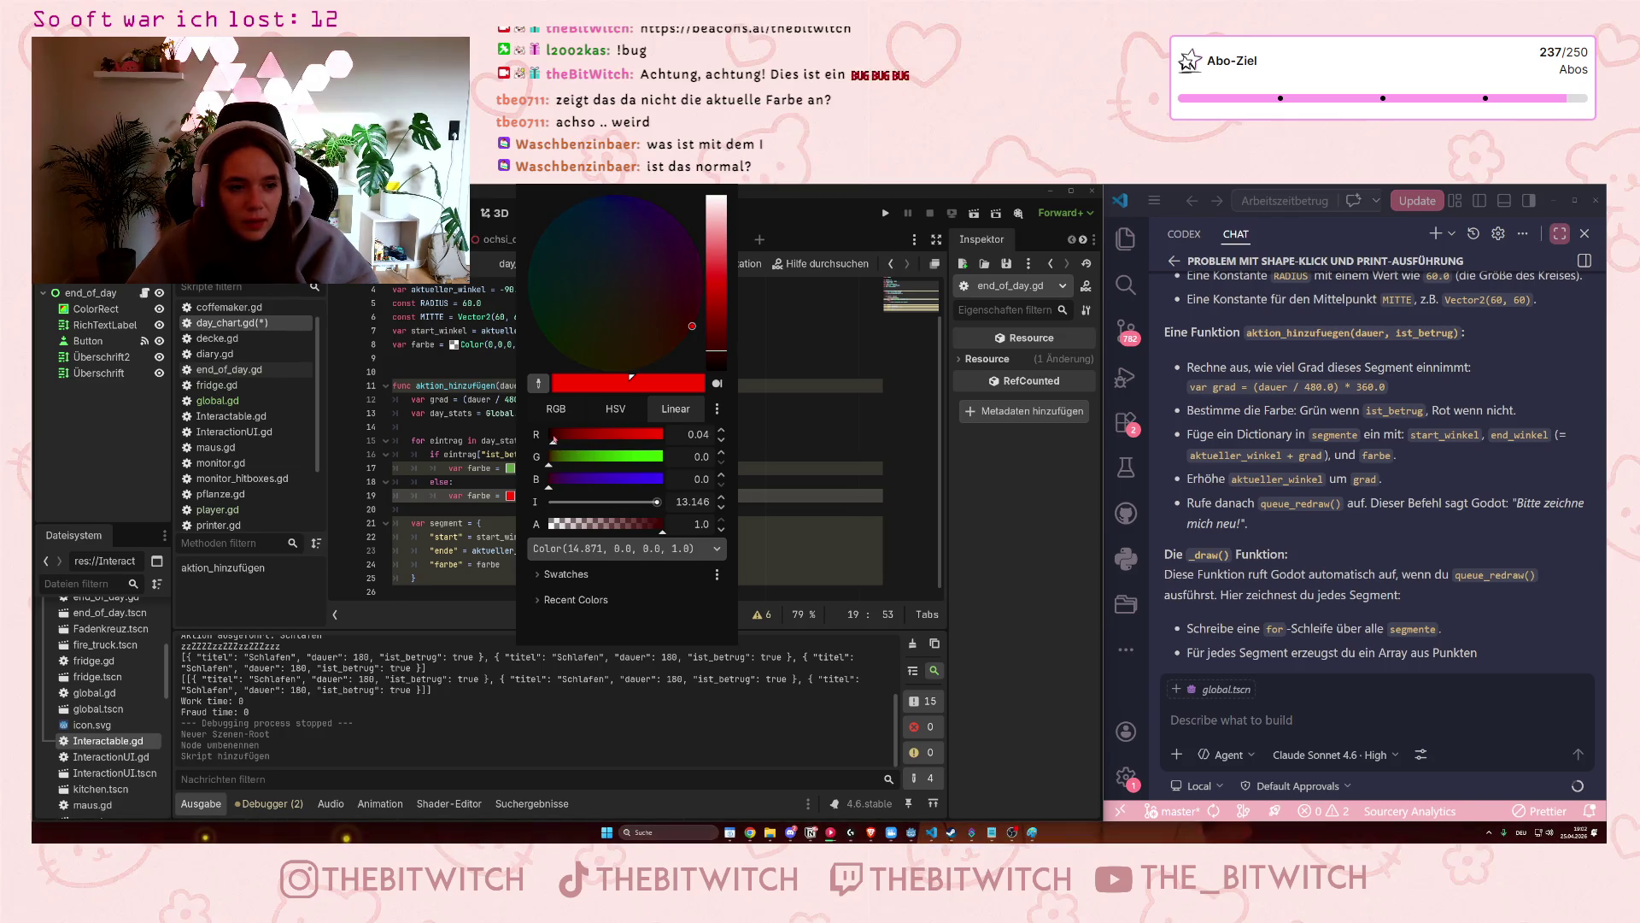
left_click(556, 410)
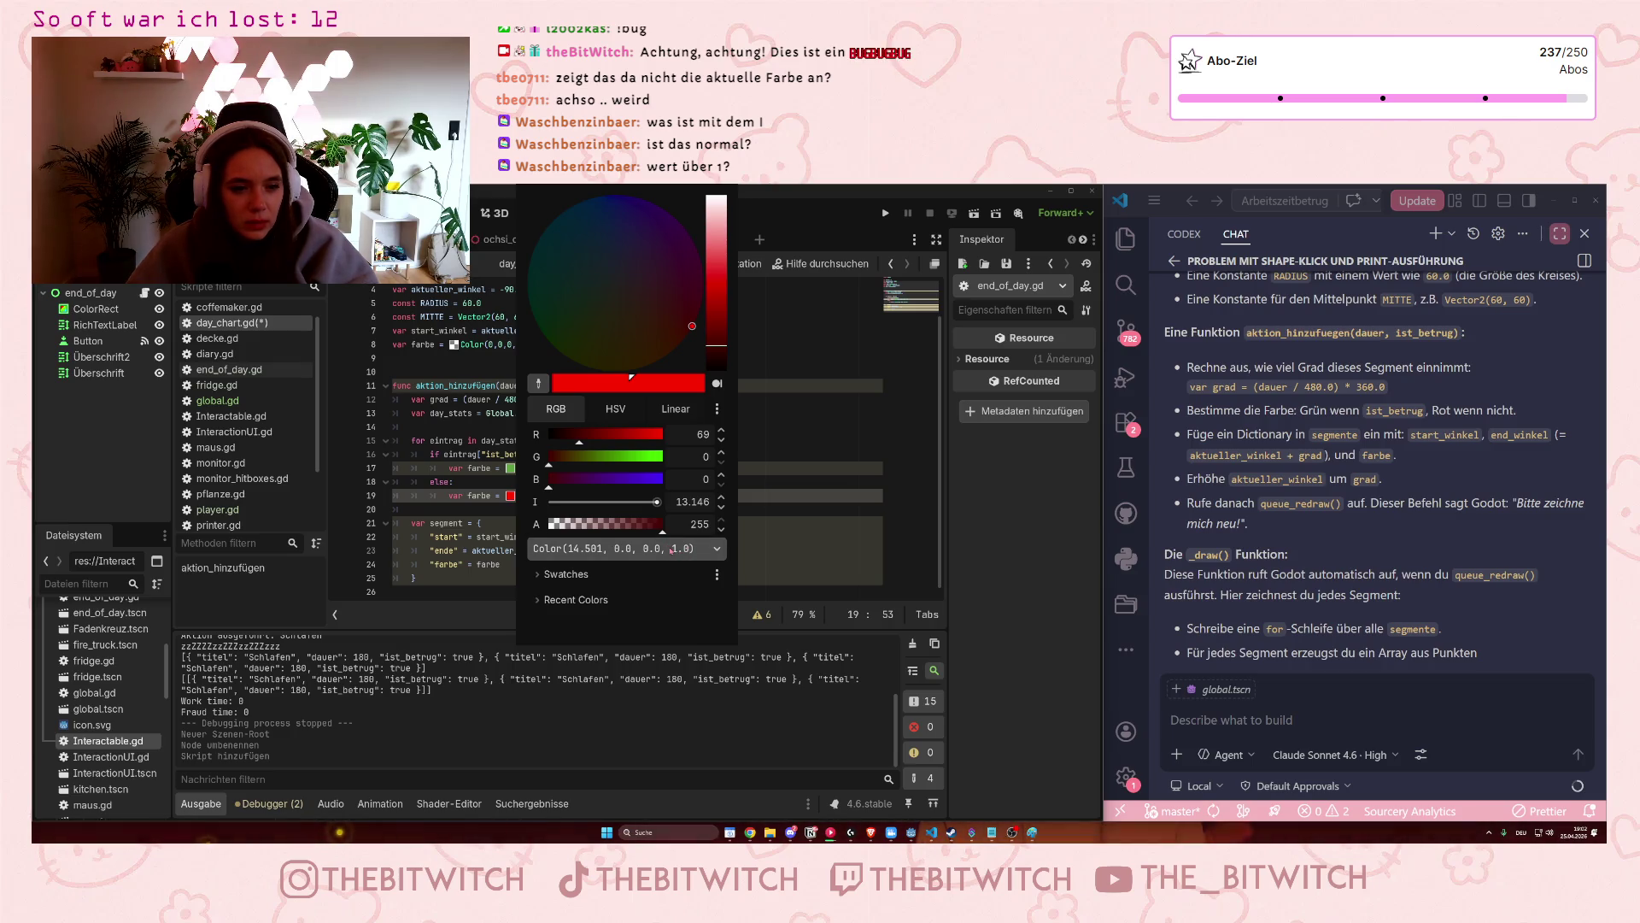
left_click_drag(657, 502, 612, 501)
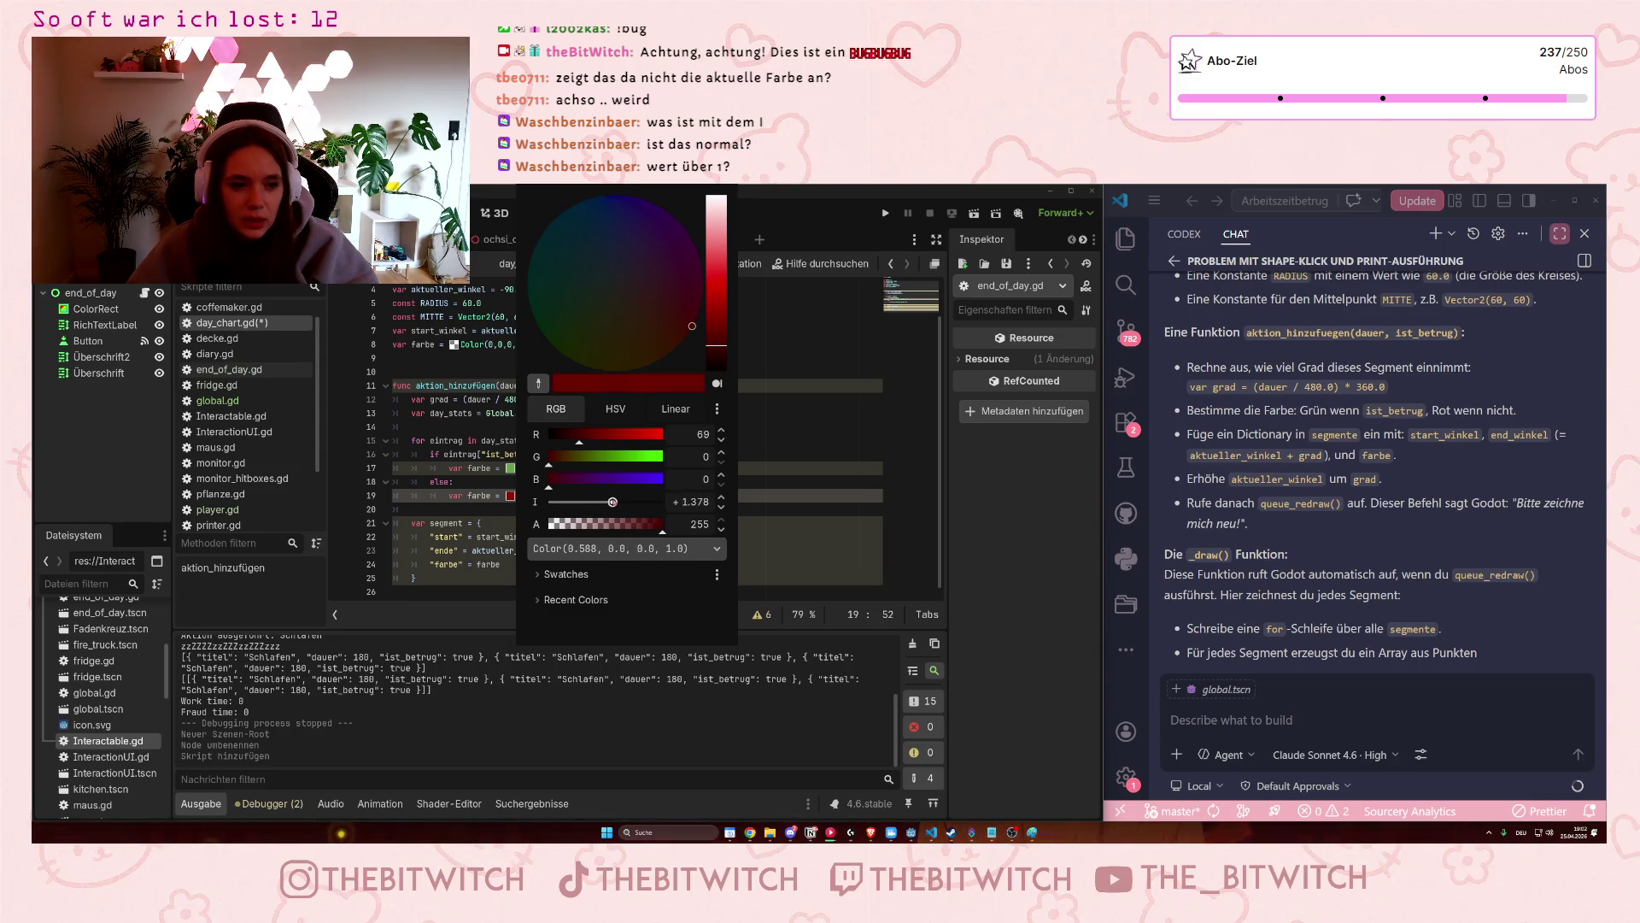
left_click(715, 334)
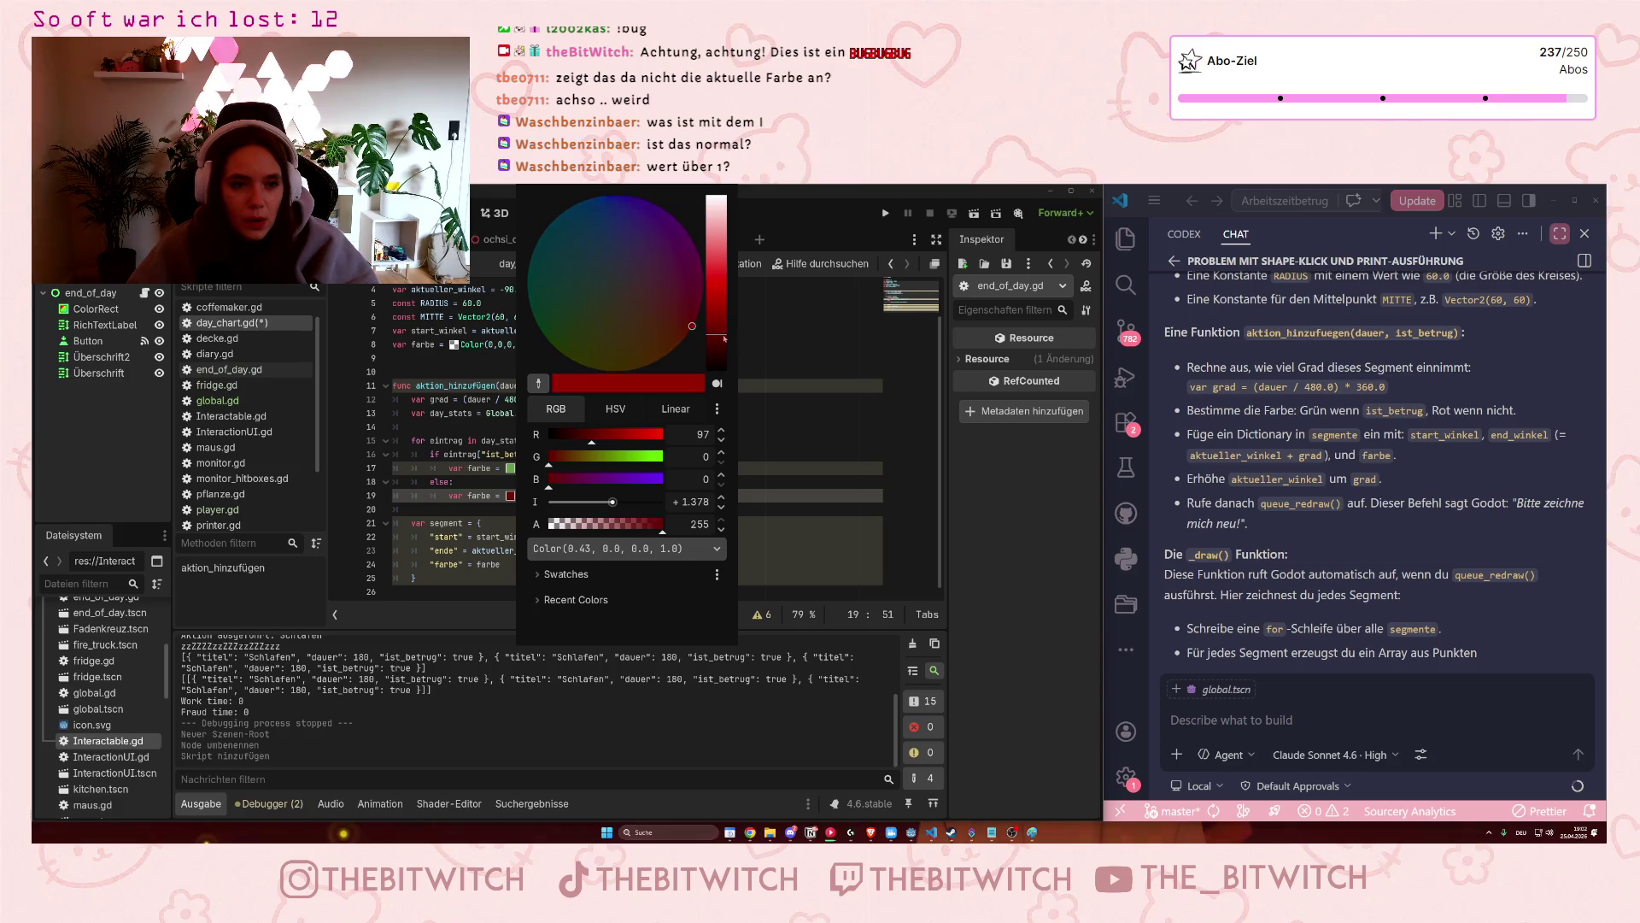
left_click(742, 368)
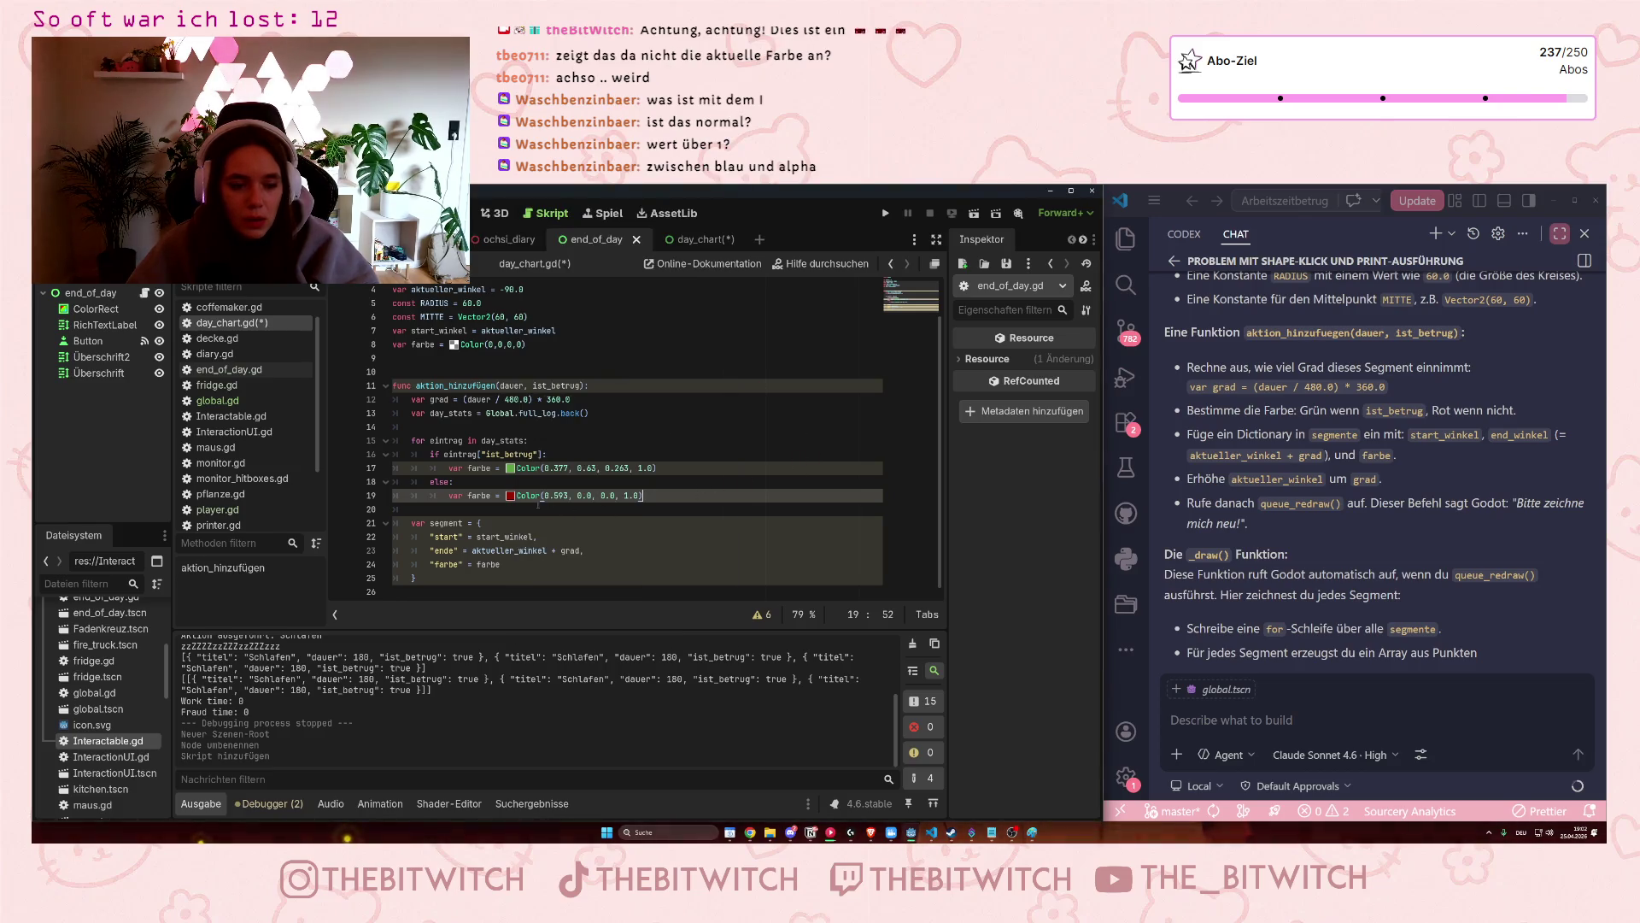
Brighten the red to Color(0.637, 0.0, 0.0, 1.0) and nudge its intensity up slightly.
left_click(510, 495)
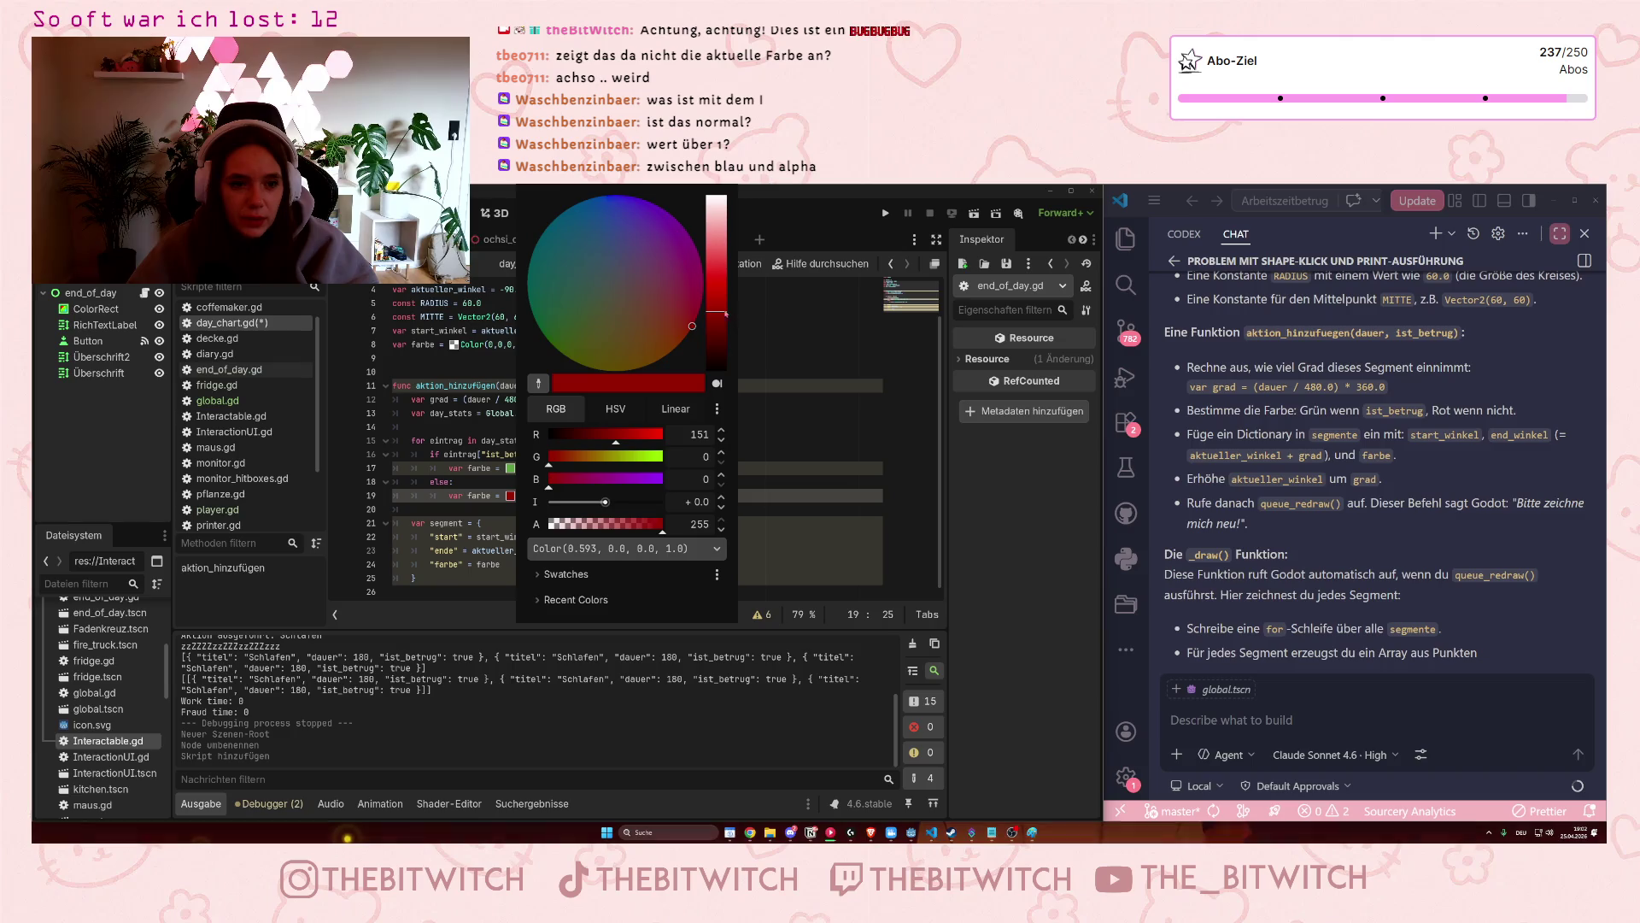
left_click(722, 303)
left_click(722, 300)
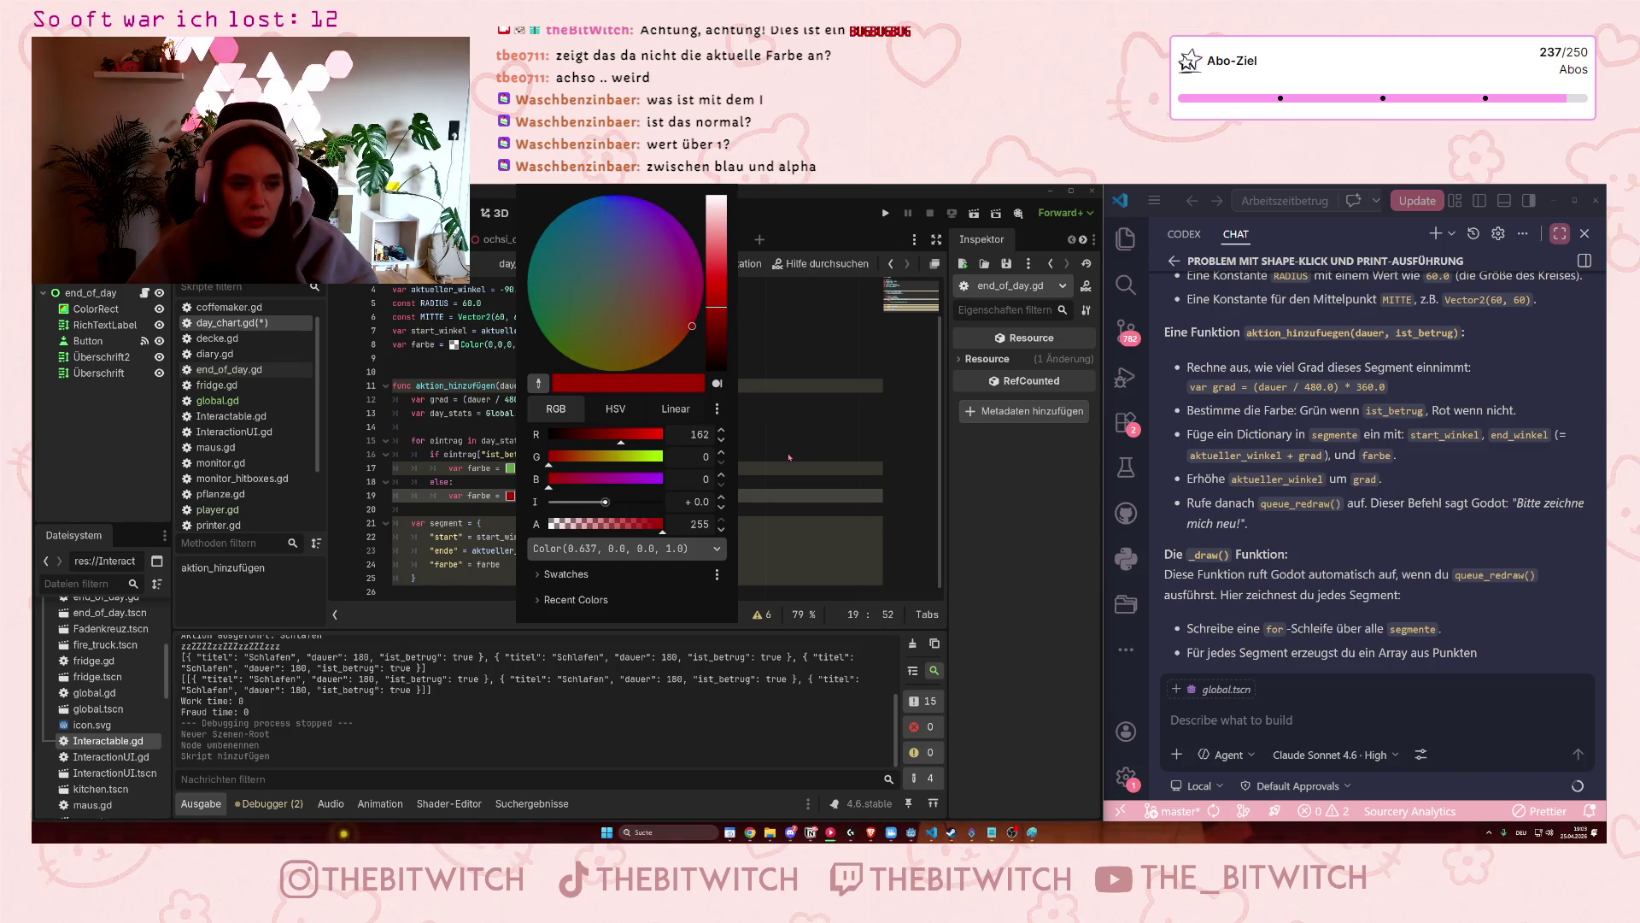
left_click(657, 488)
left_click(510, 495)
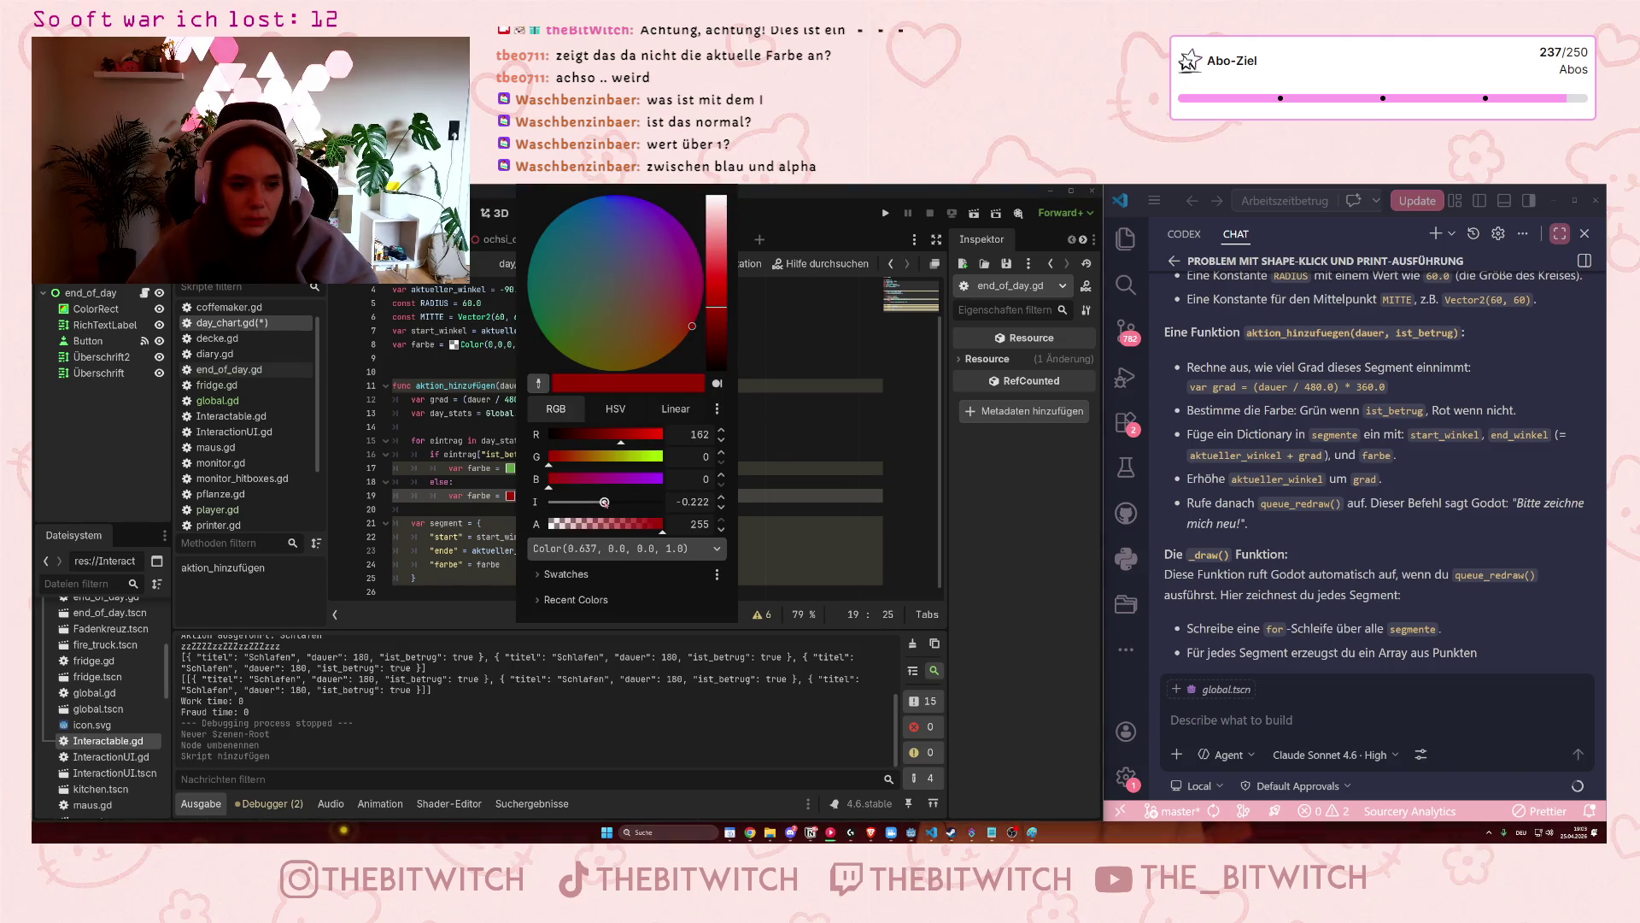
left_click_drag(600, 502, 609, 502)
key("Escape")
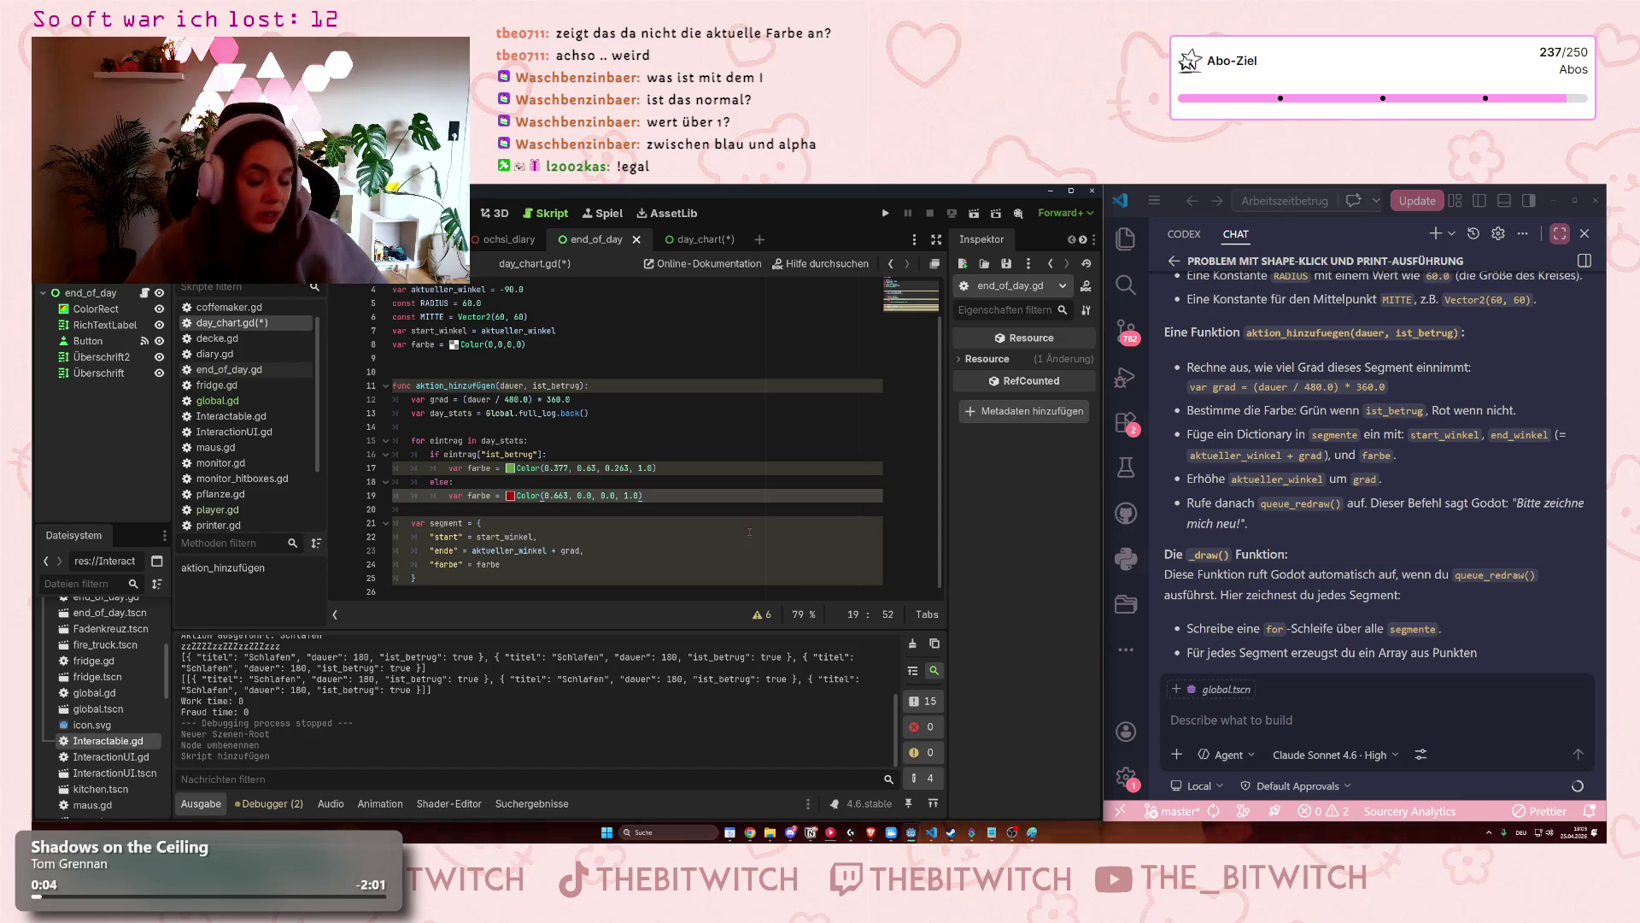
left_click(680, 443)
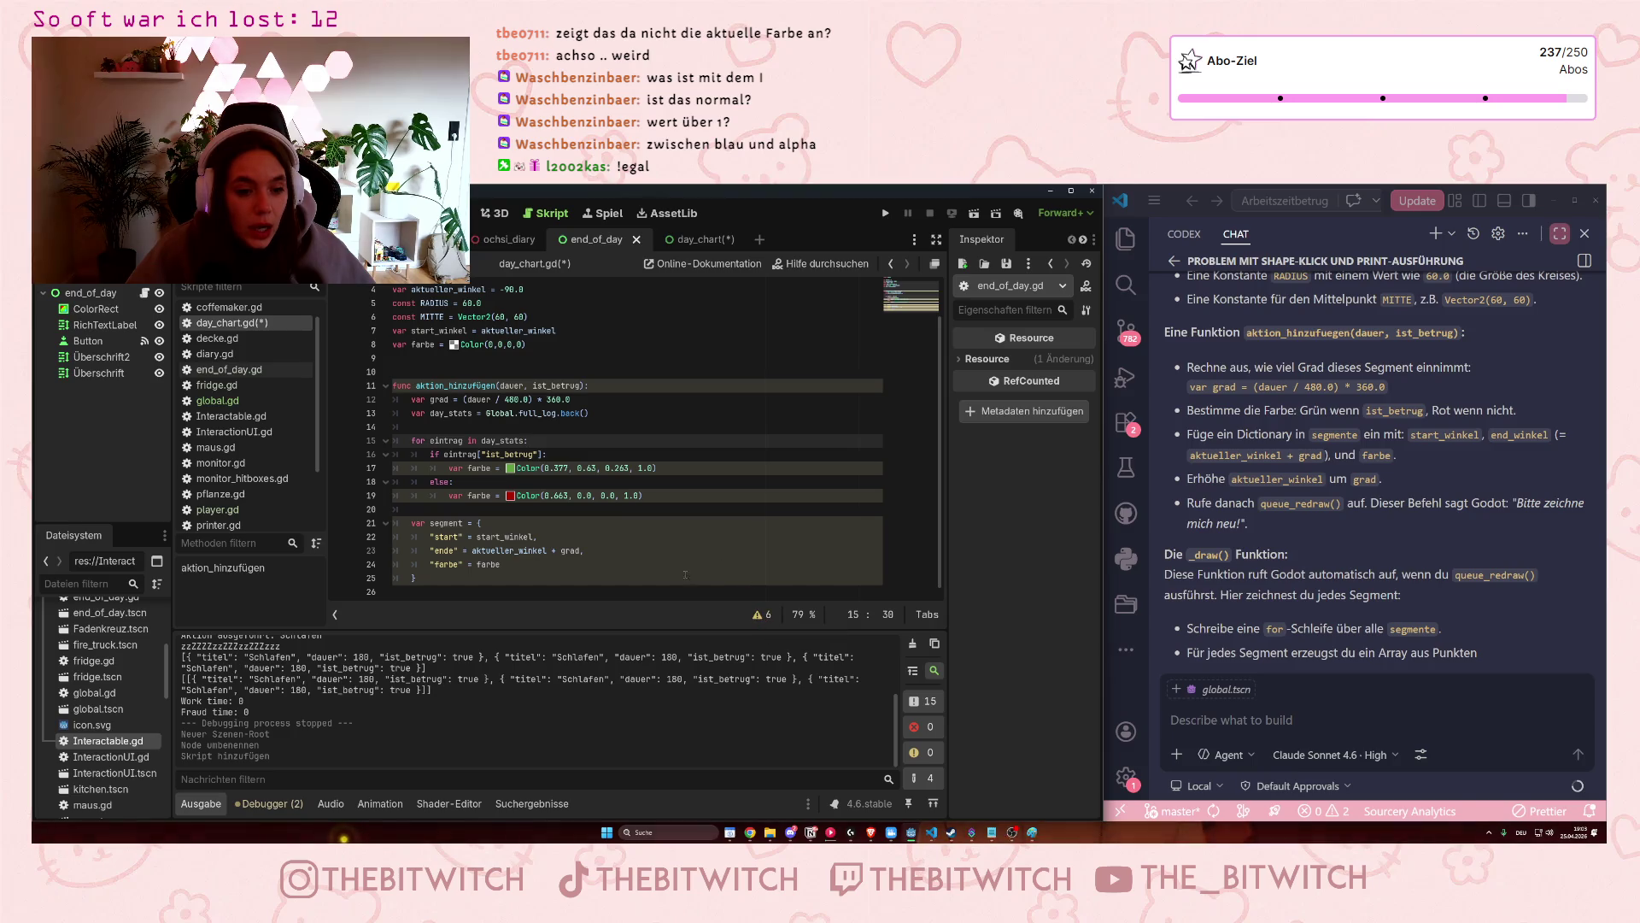
left_click(540, 587)
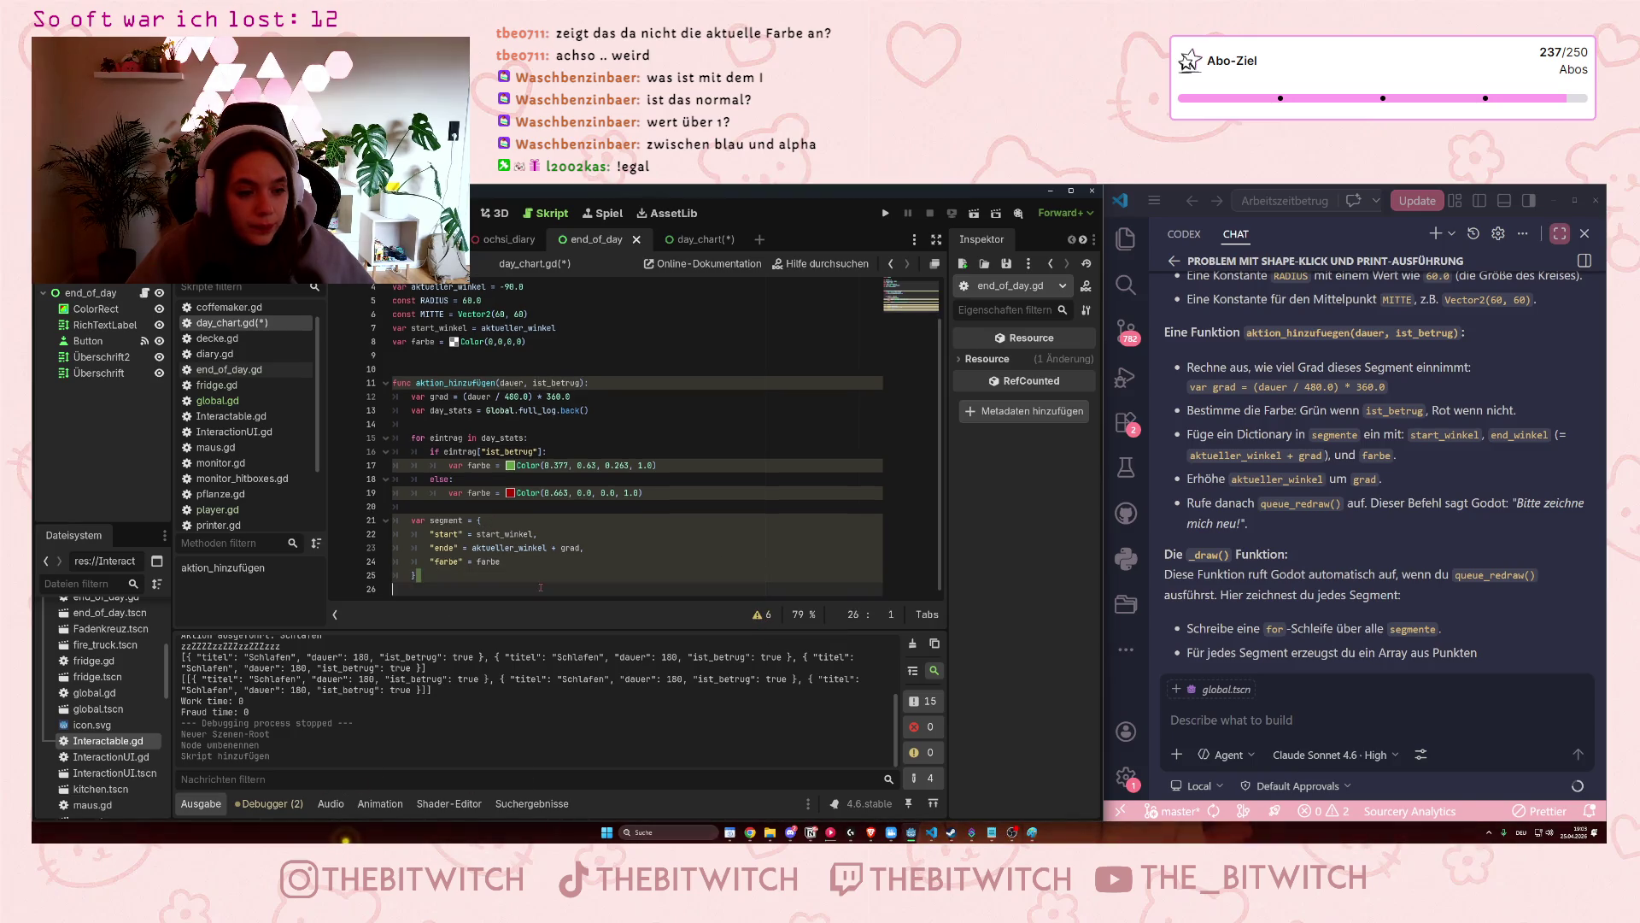
left_click(541, 575)
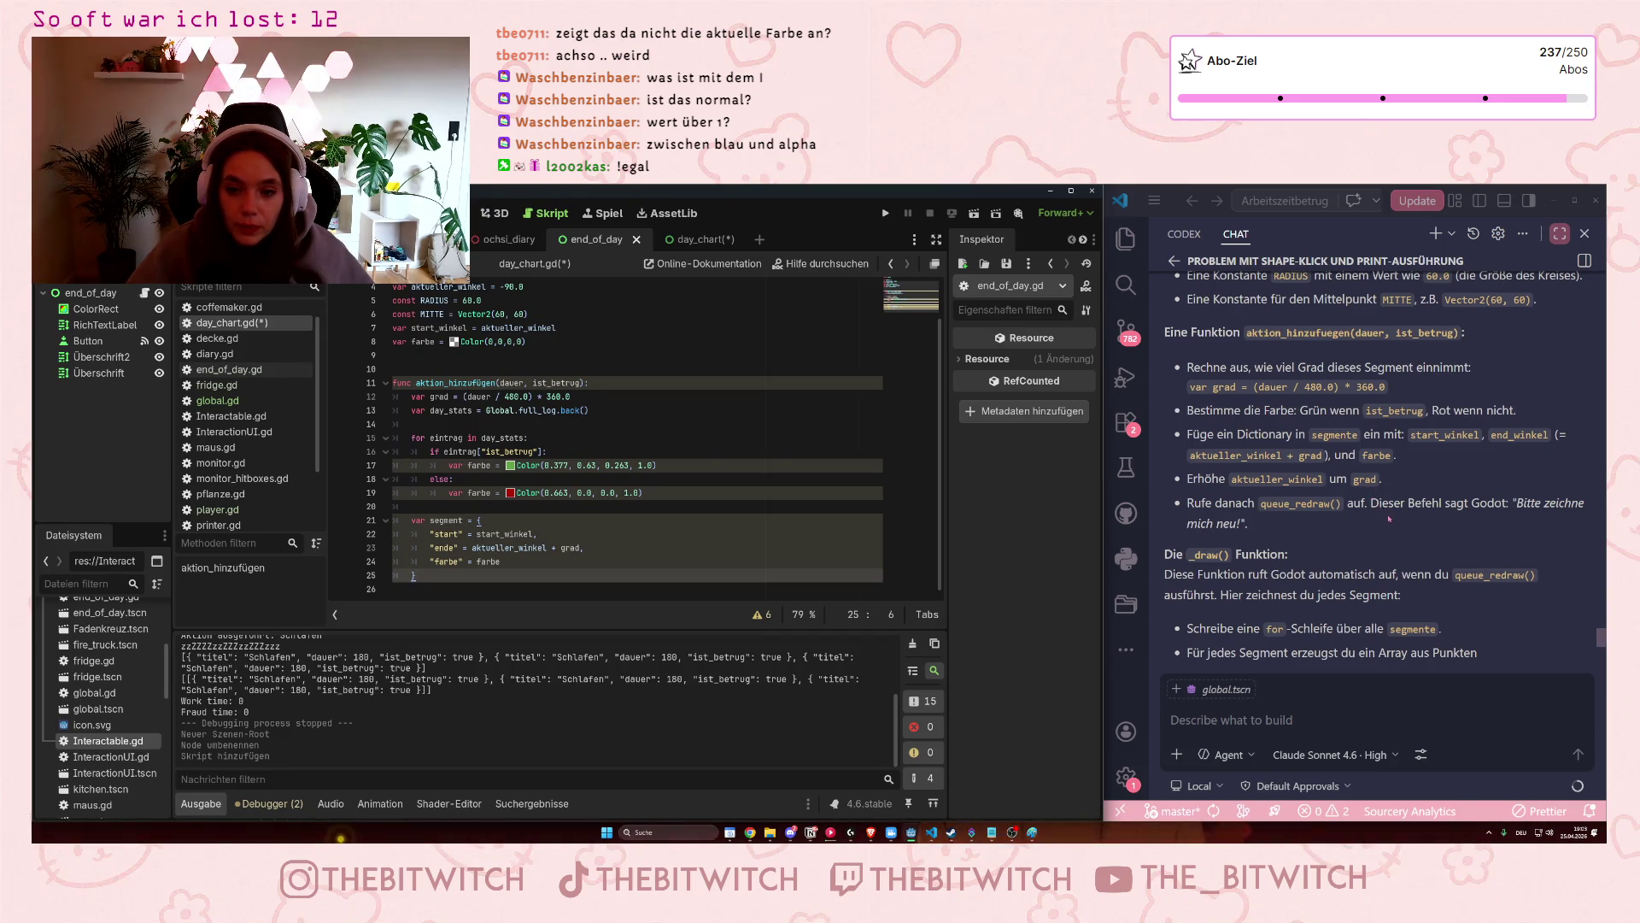
left_click(566, 566)
left_click(486, 576)
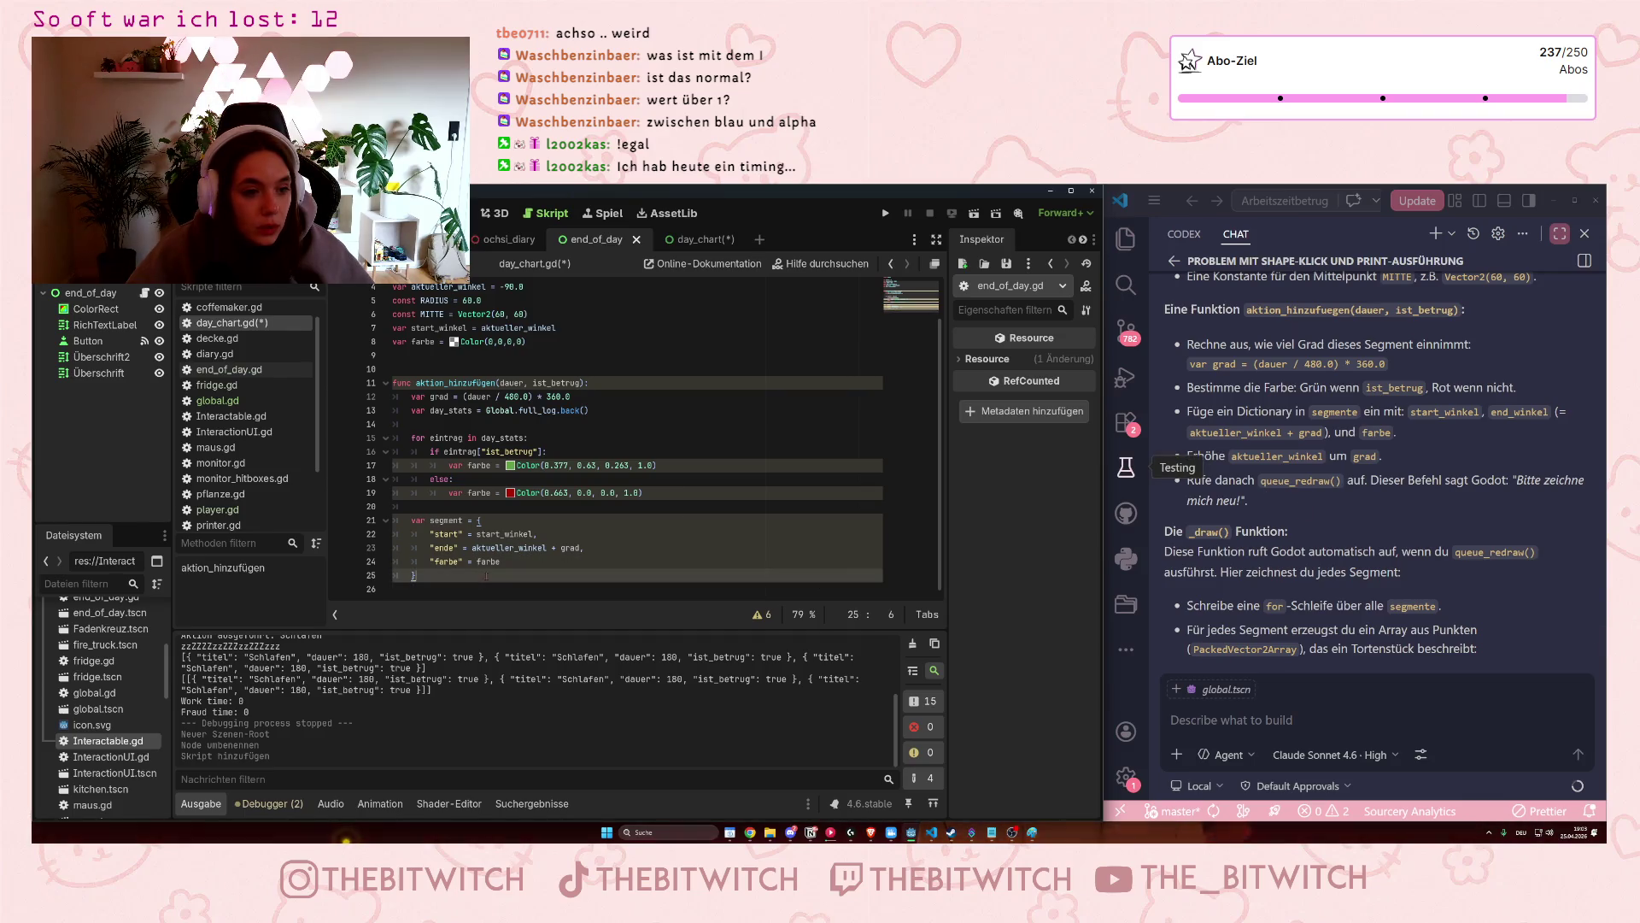
Add a queue_redraw() call after the segment dictionary in aktion_hinzufuegen.
key("Return")
key("Return")
type("qu")
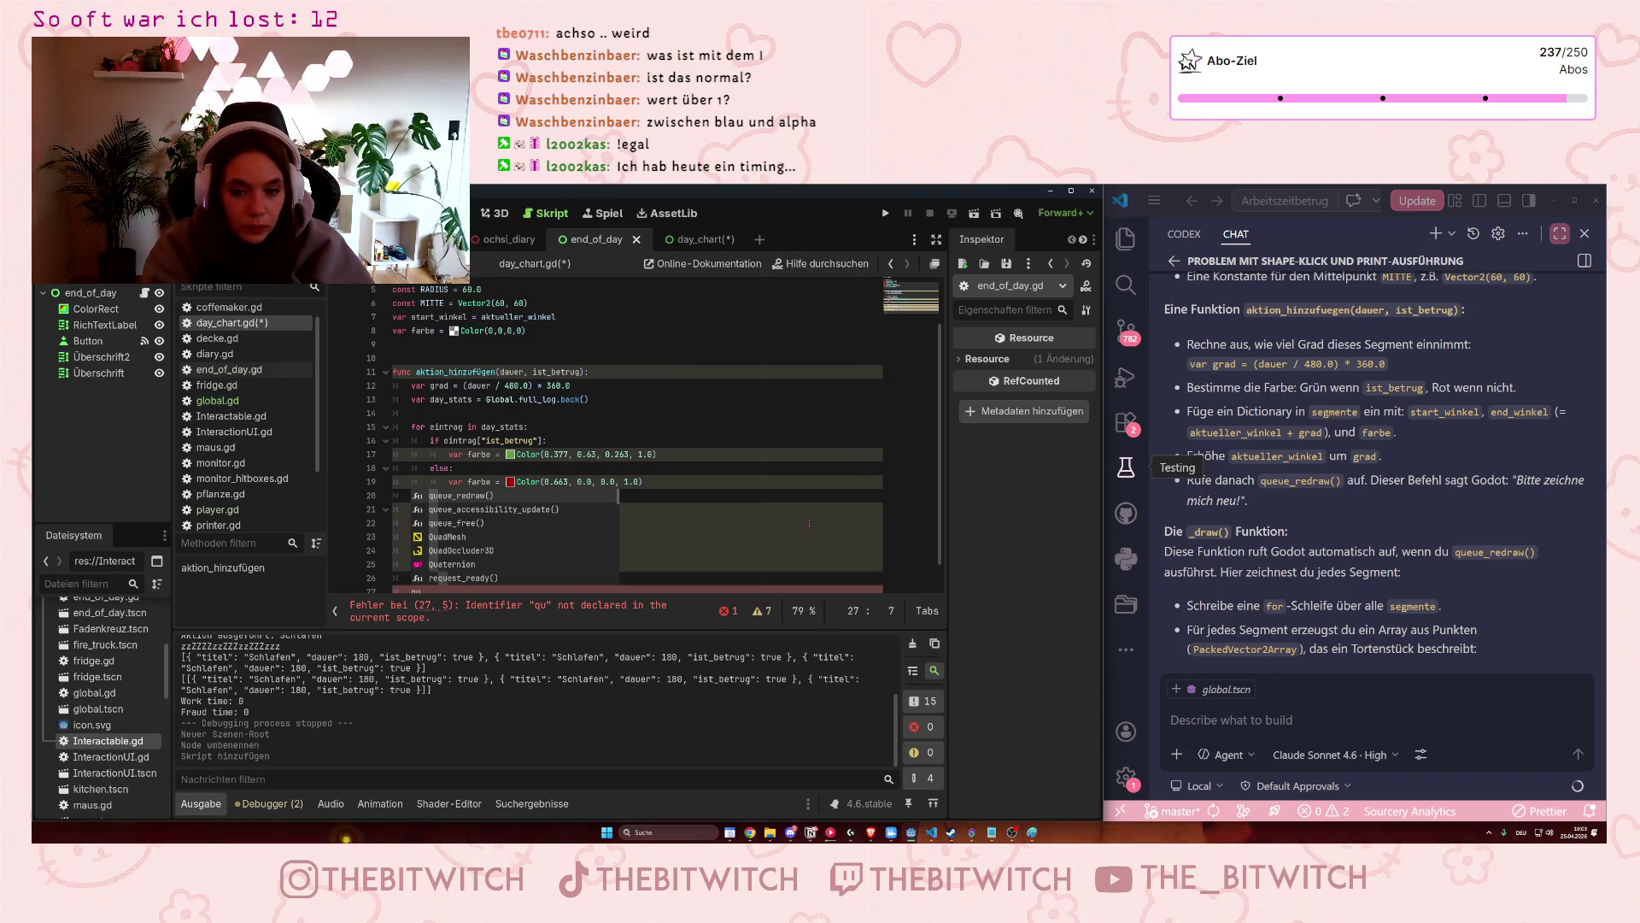
type("eue_")
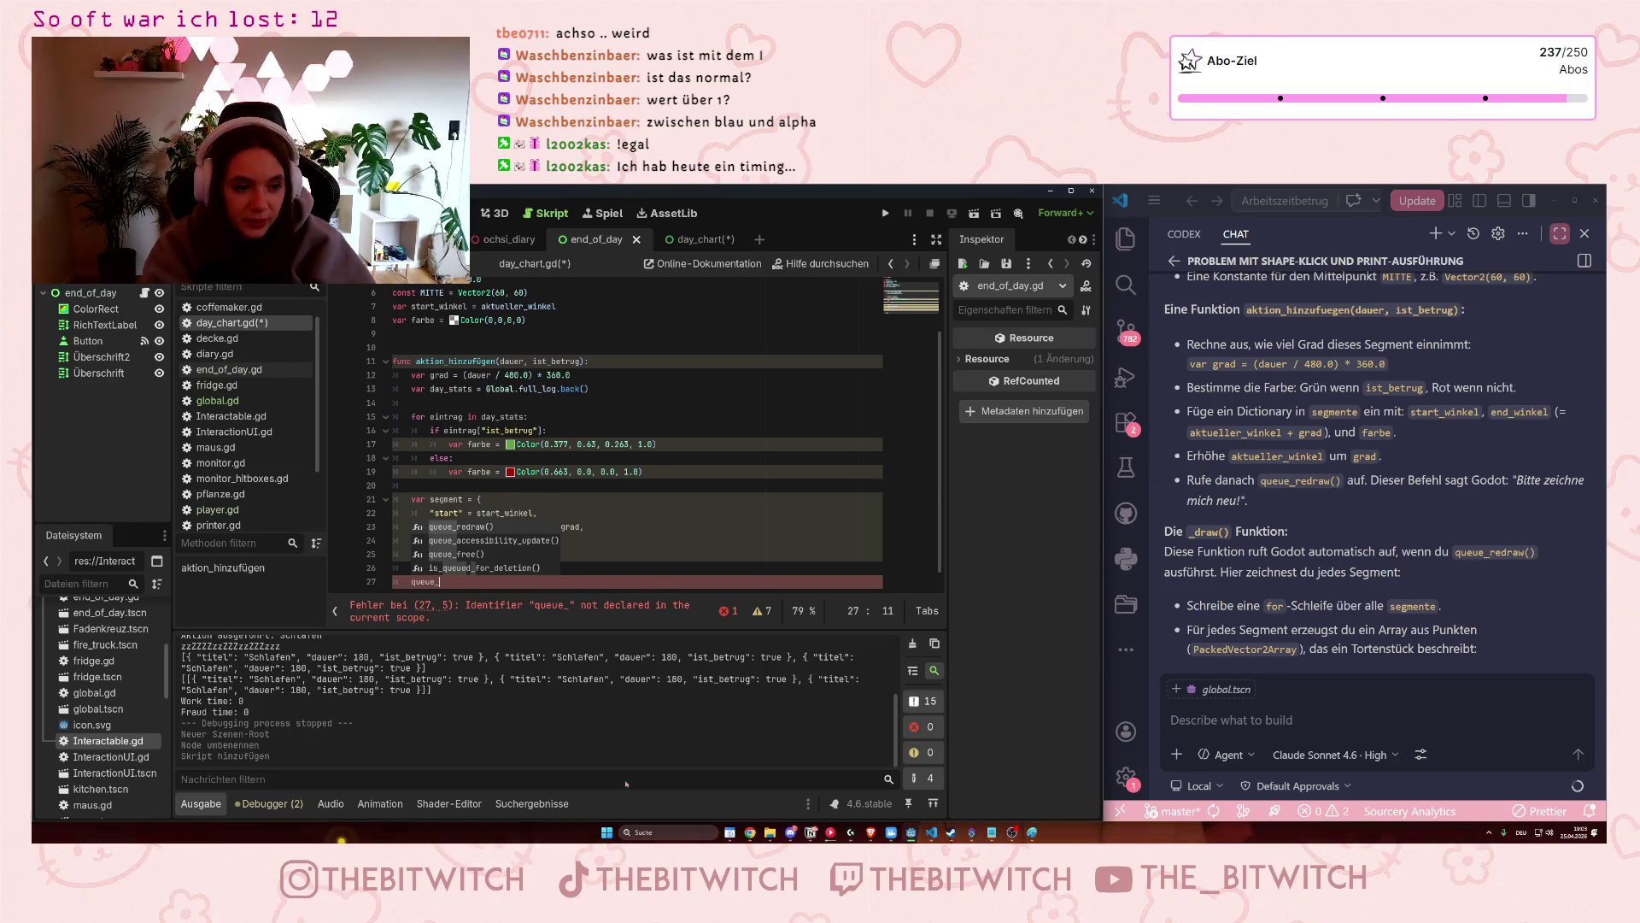
left_click(491, 527)
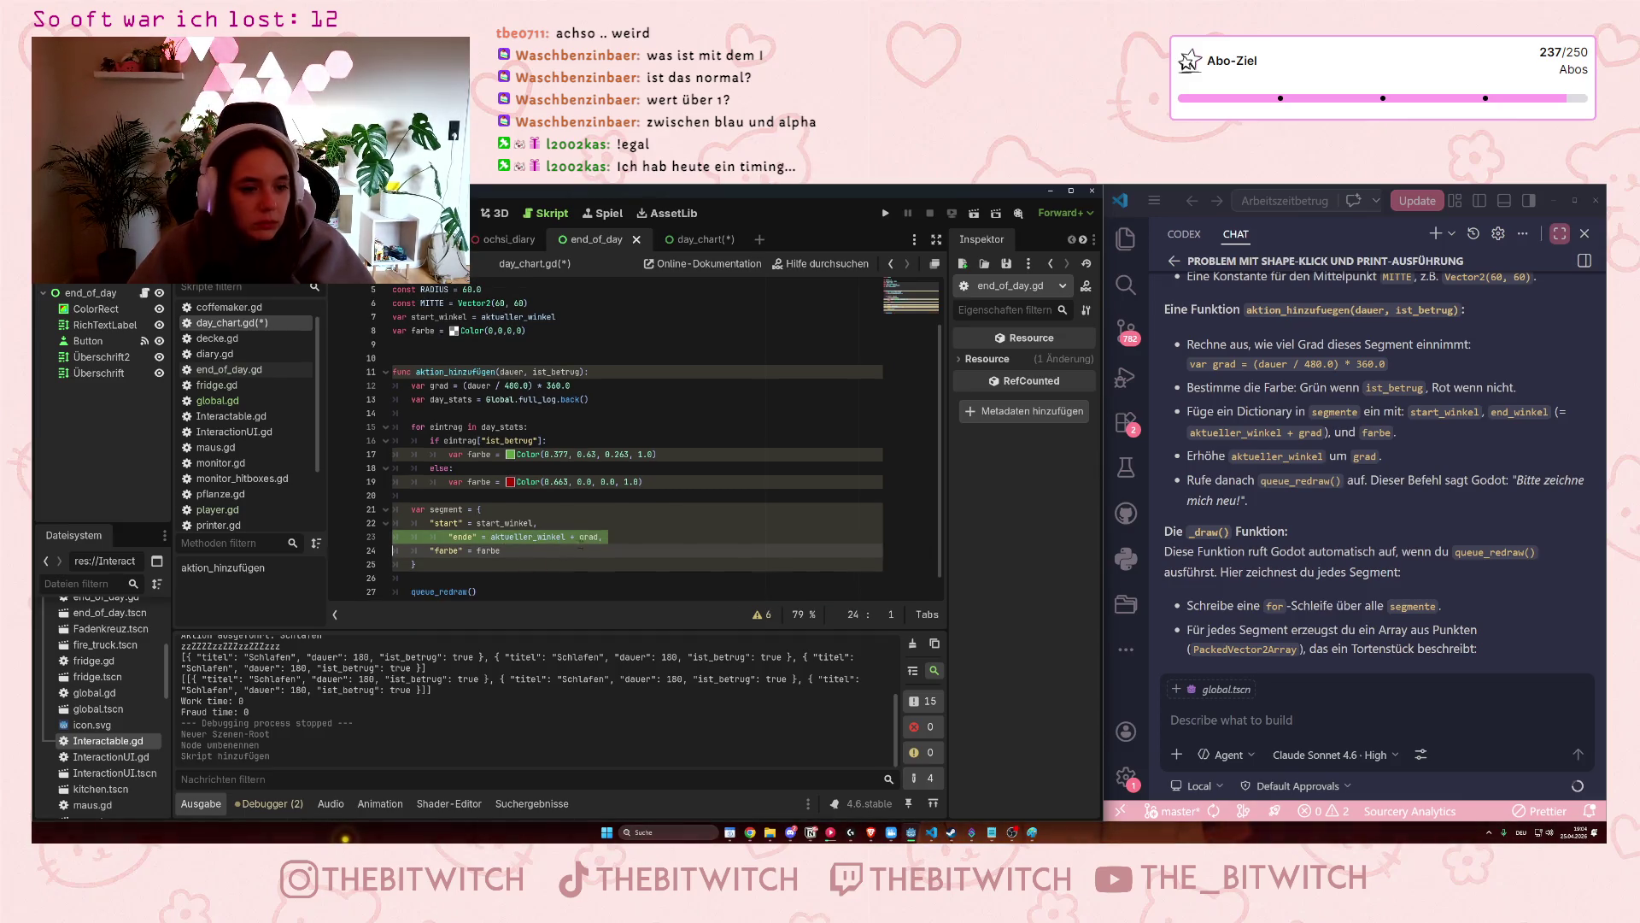
Remove the extra indent before the "ende" entry so it lines up with "start".
left_click(448, 537)
key("BackSpace")
scroll(482, 407, "down", 1)
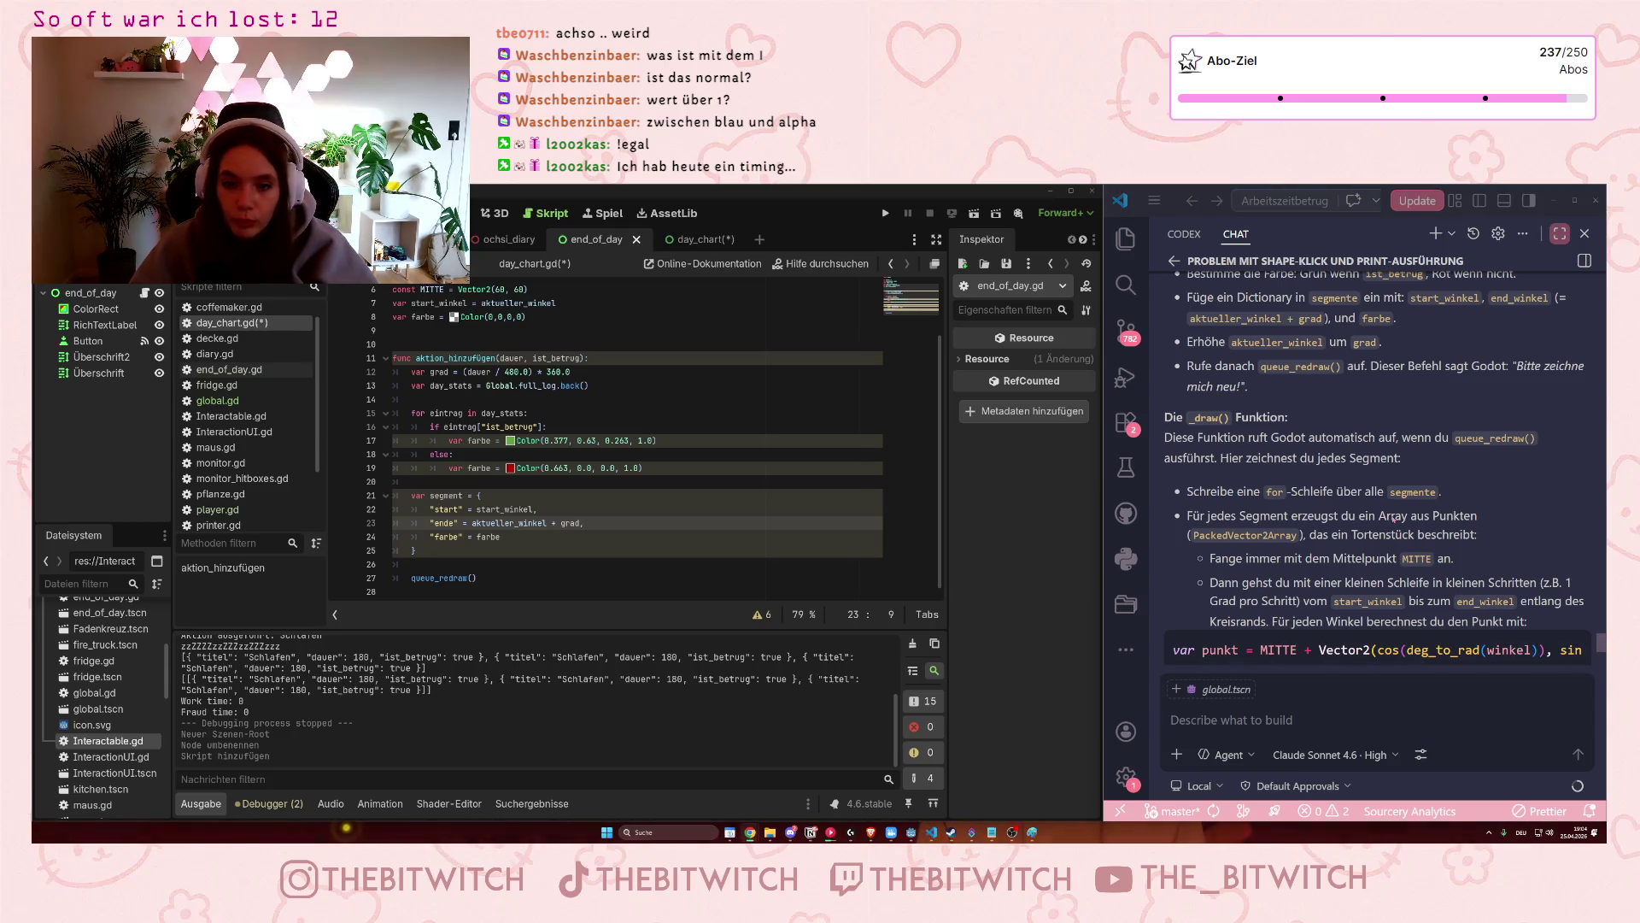
scroll(1394, 518, "down", 1)
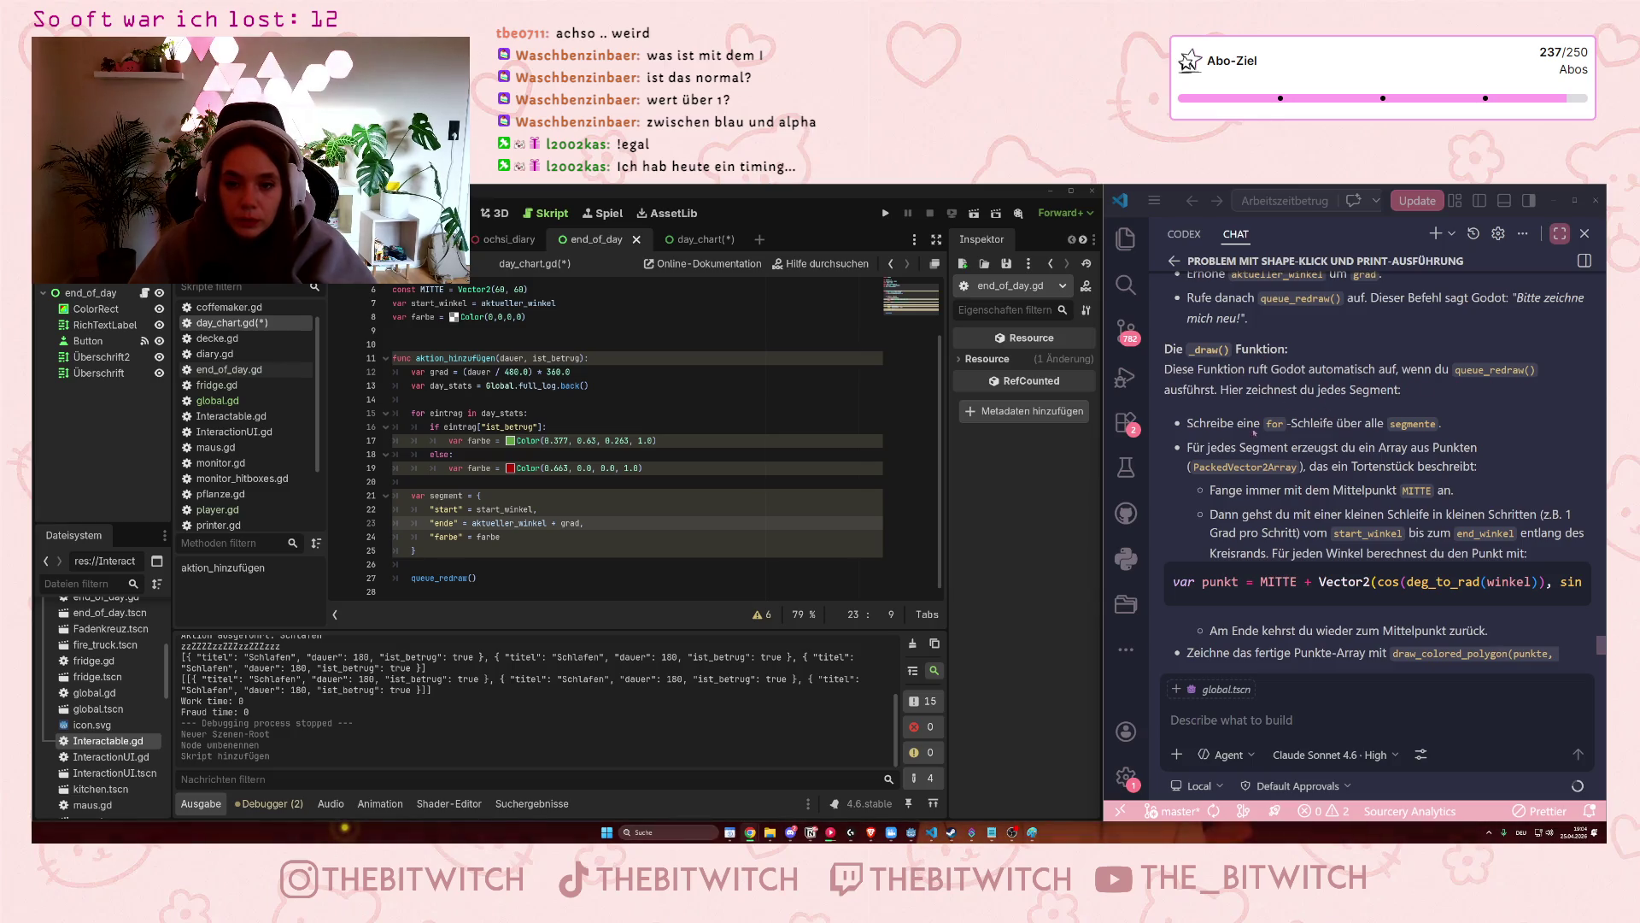
left_click(533, 579)
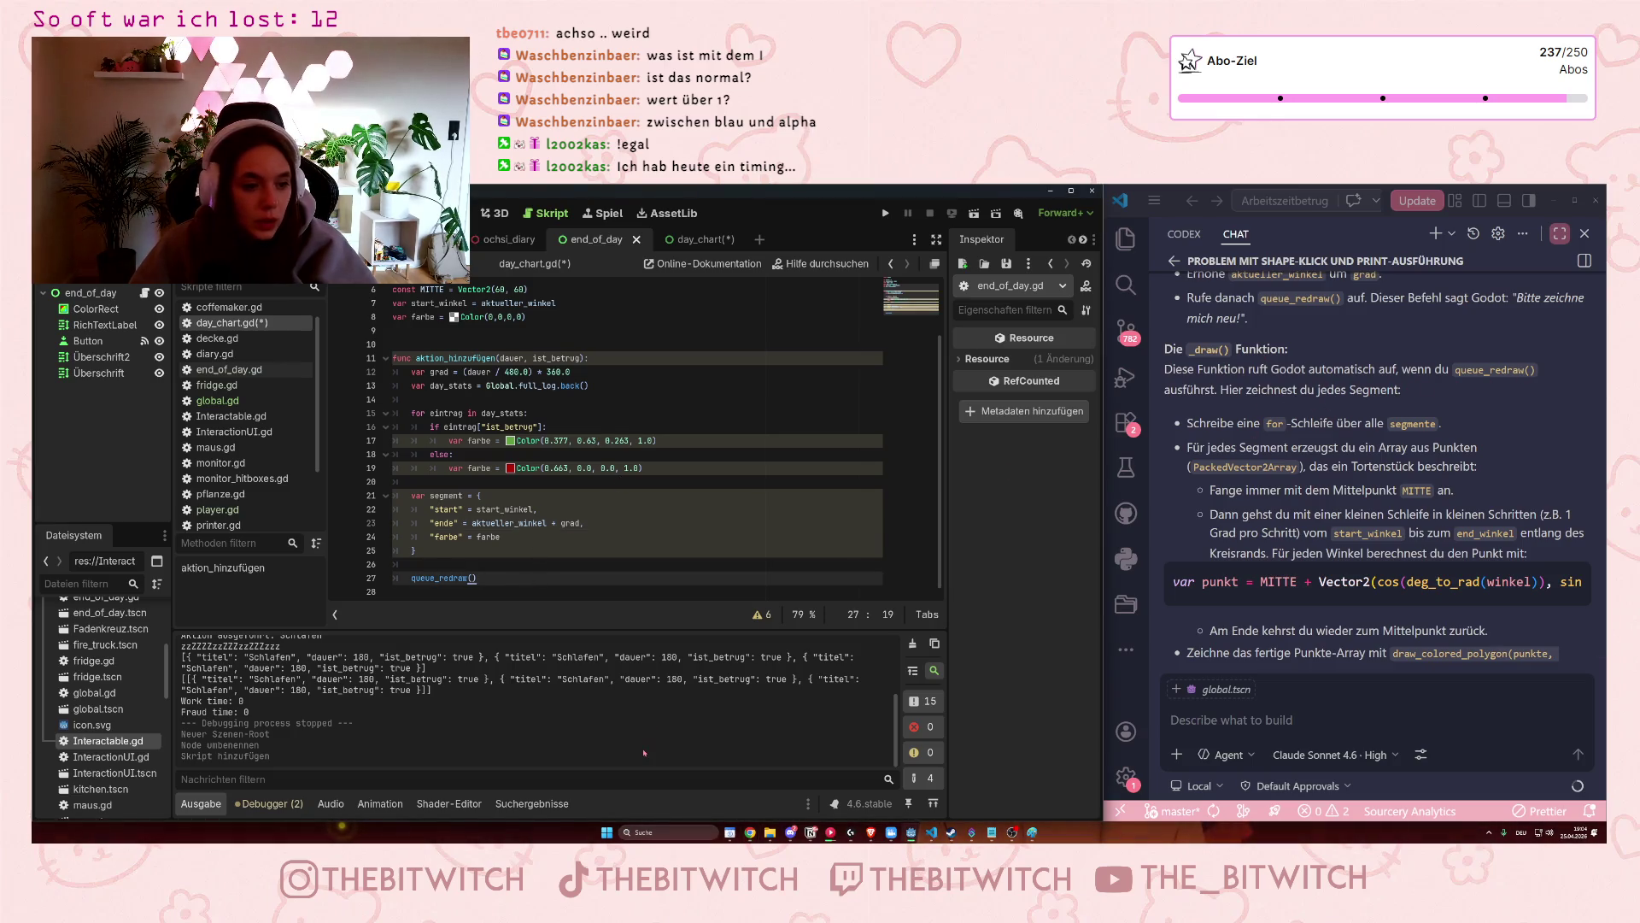
Add func _draw(): below queue_redraw() and start a for loop in its body.
key("Down")
key("Return")
type("func _")
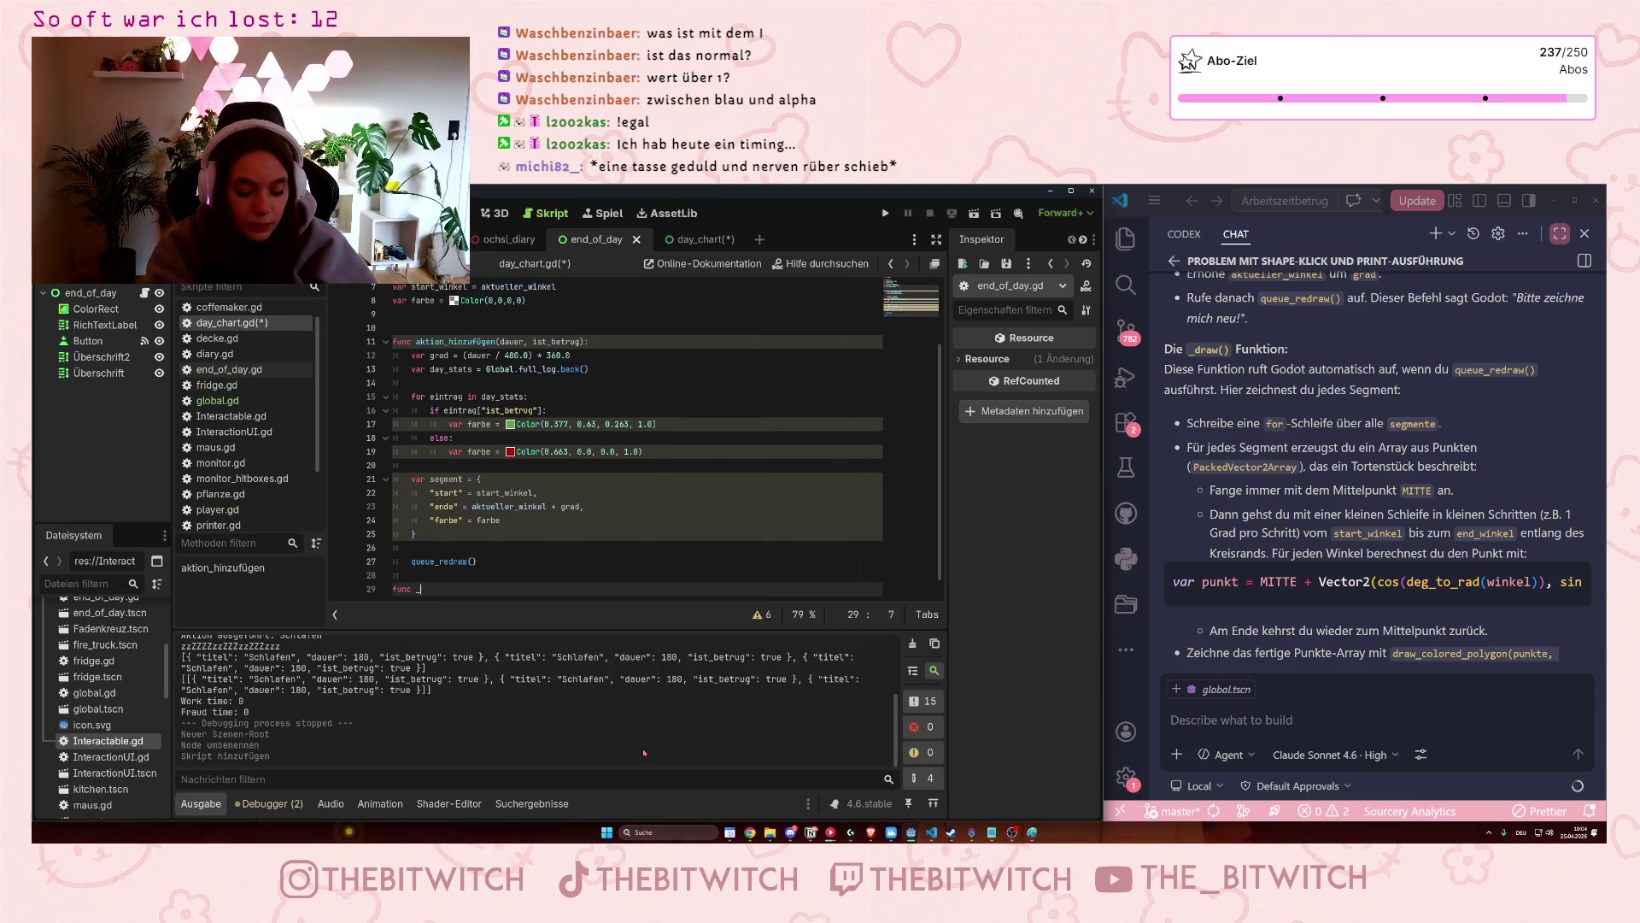
type("draw")
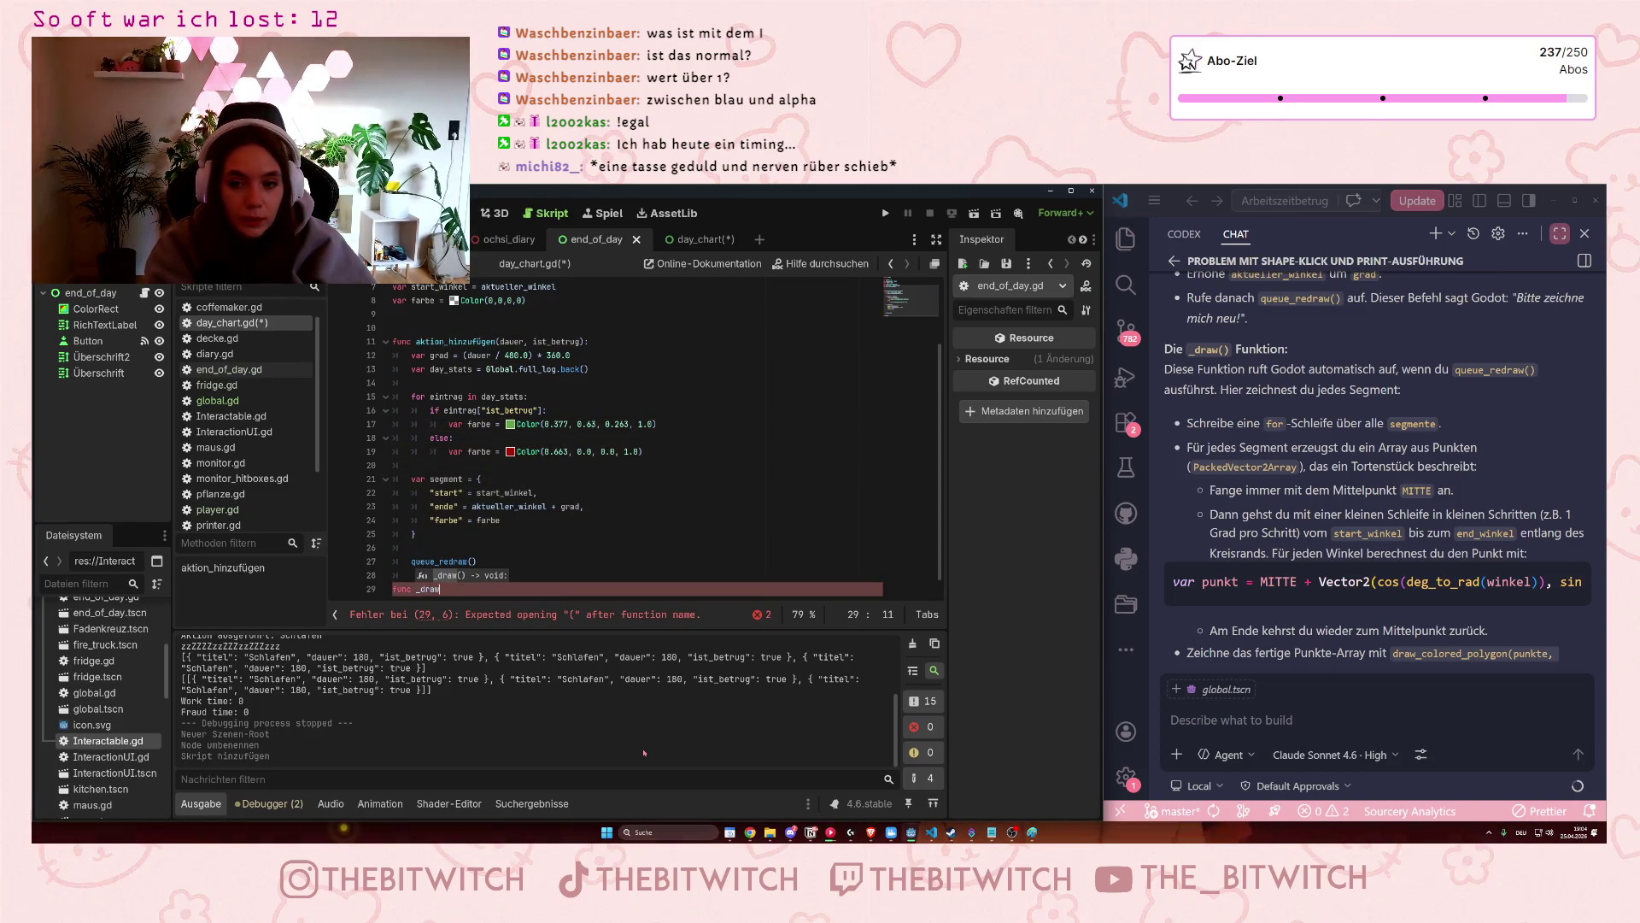
type("():")
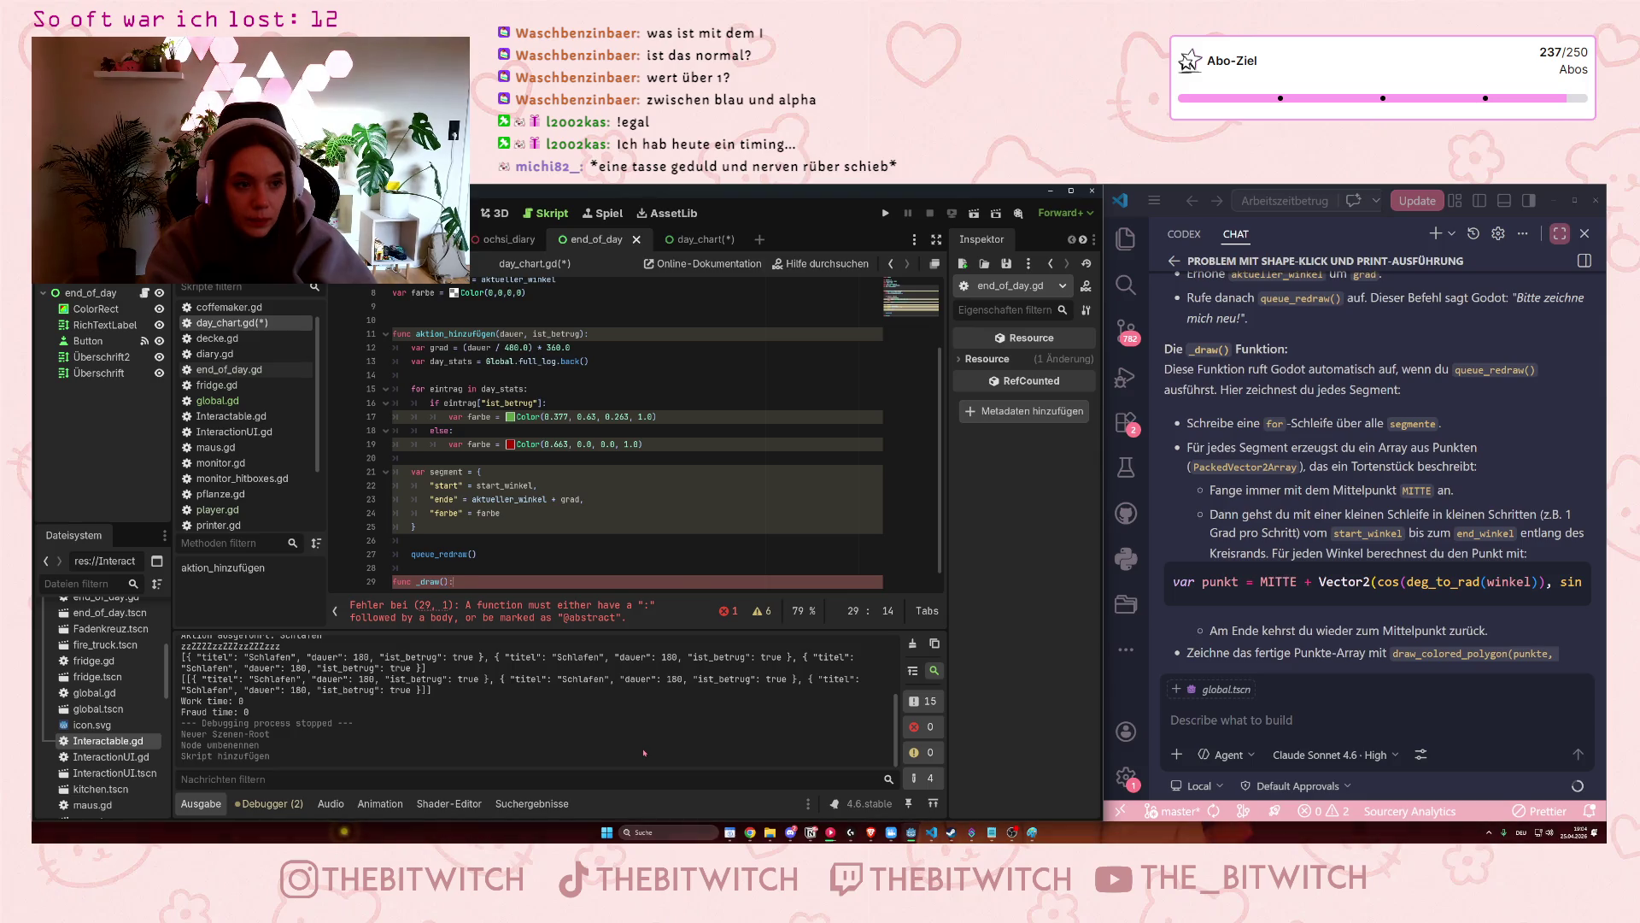
key("Return")
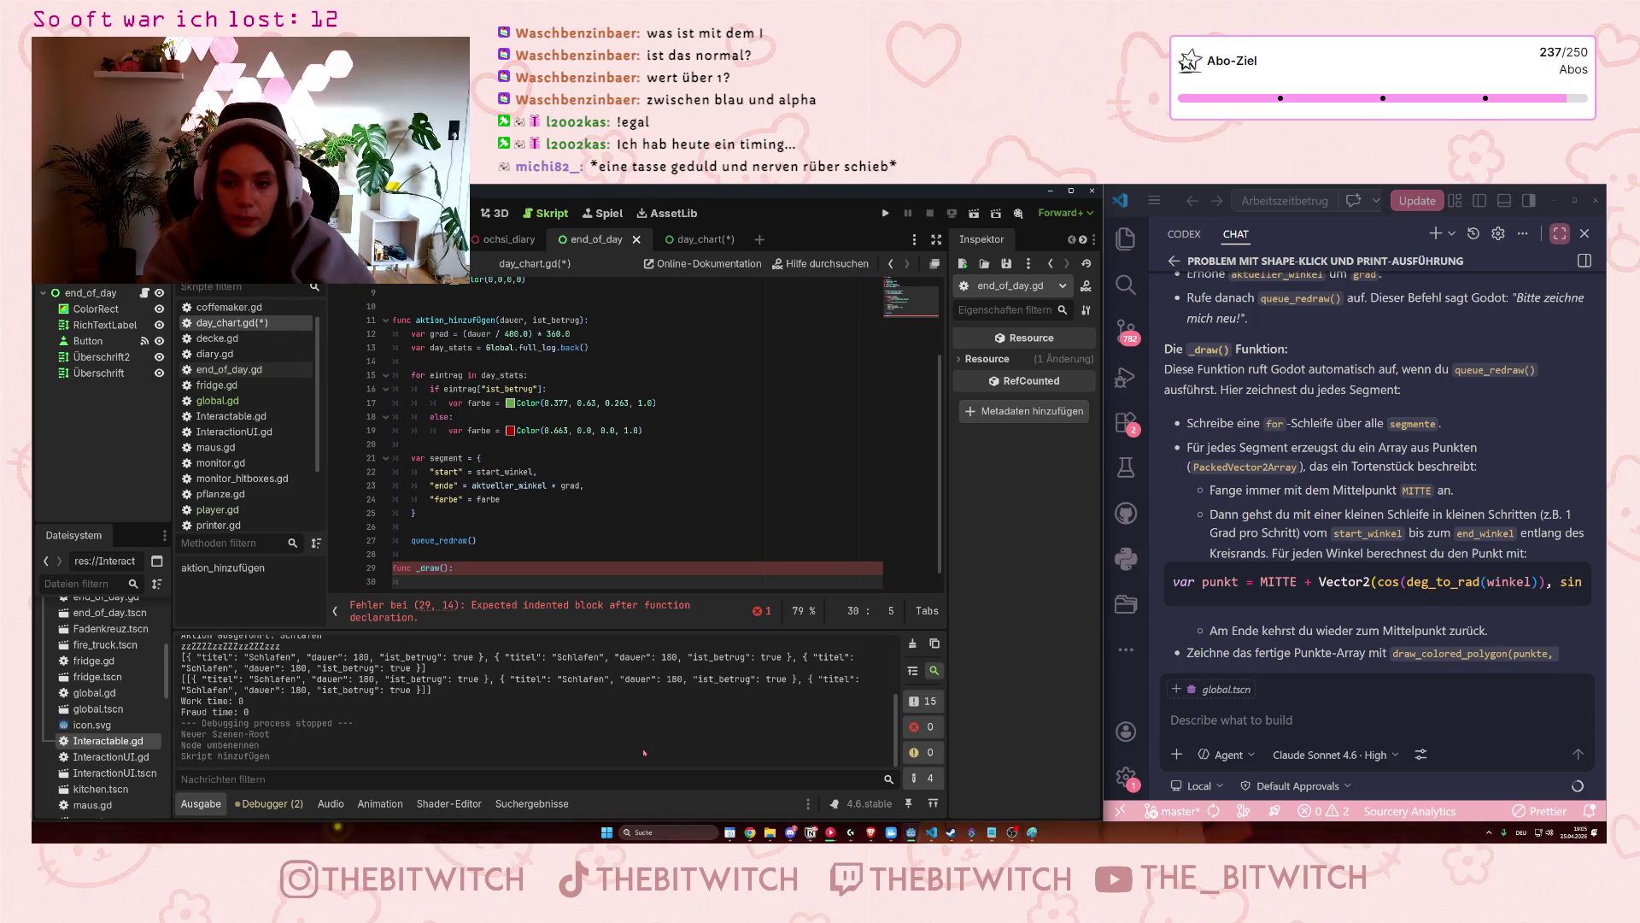
type("for")
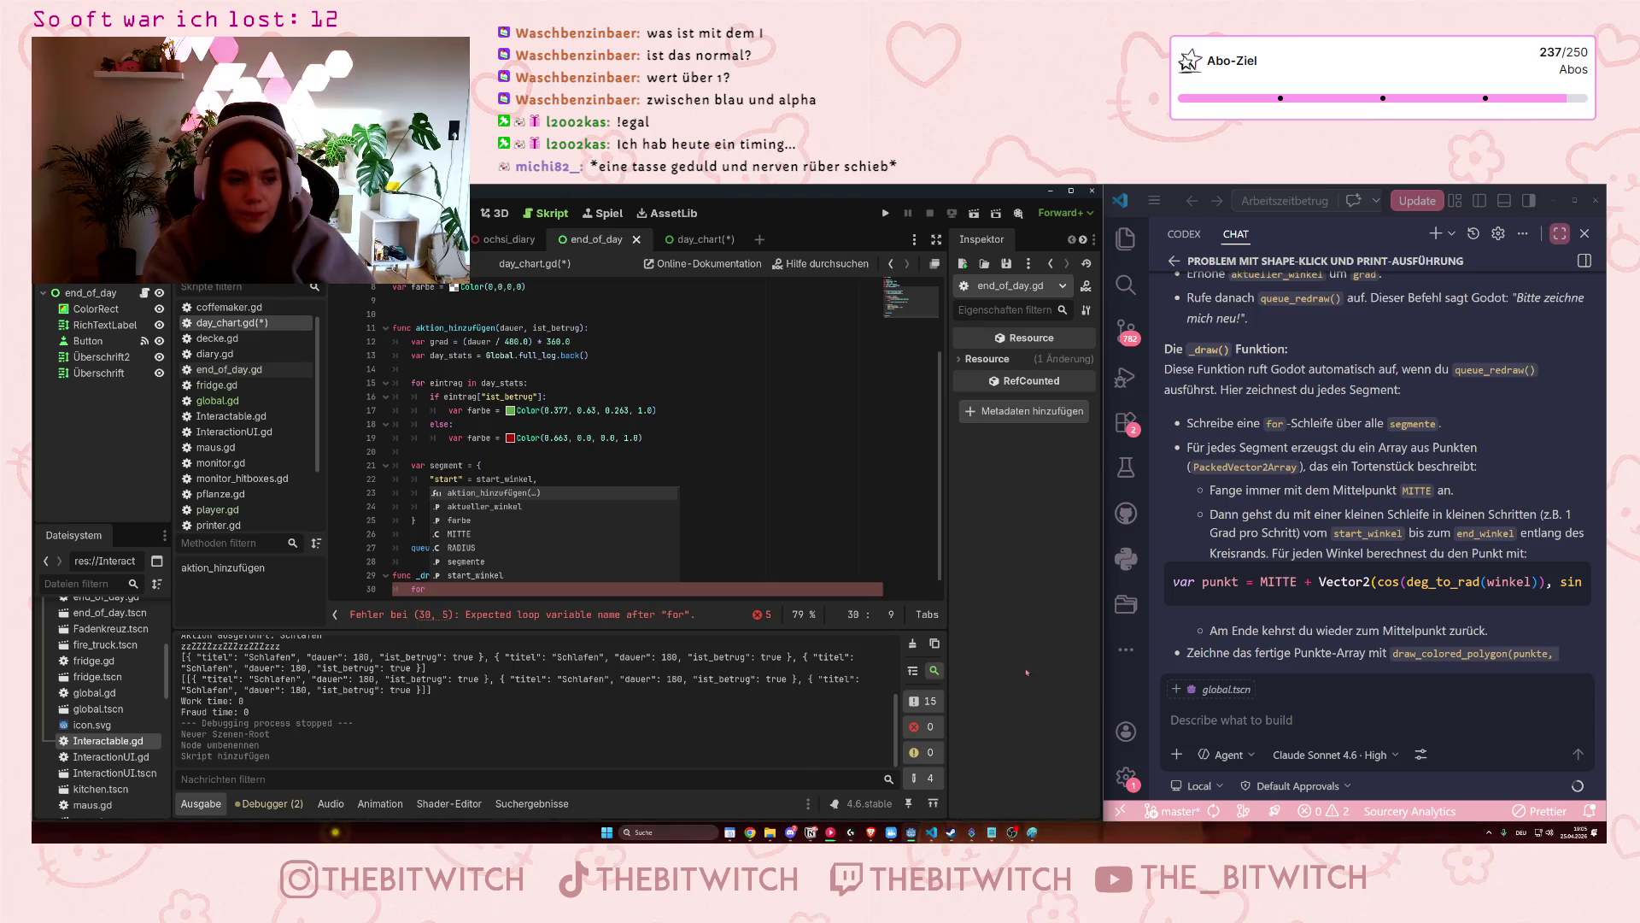
left_click(248, 402)
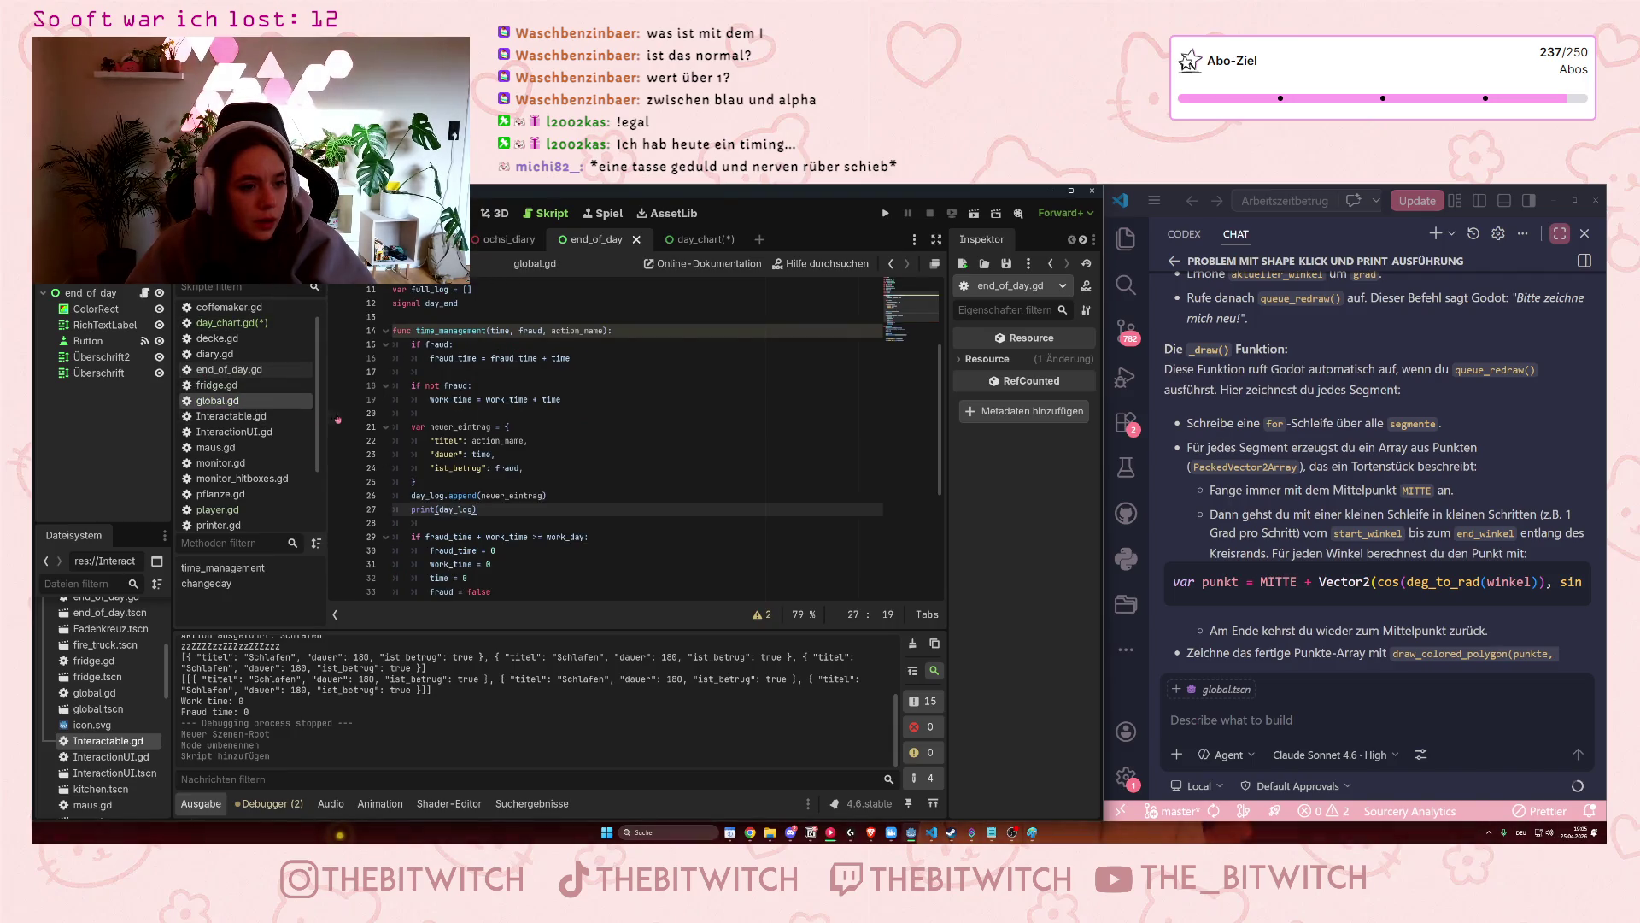
Check how global.gd and end_of_day.gd handle the day log and day_stats.
scroll(469, 467, "down", 5)
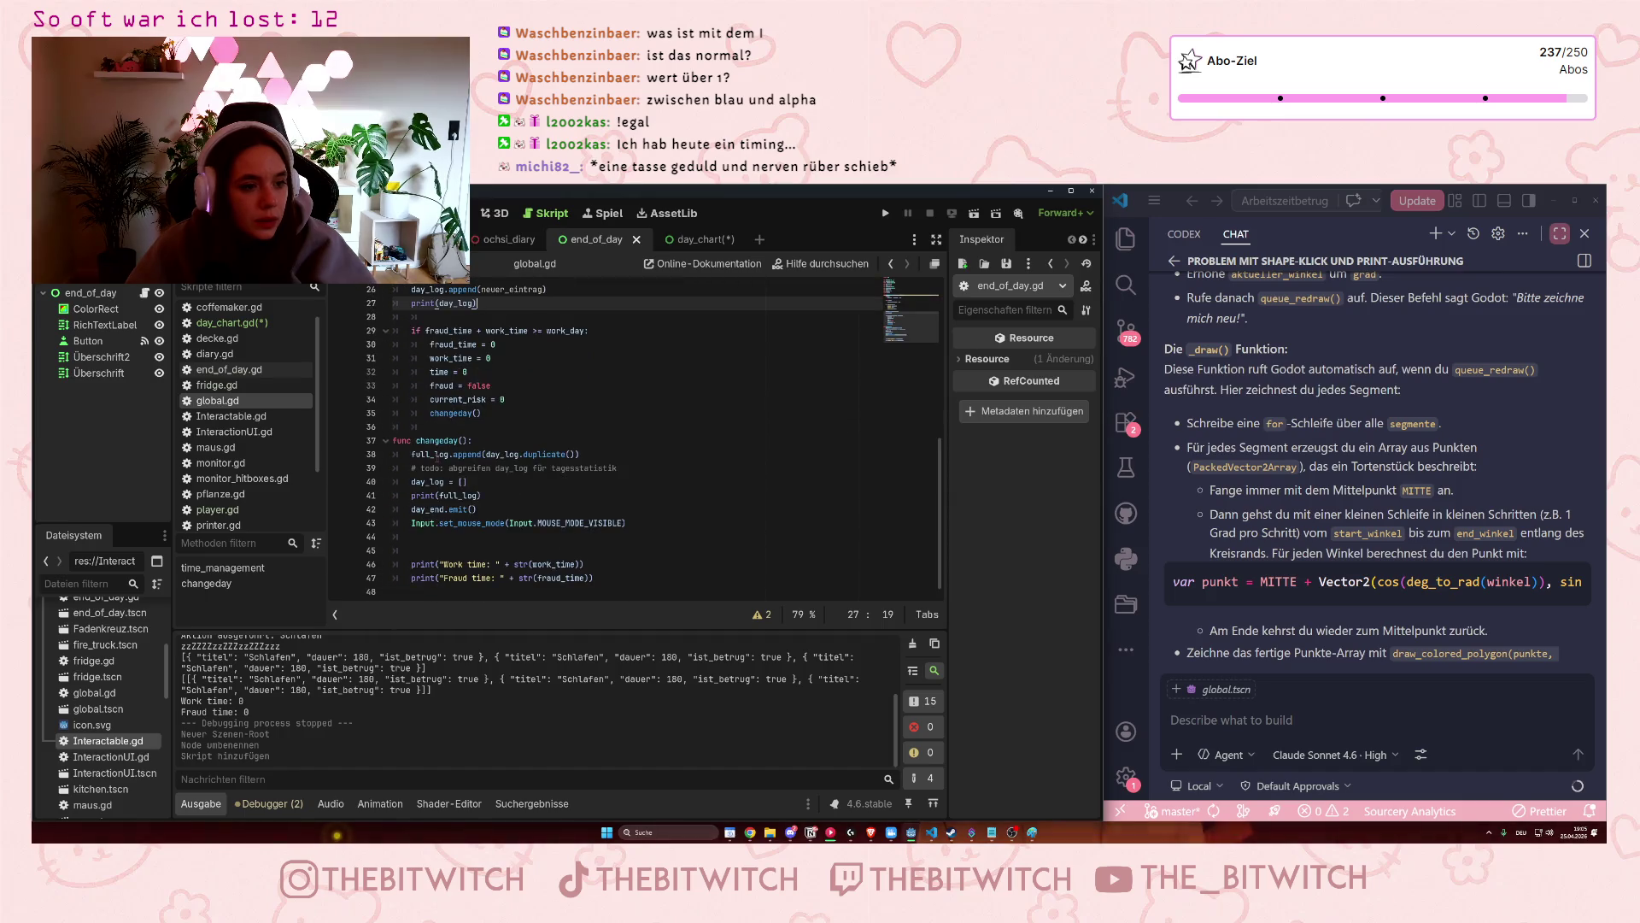
scroll(469, 467, "up", 8)
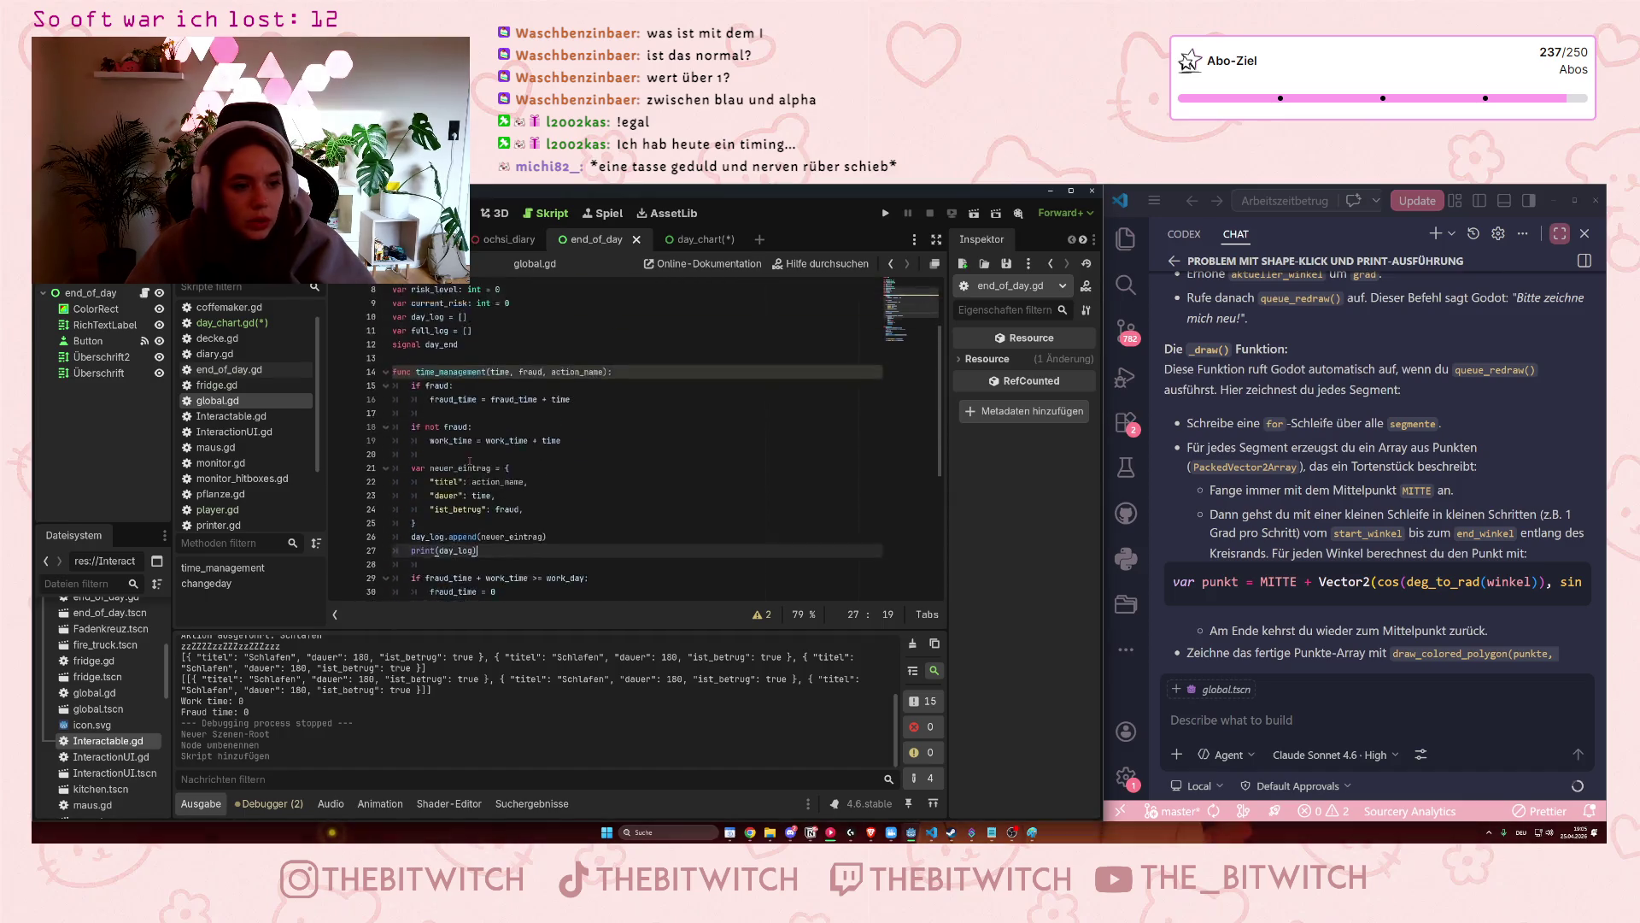
left_click(229, 370)
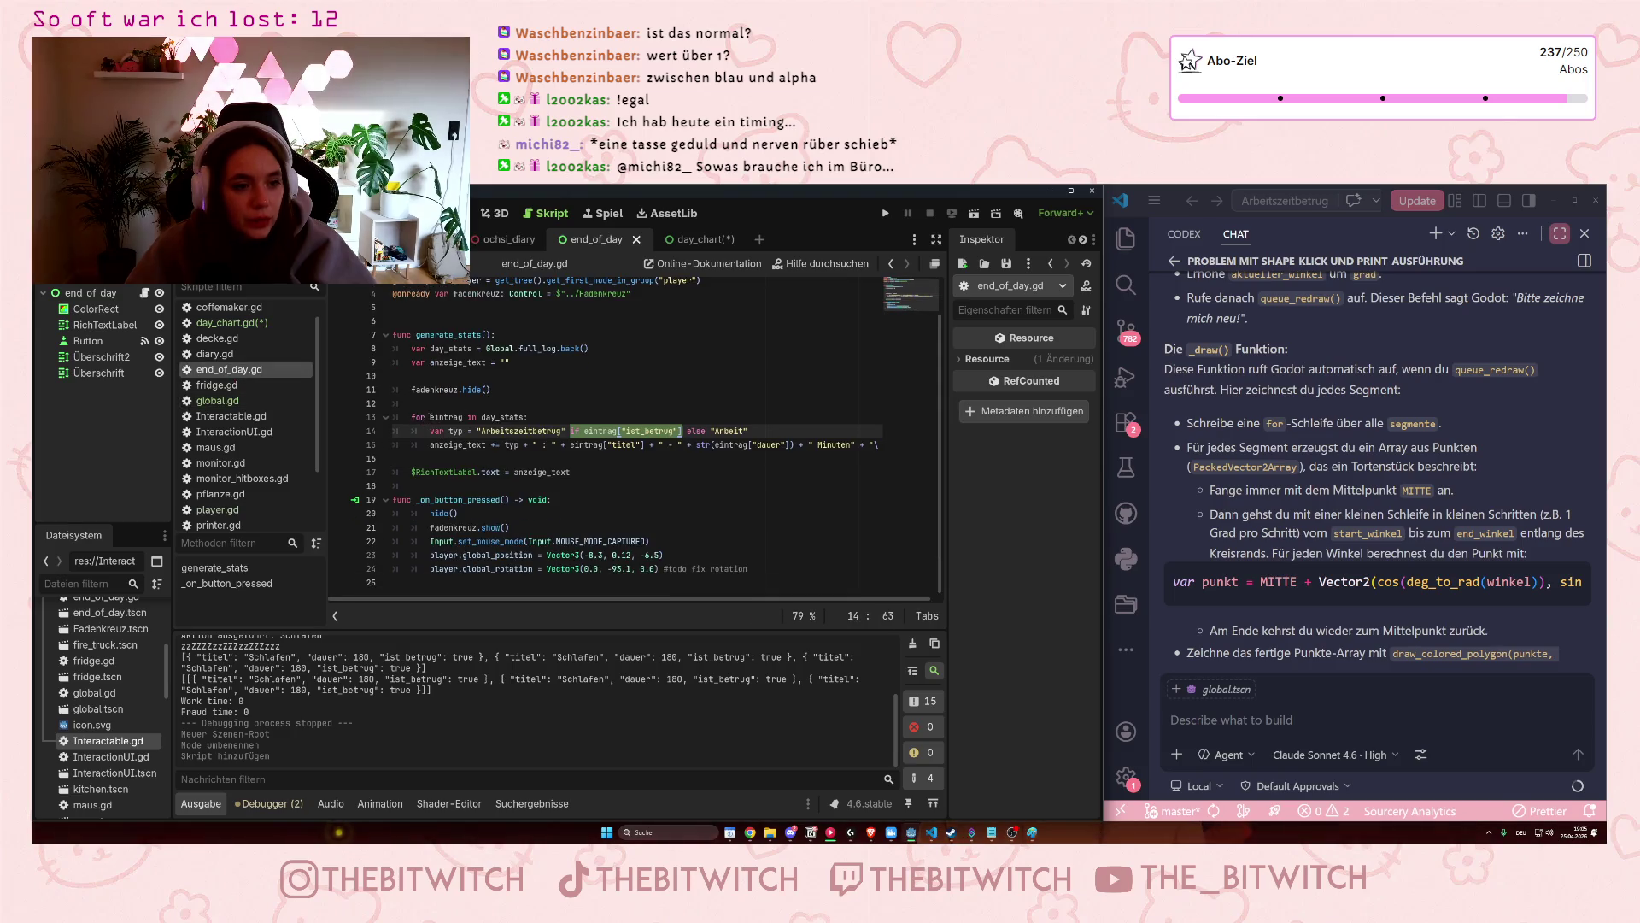
key("Up")
left_click(444, 486)
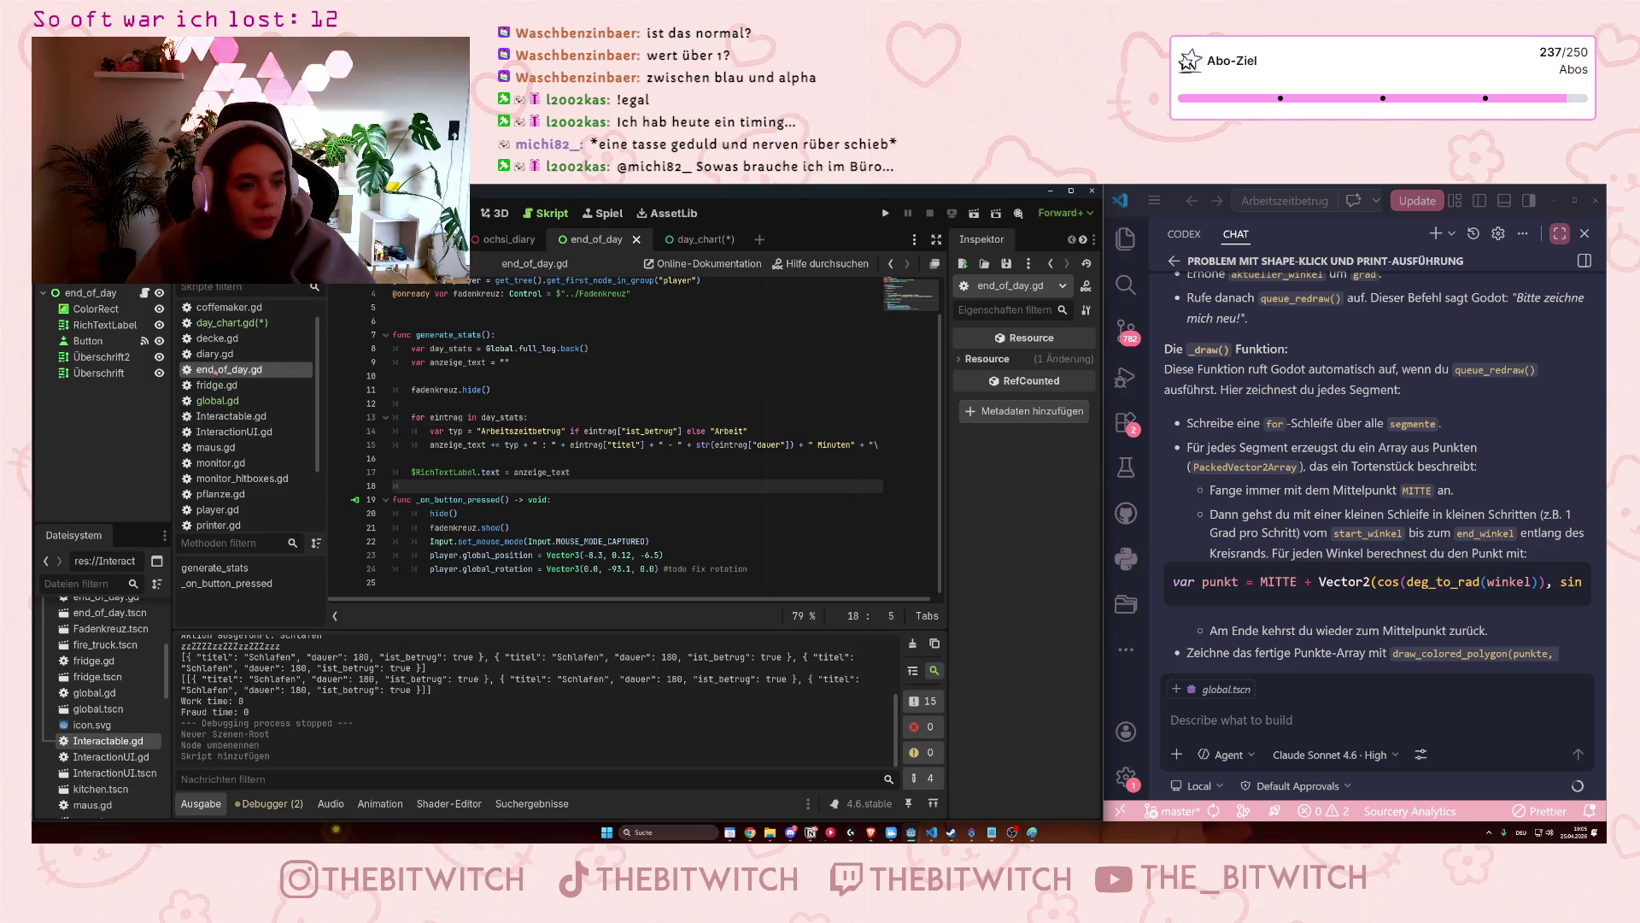
Complete the loop in day_chart.gd as "for segment in segmente:" and open its body.
left_click(254, 326)
left_click(496, 588)
type("s")
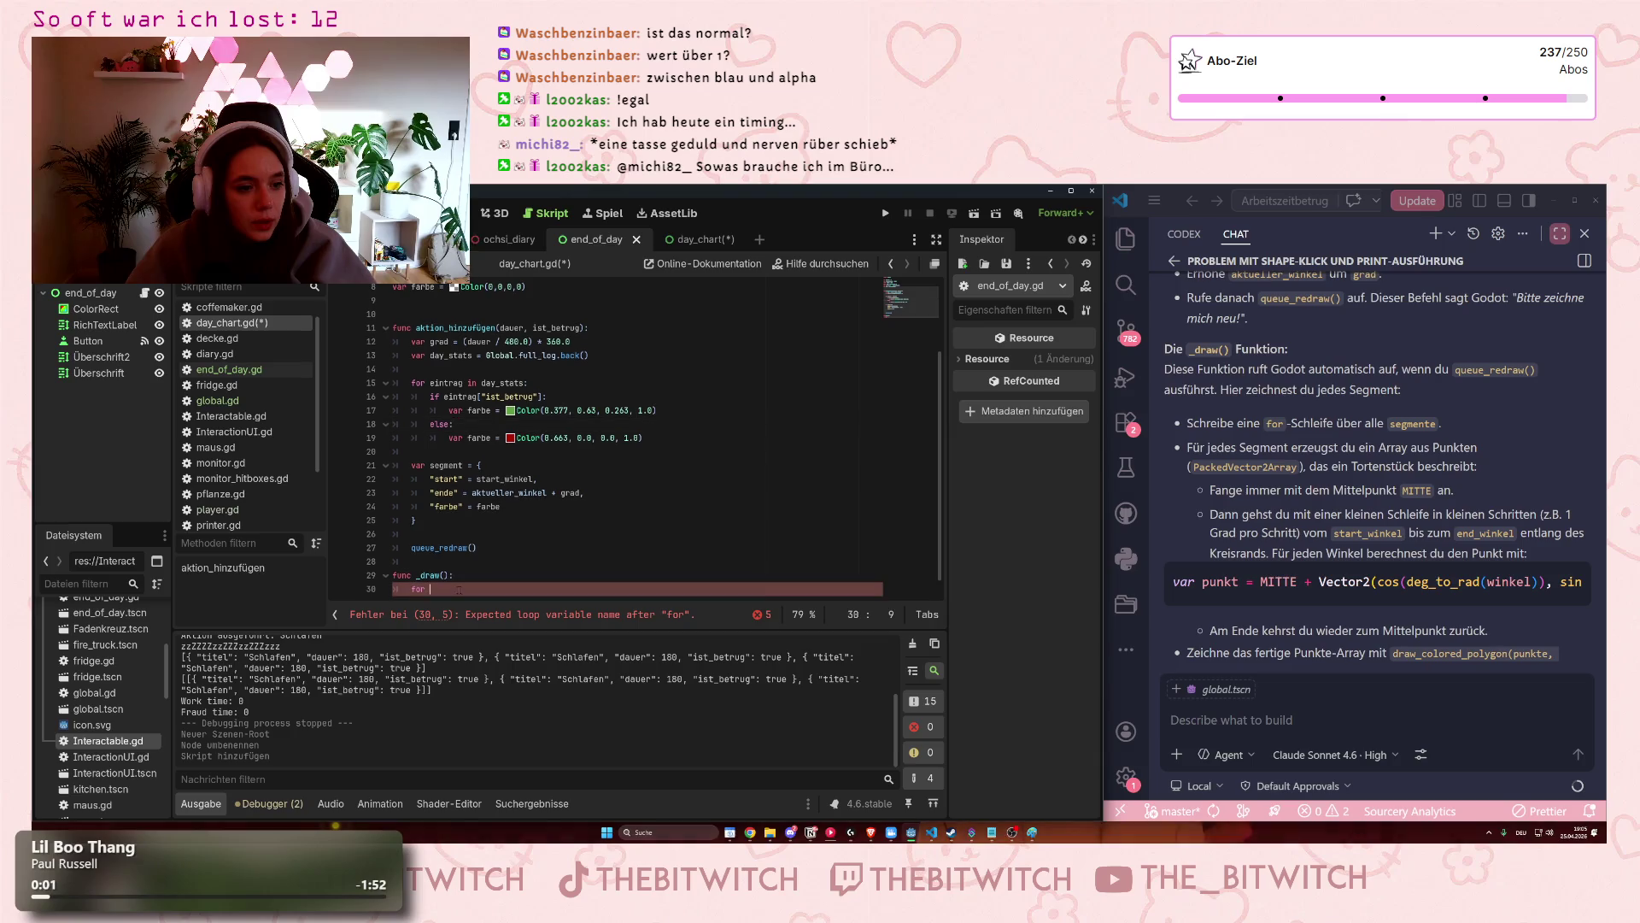
type("egment i")
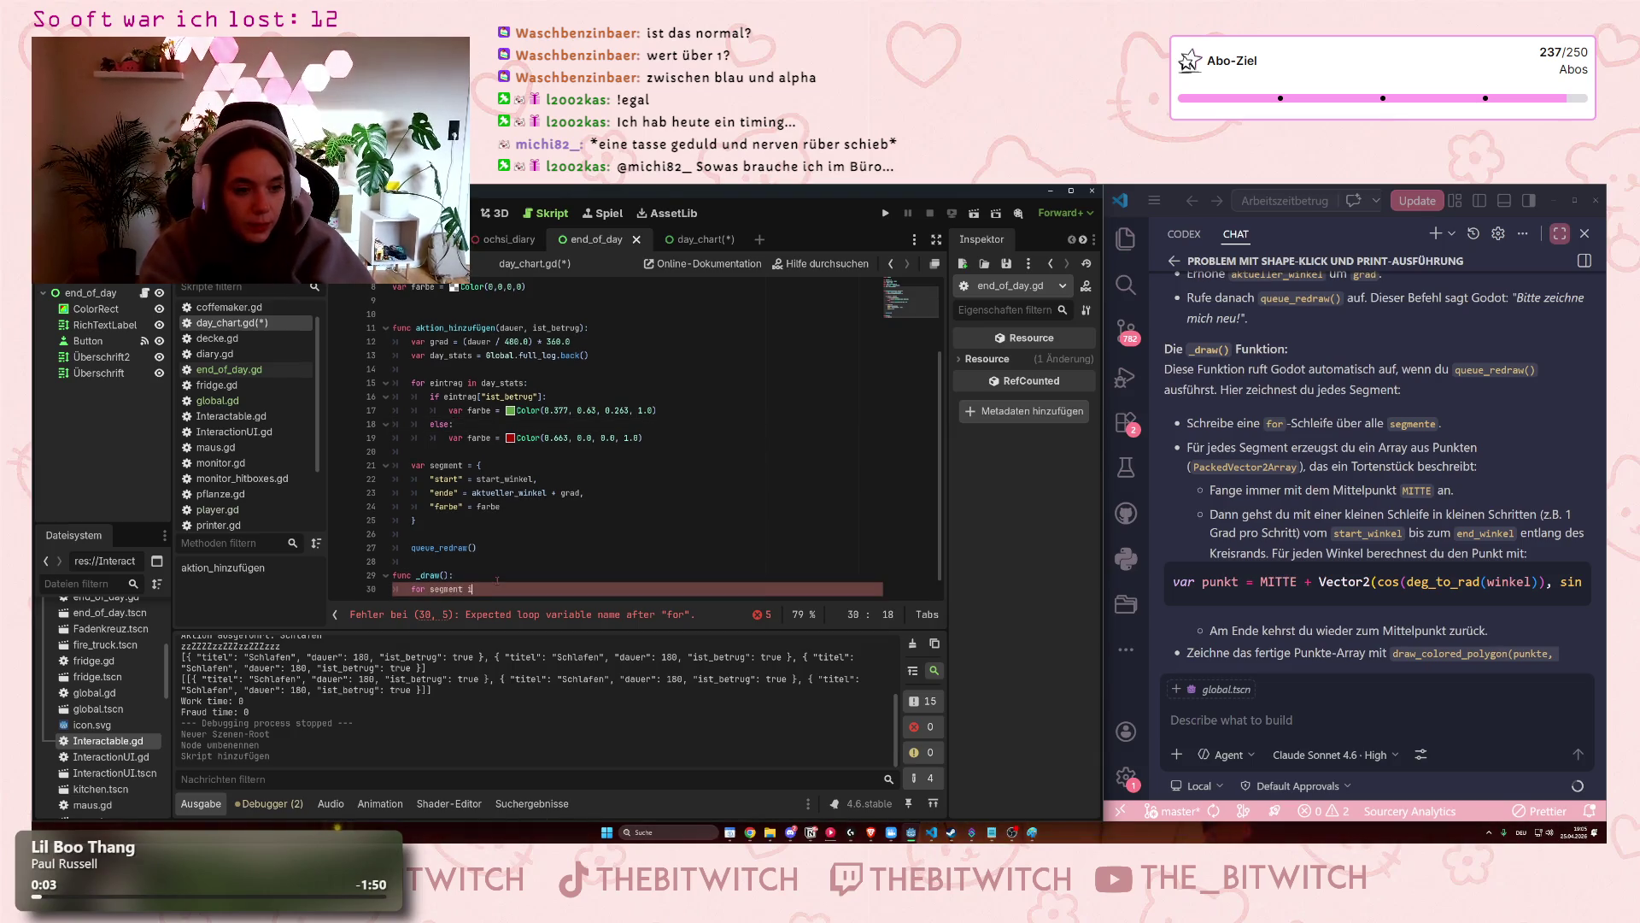
type("n segmente:")
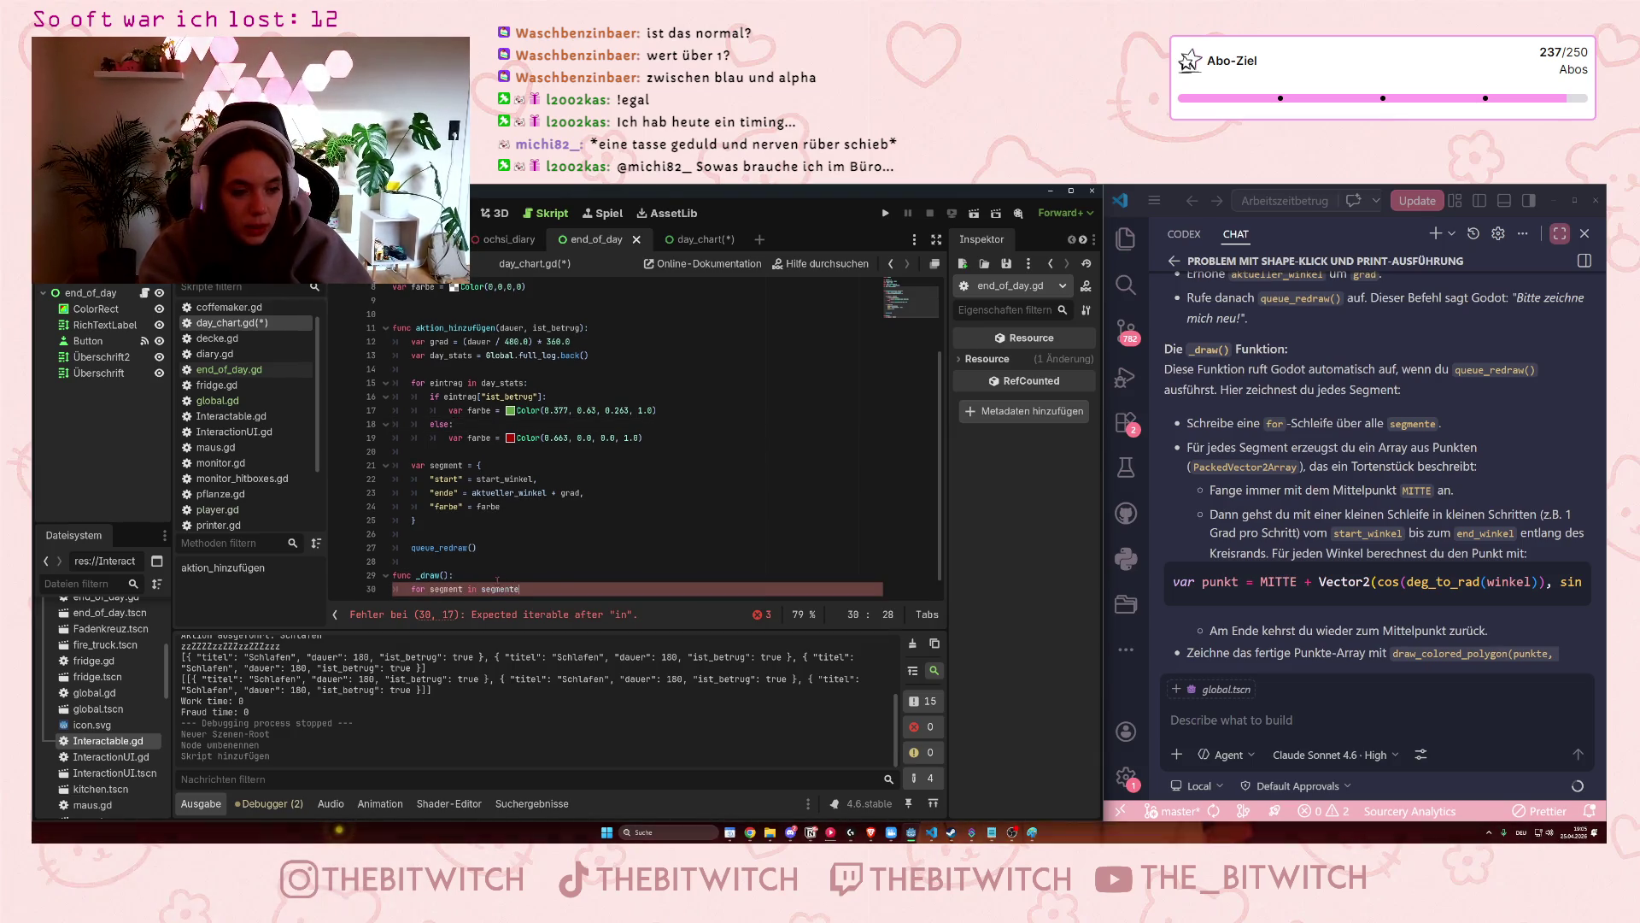
key("Return")
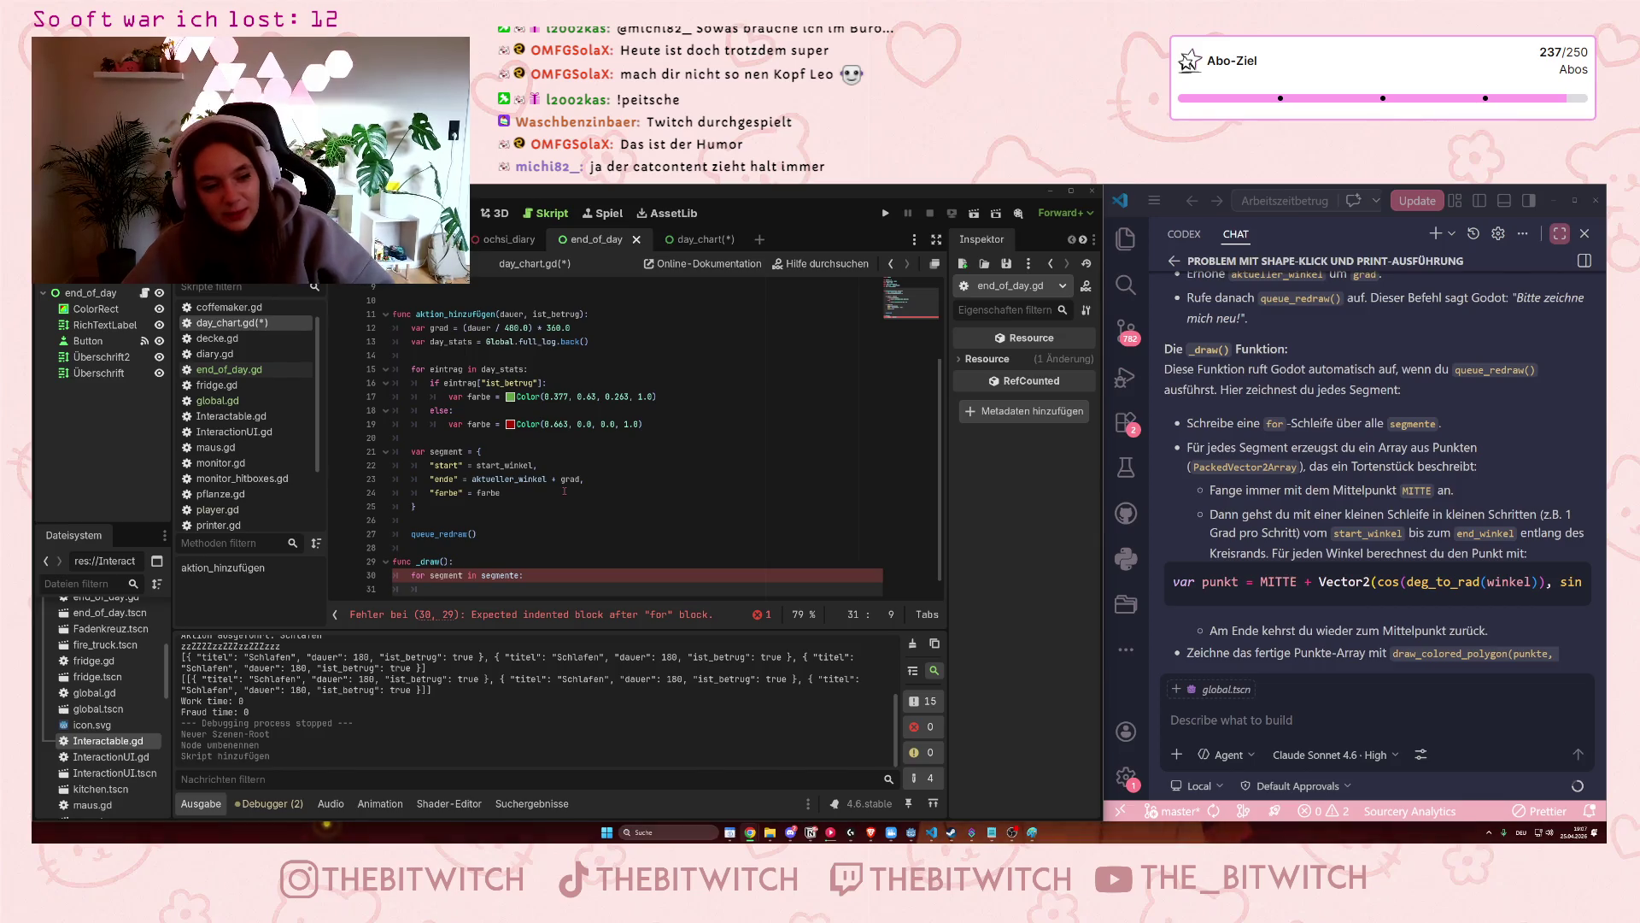
left_click(495, 583)
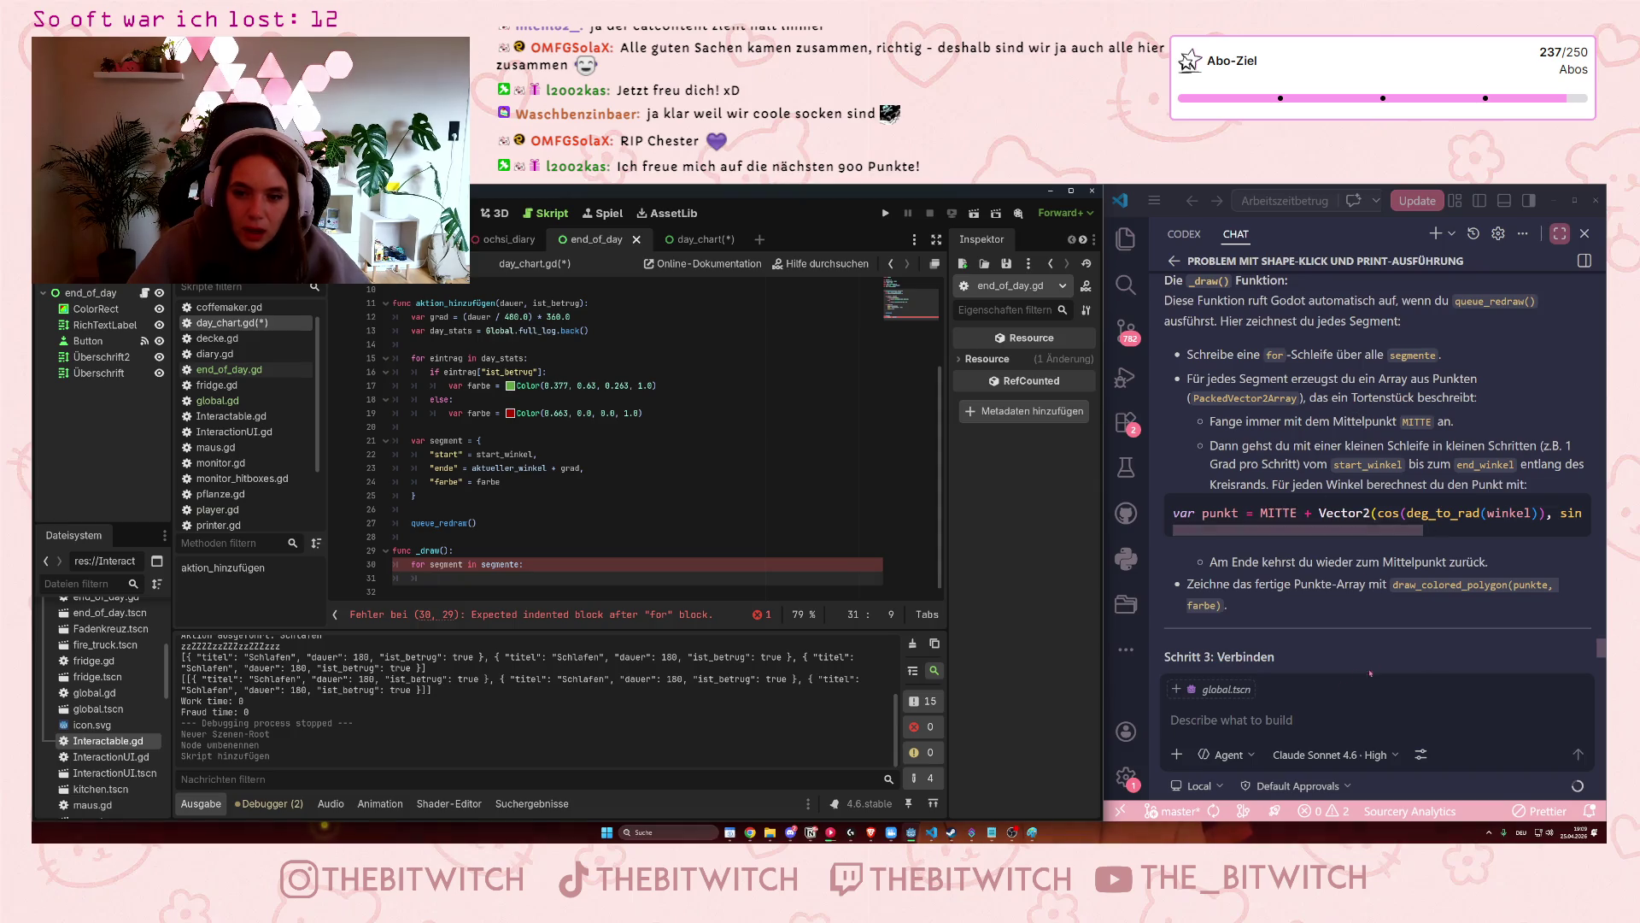
Save the Godot script and ask the AI to re-explain step 2, the draw function, in more detail.
scroll(1300, 495, "up", 3)
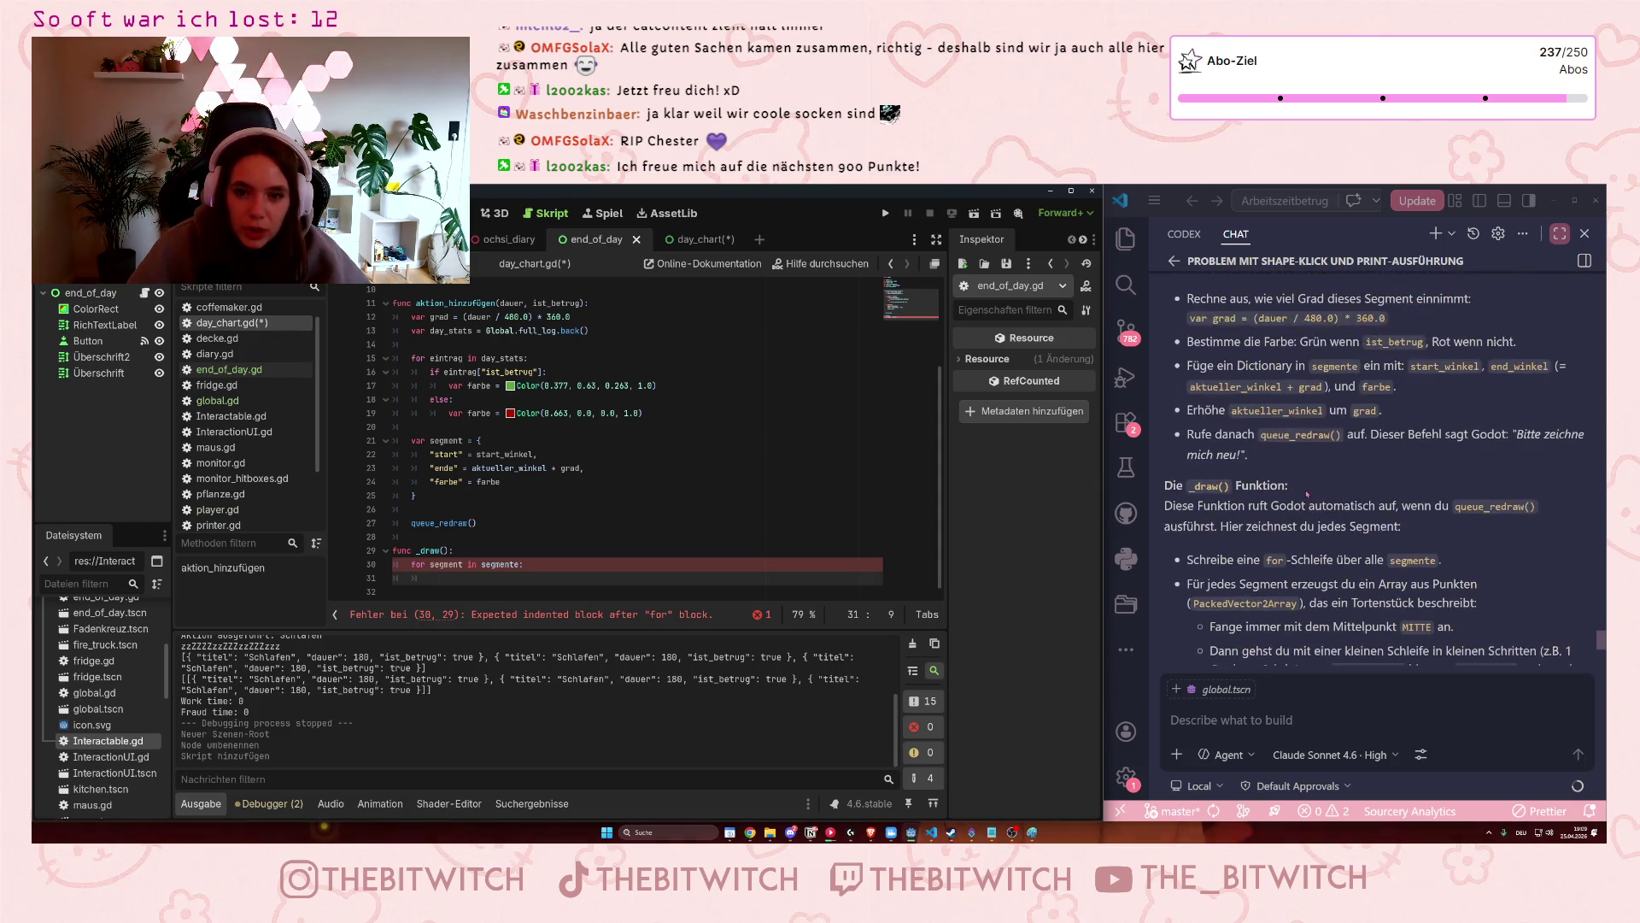
scroll(1377, 472, "up", 3)
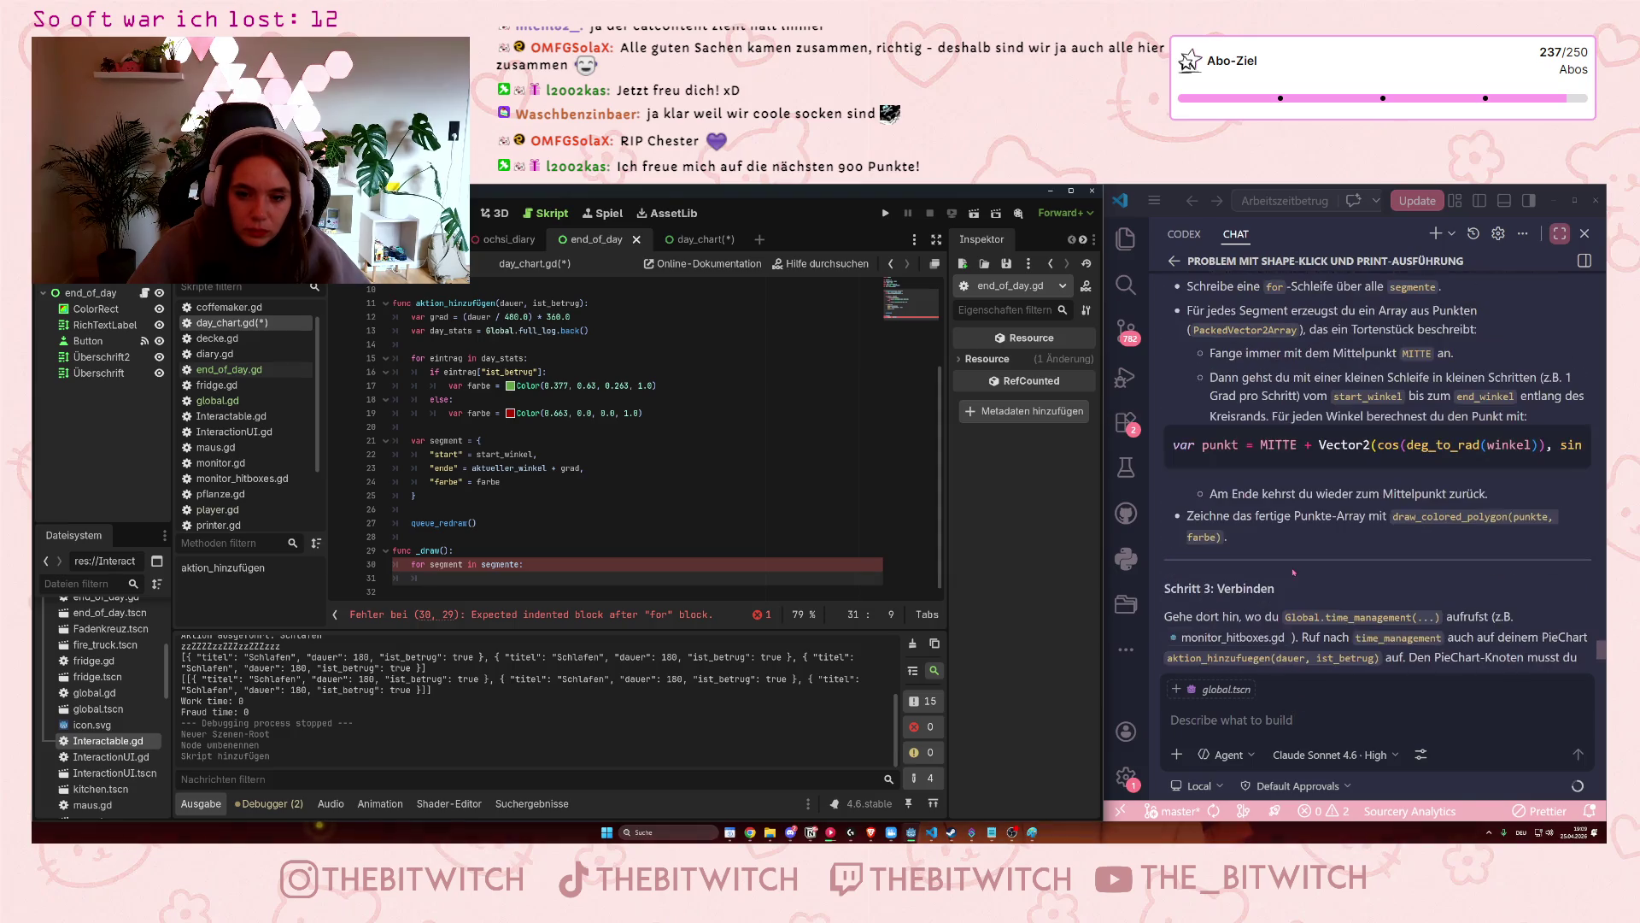
type("Du ")
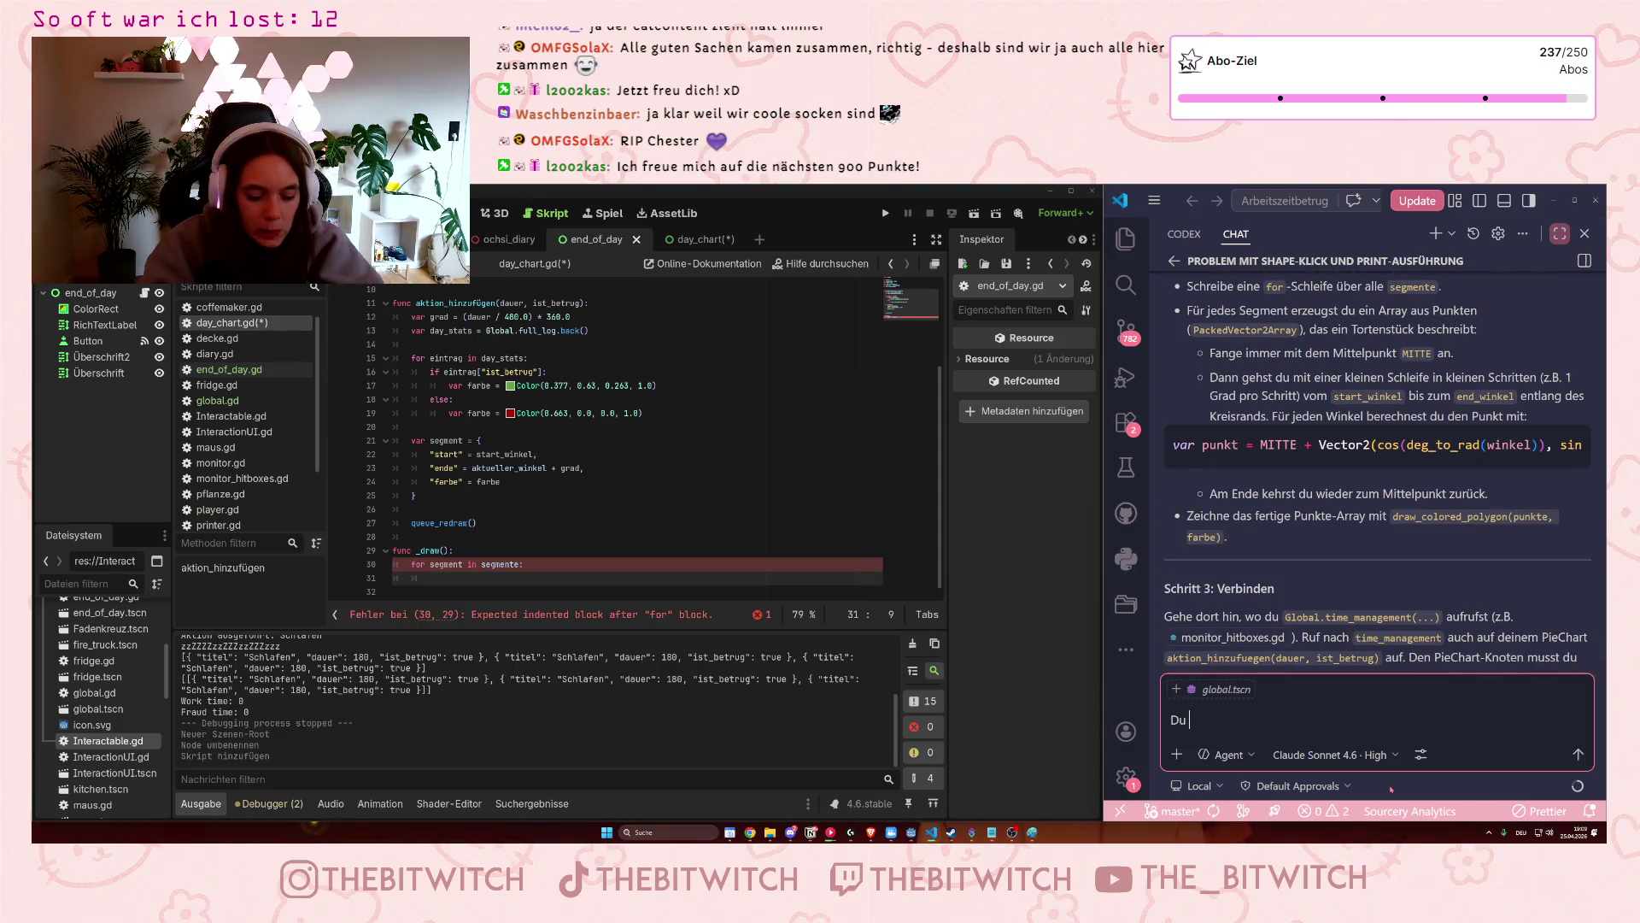
type("hast mich bei Schritt")
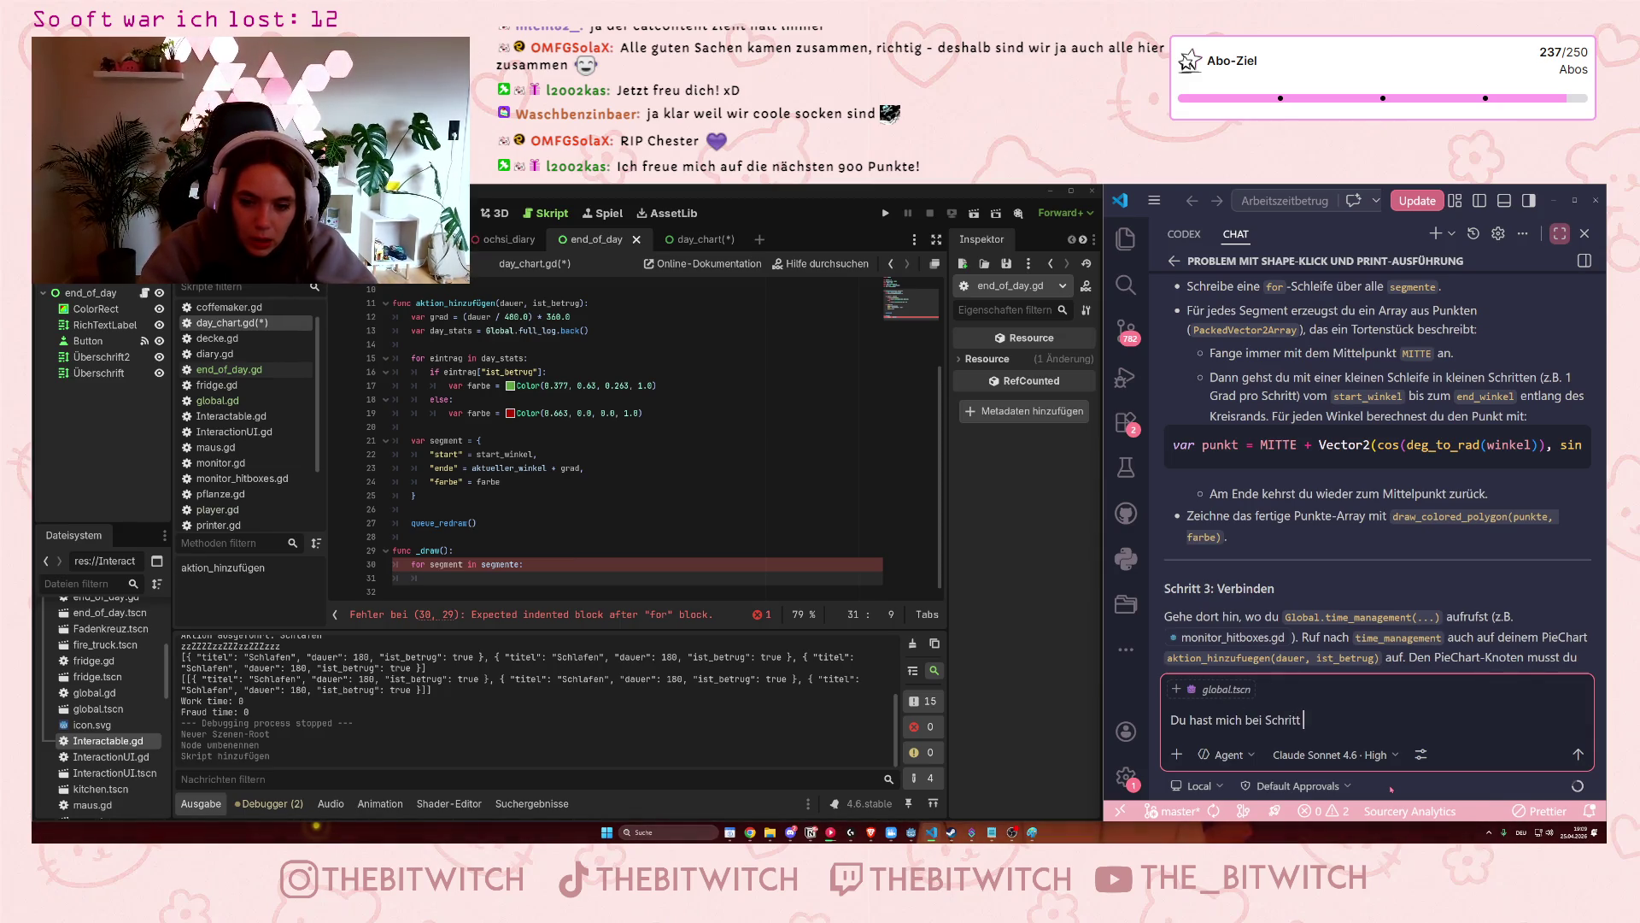
type(" 2 bei der draw ")
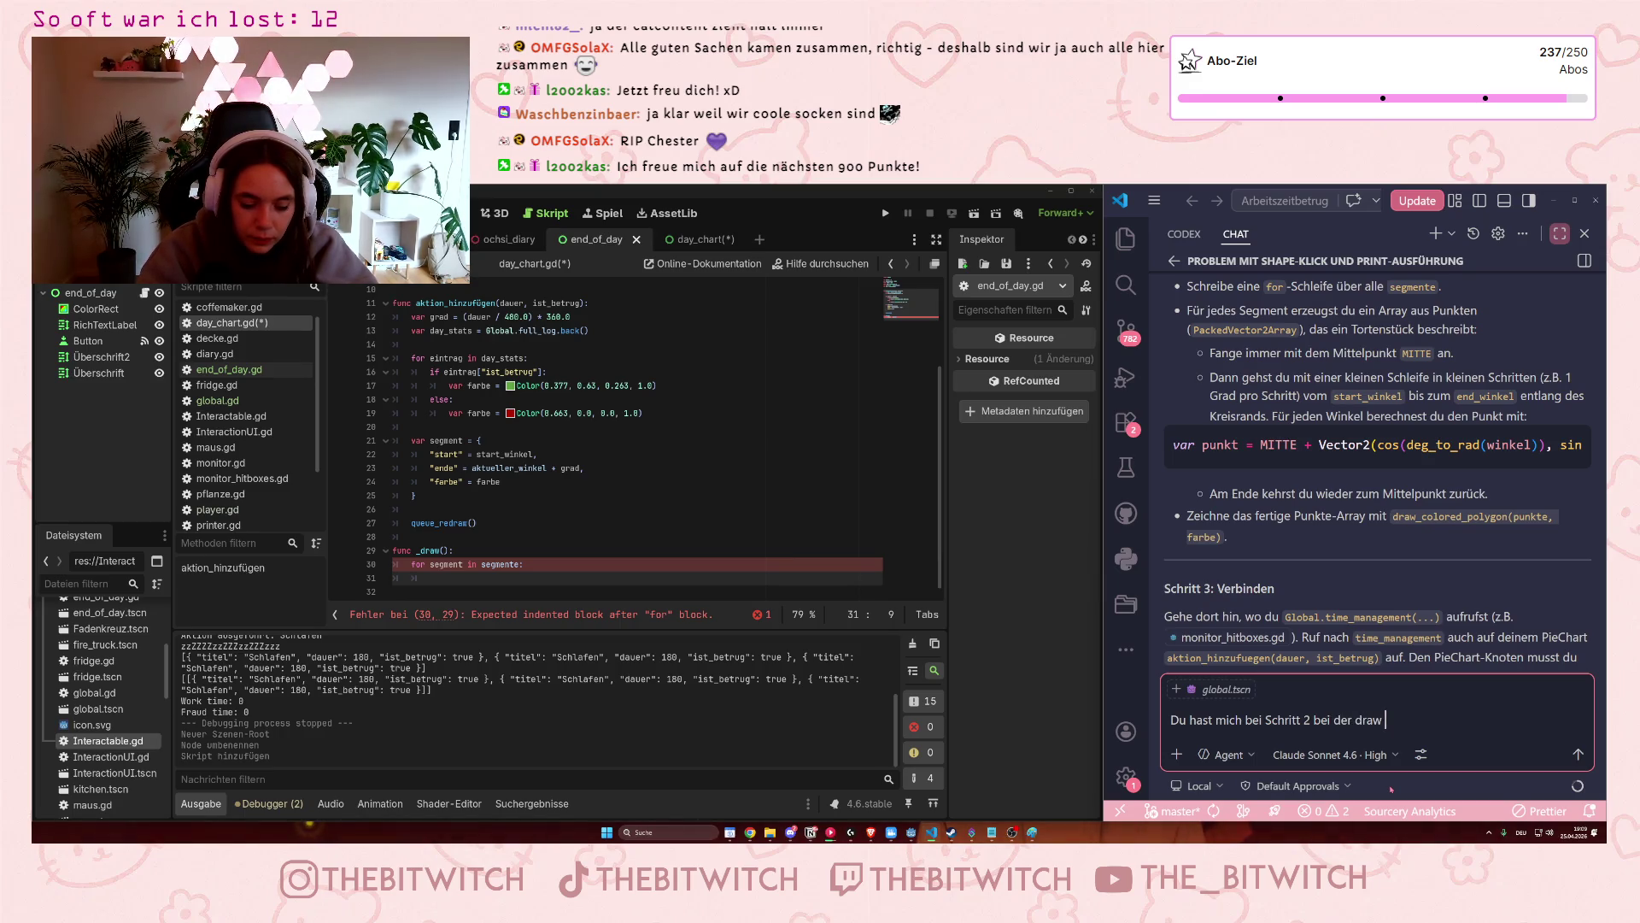
type("funktion ve")
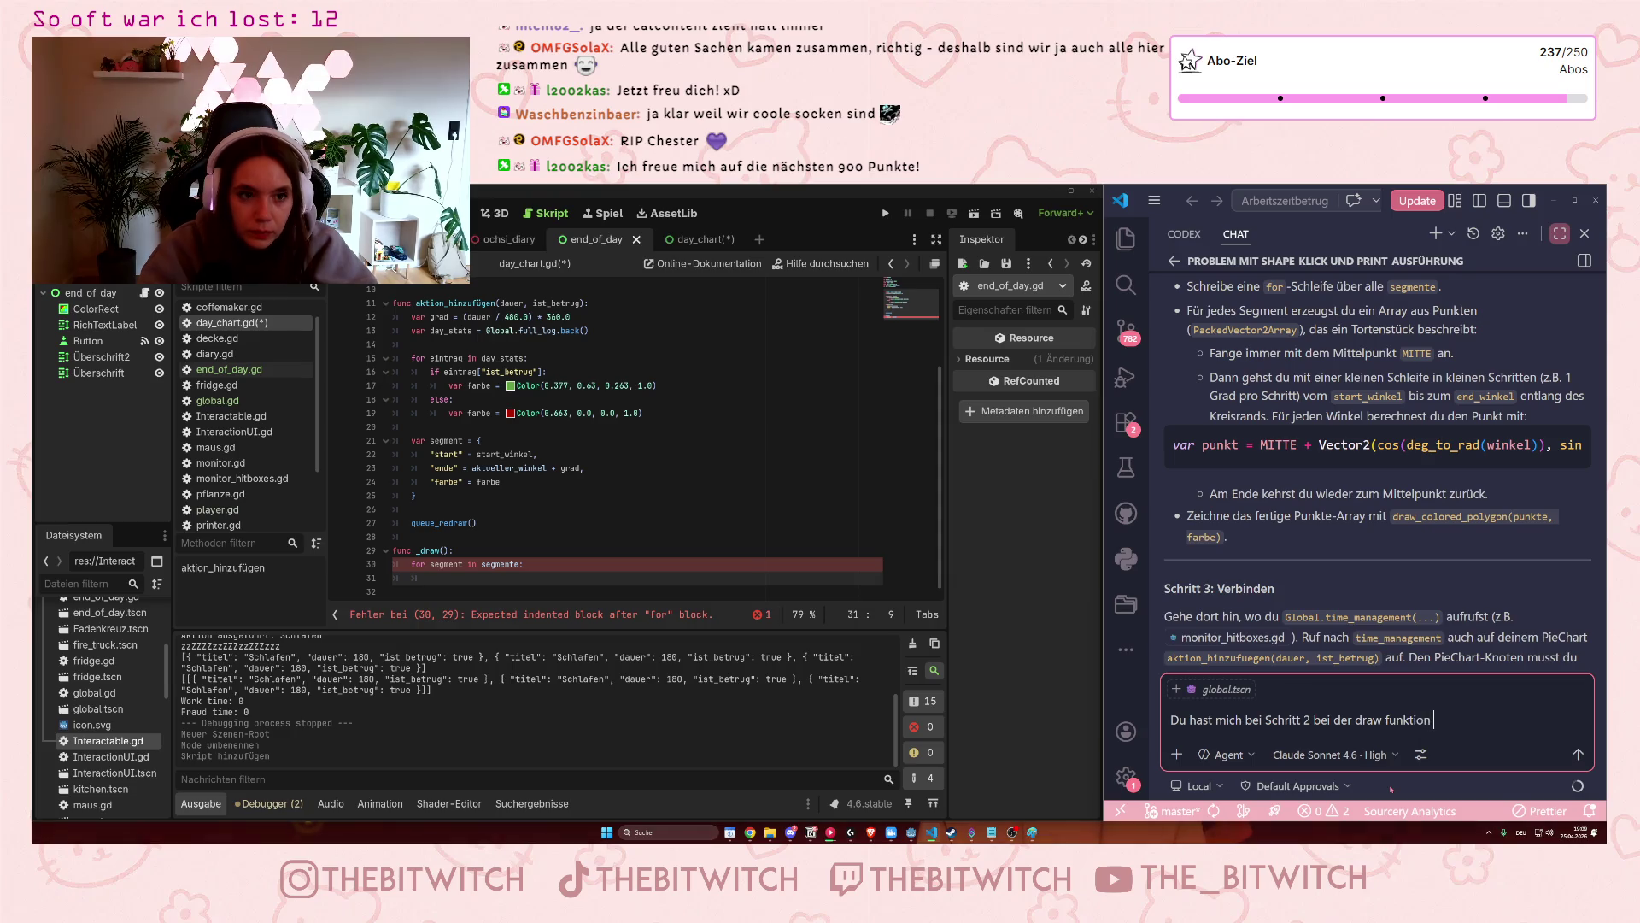
type("rloren,")
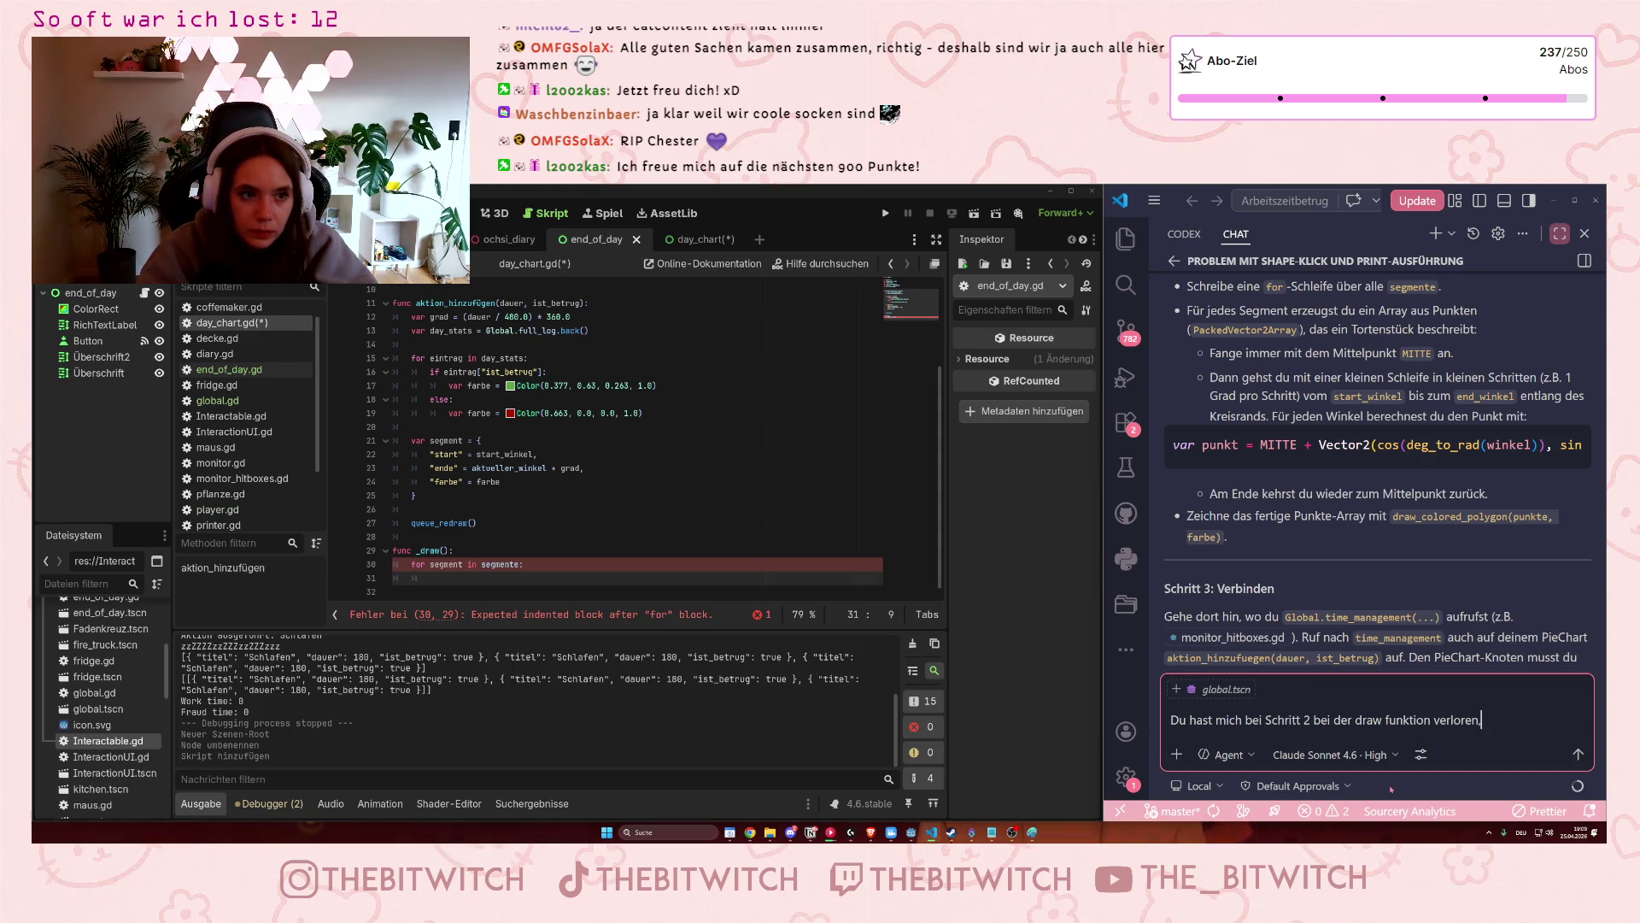
type(" kannst du das")
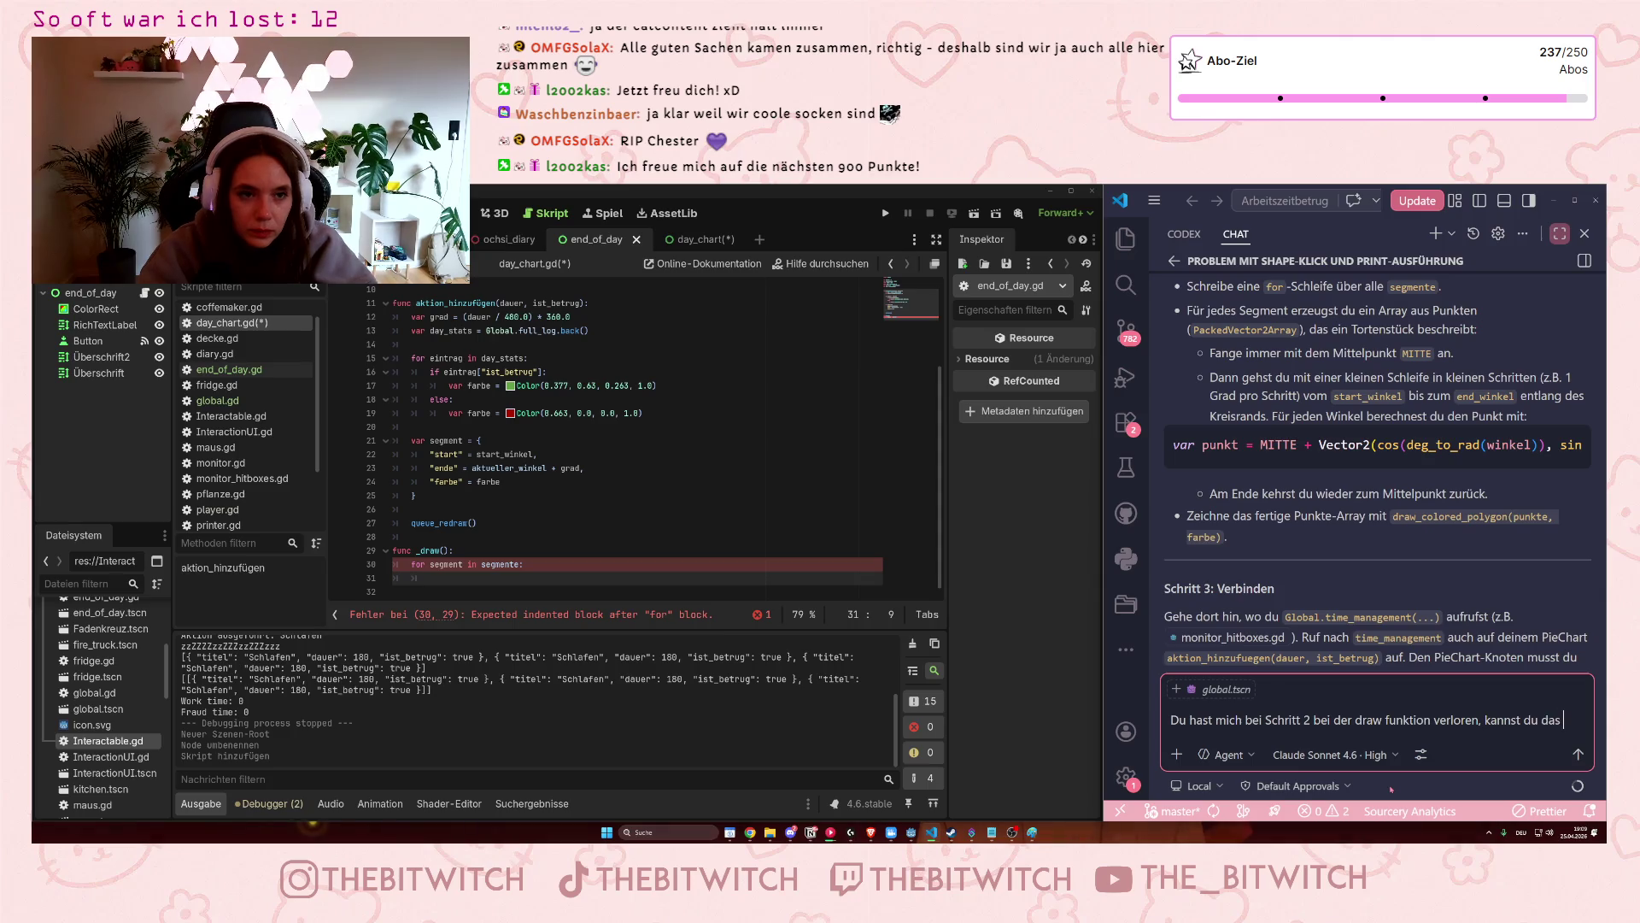
left_click(769, 482)
key("ctrl+s")
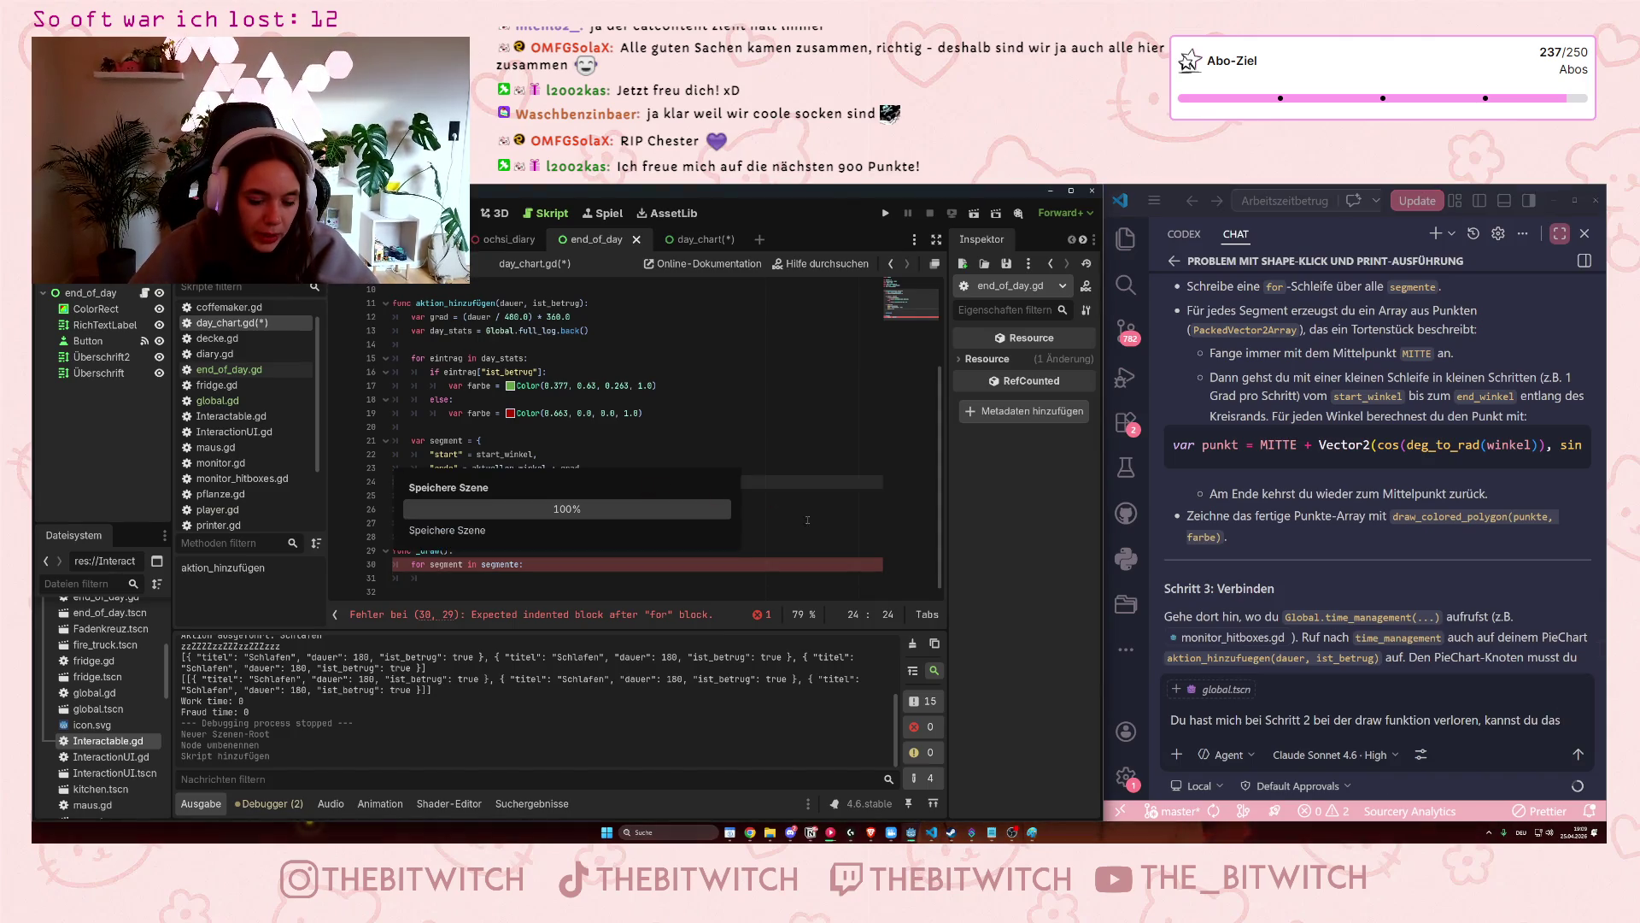
left_click(1535, 731)
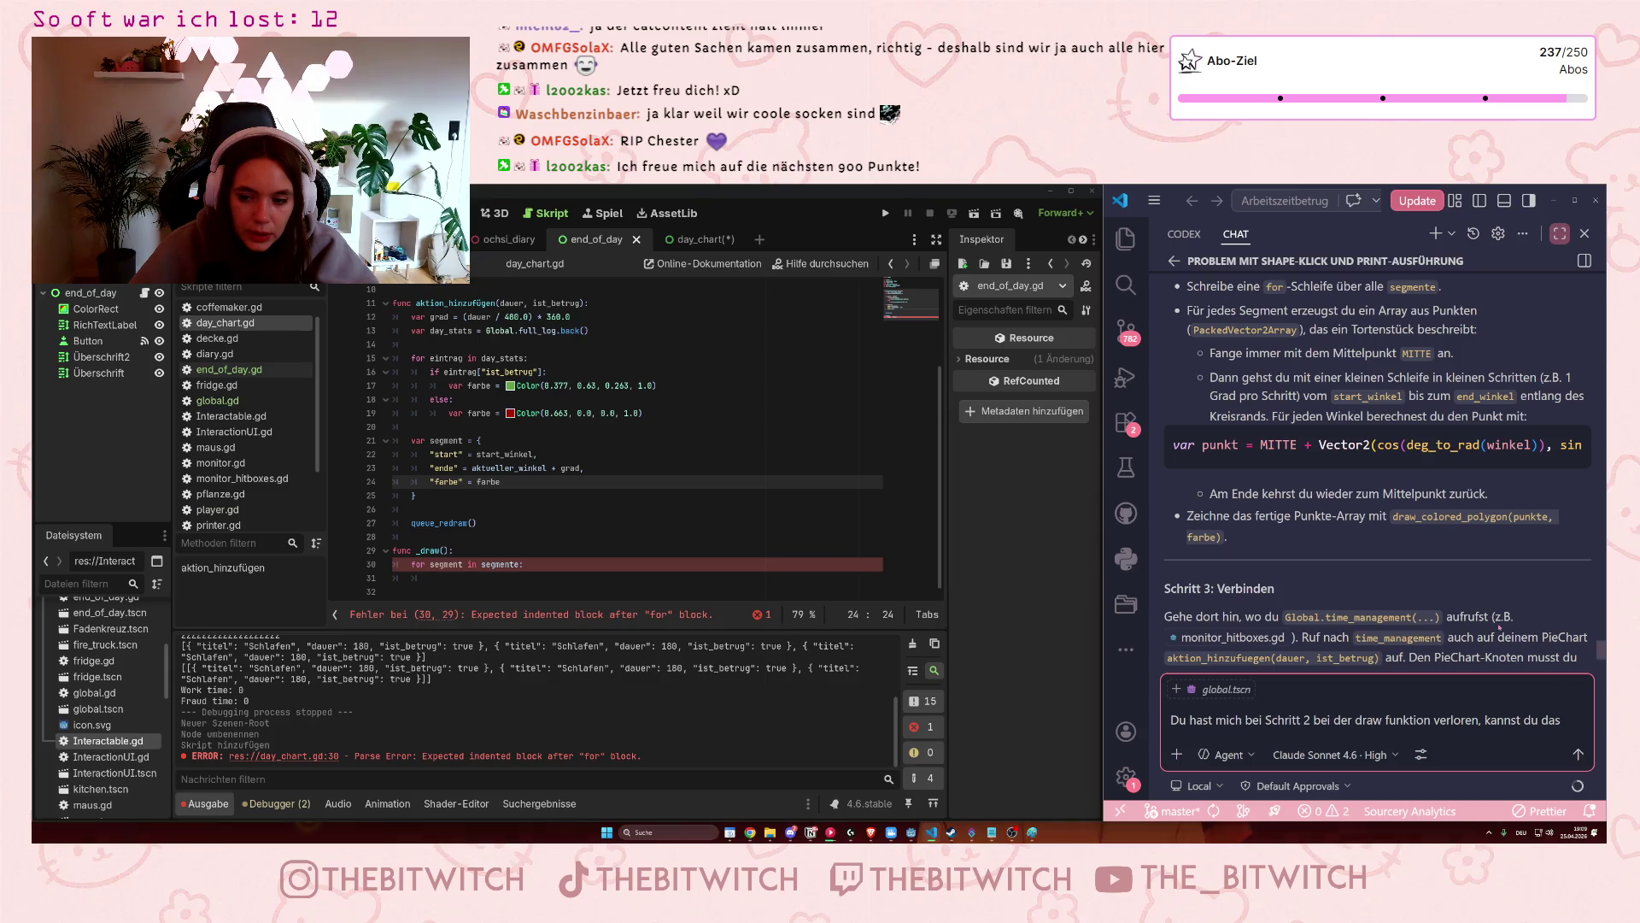
type("noch mal ")
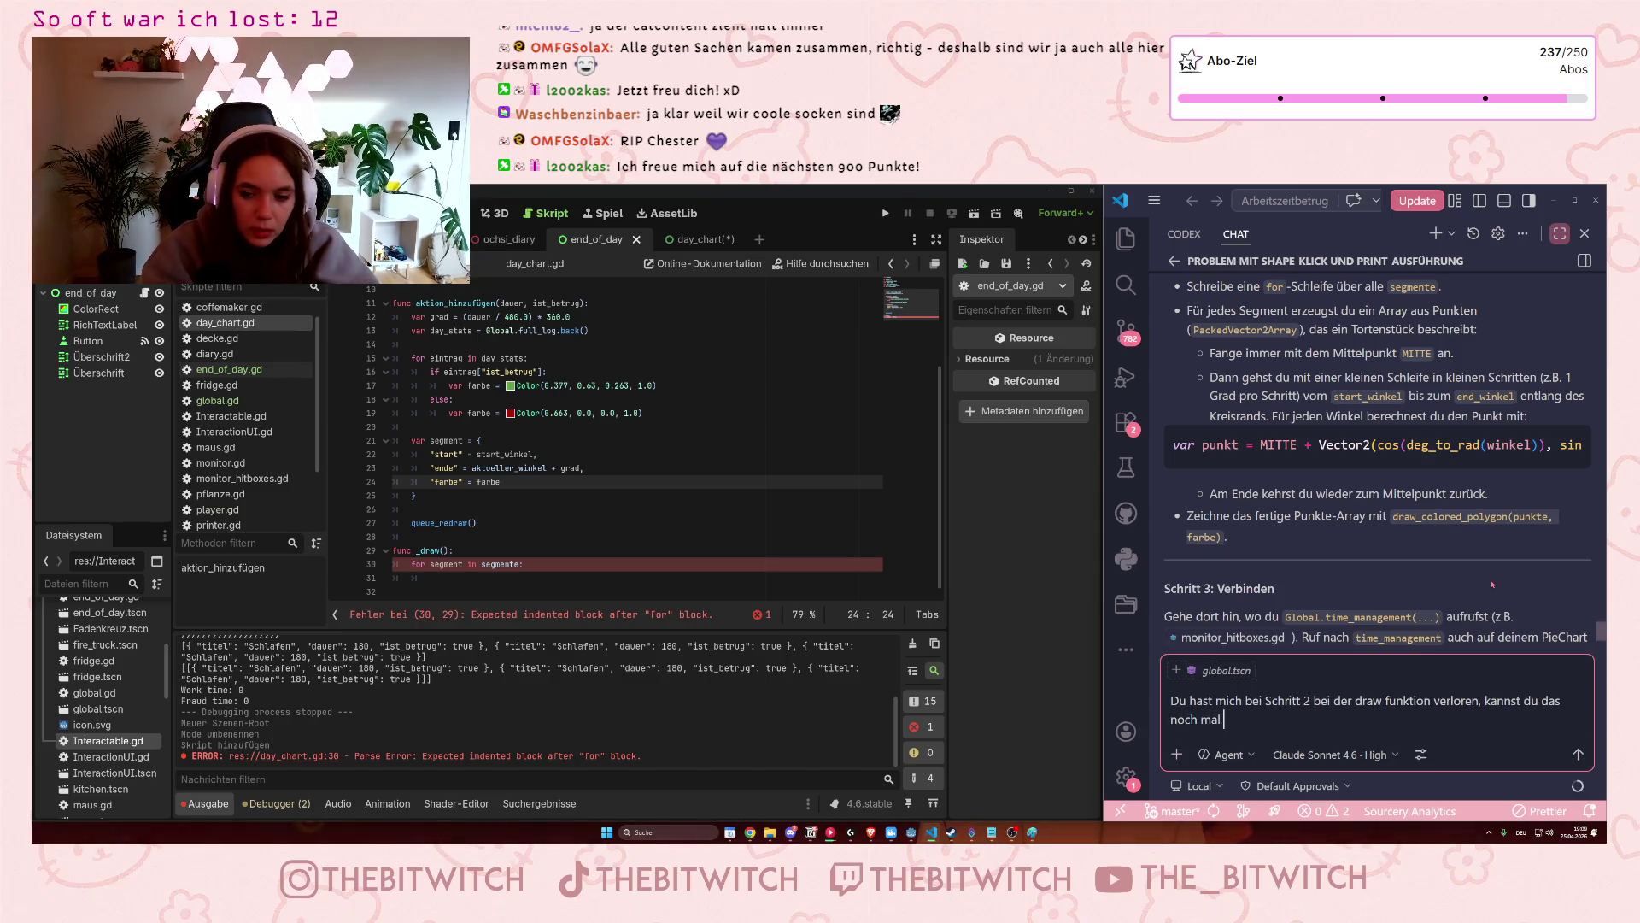
type("genauer beschreiben?")
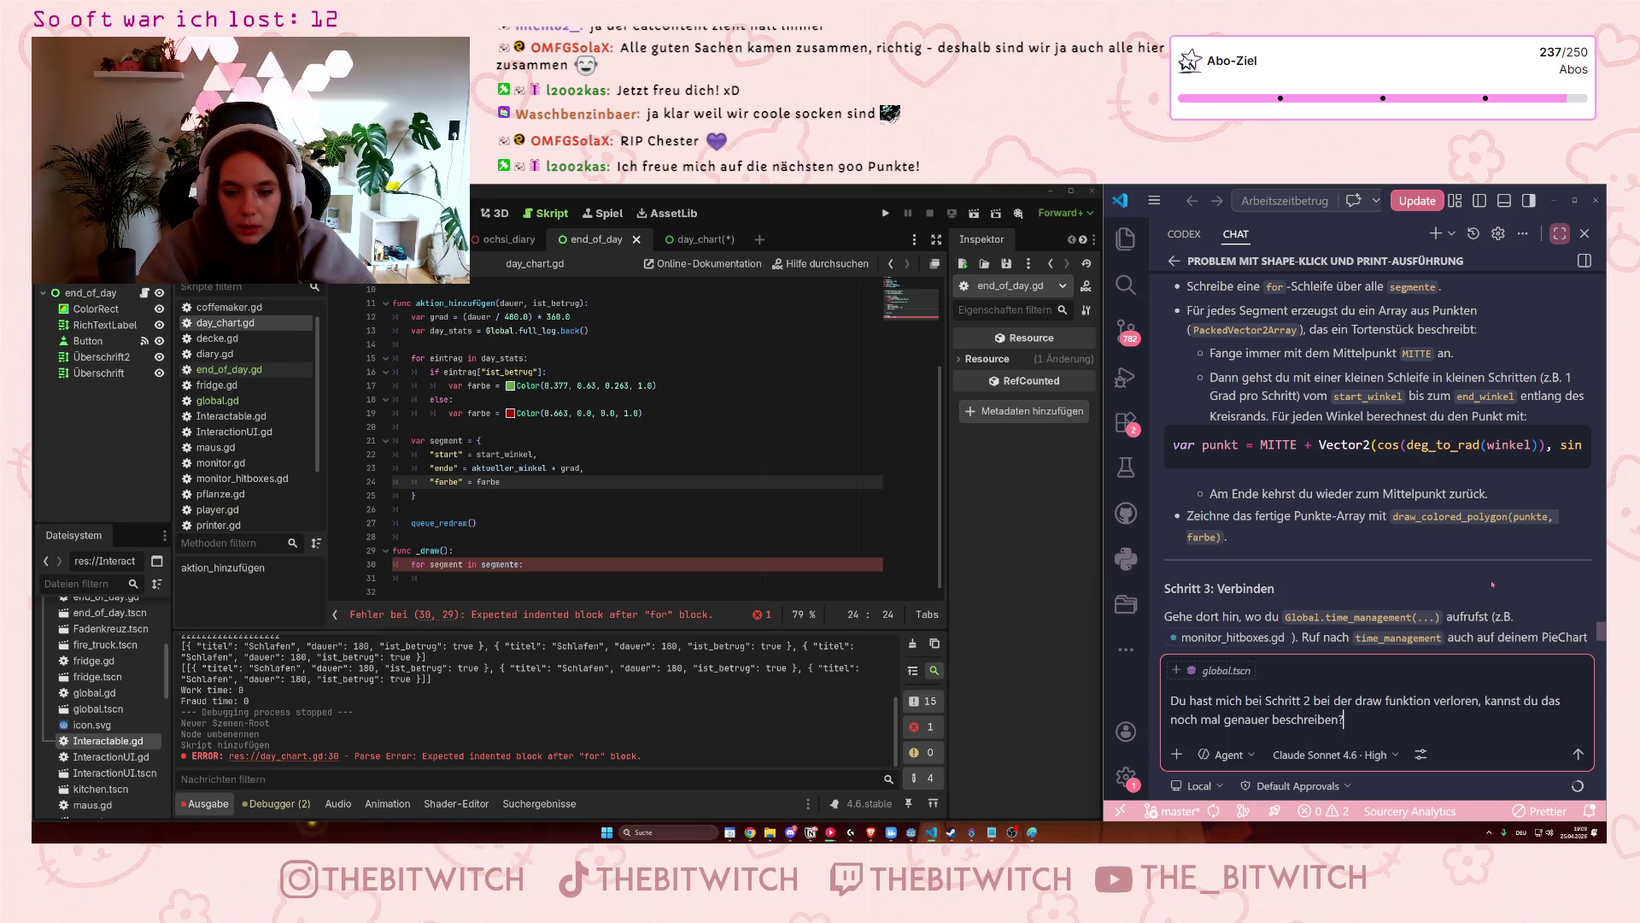
key("Return")
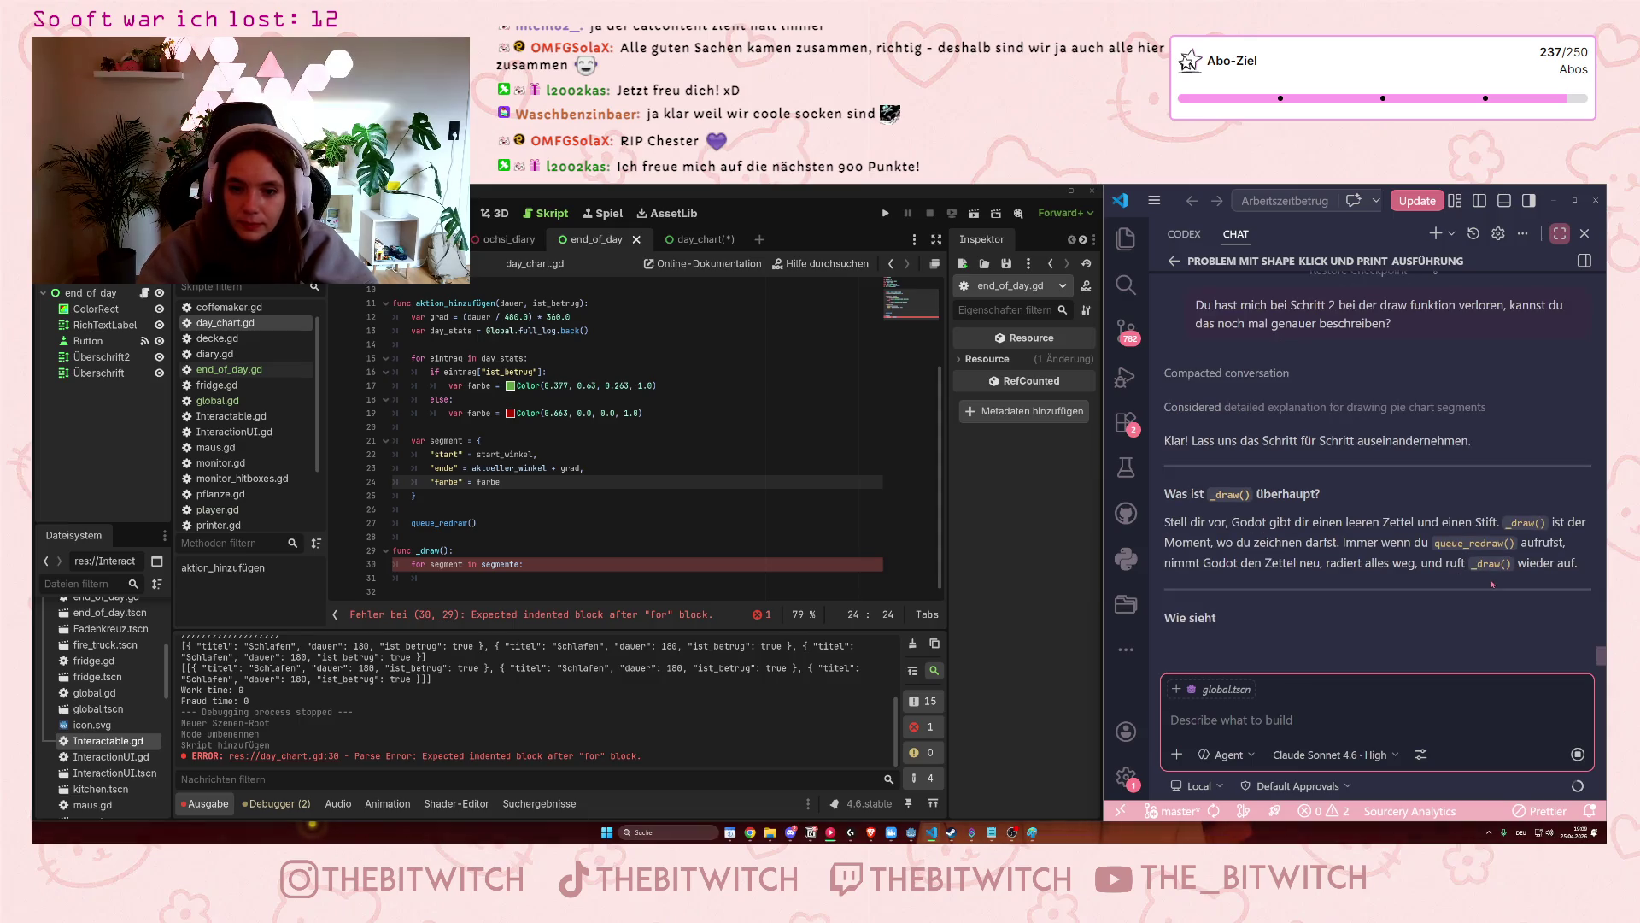
Read the AI's reply on building each slice's PackedVector2Array and draw_colored_polygon.
left_click(1391, 373)
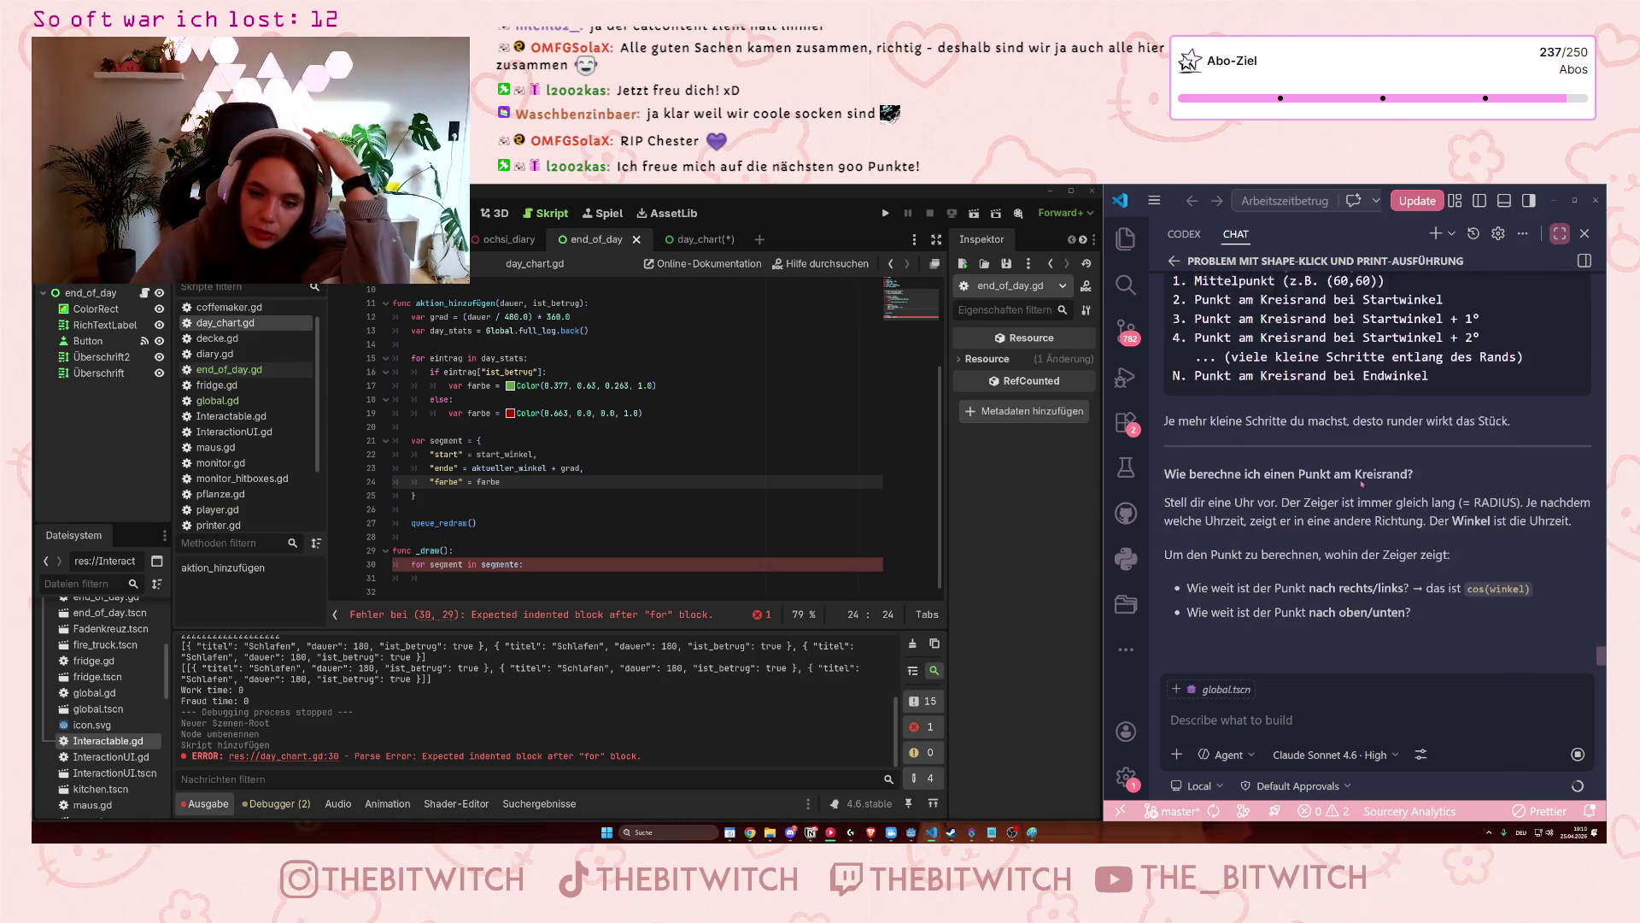
scroll(1363, 476, "up", 3)
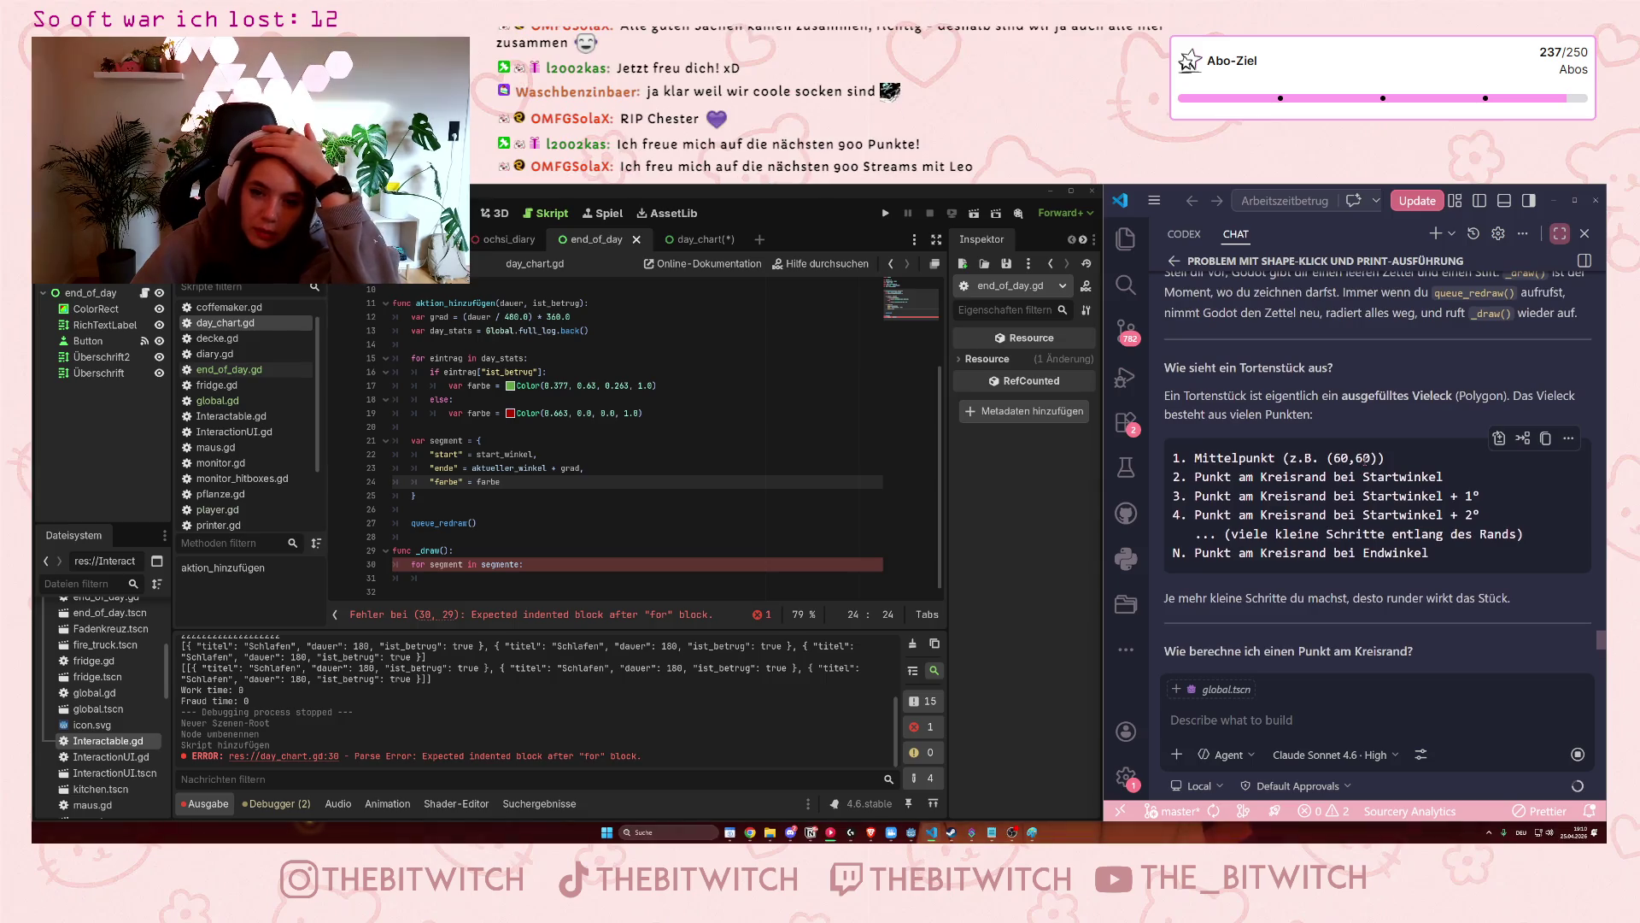
scroll(1367, 458, "up", 2)
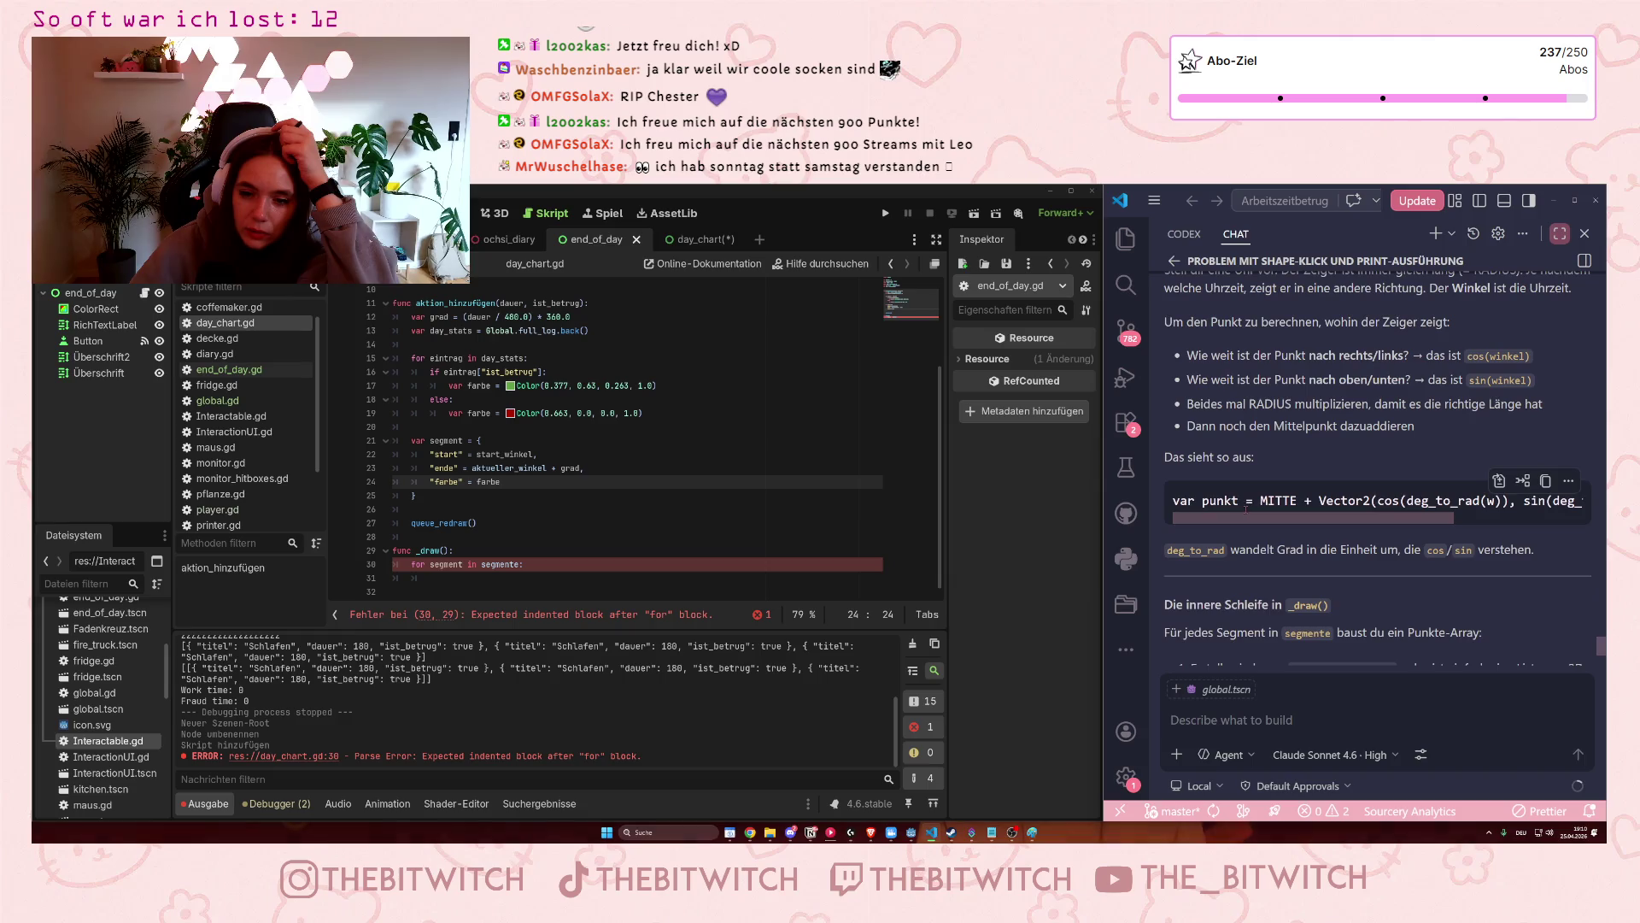
scroll(1246, 513, "up", 1)
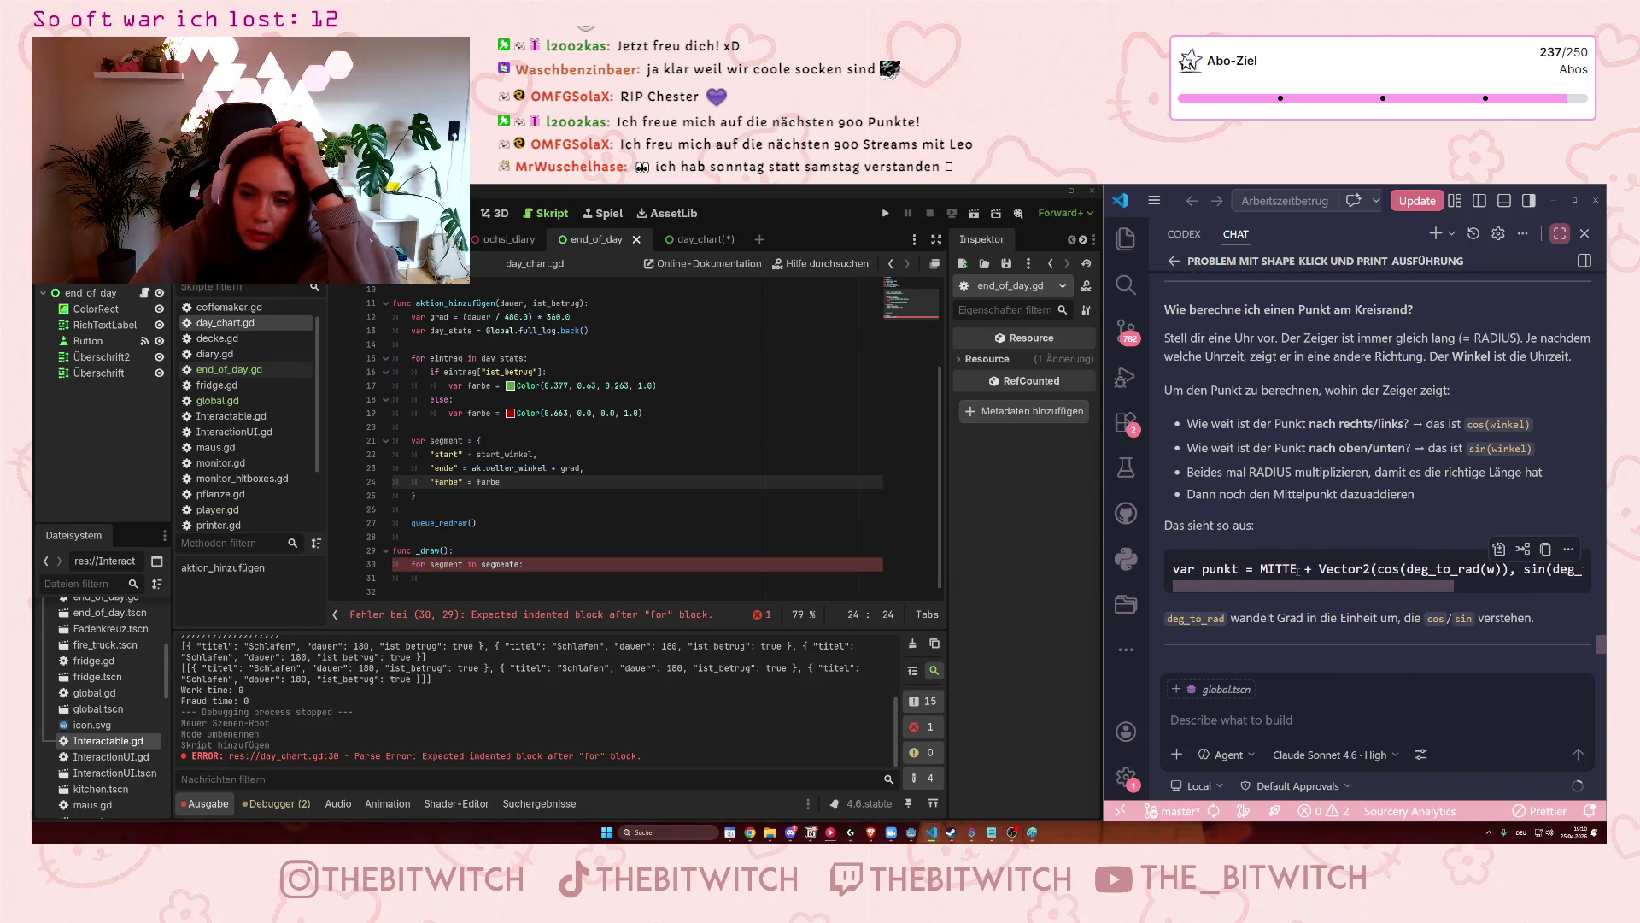
scroll(1298, 570, "up", 1)
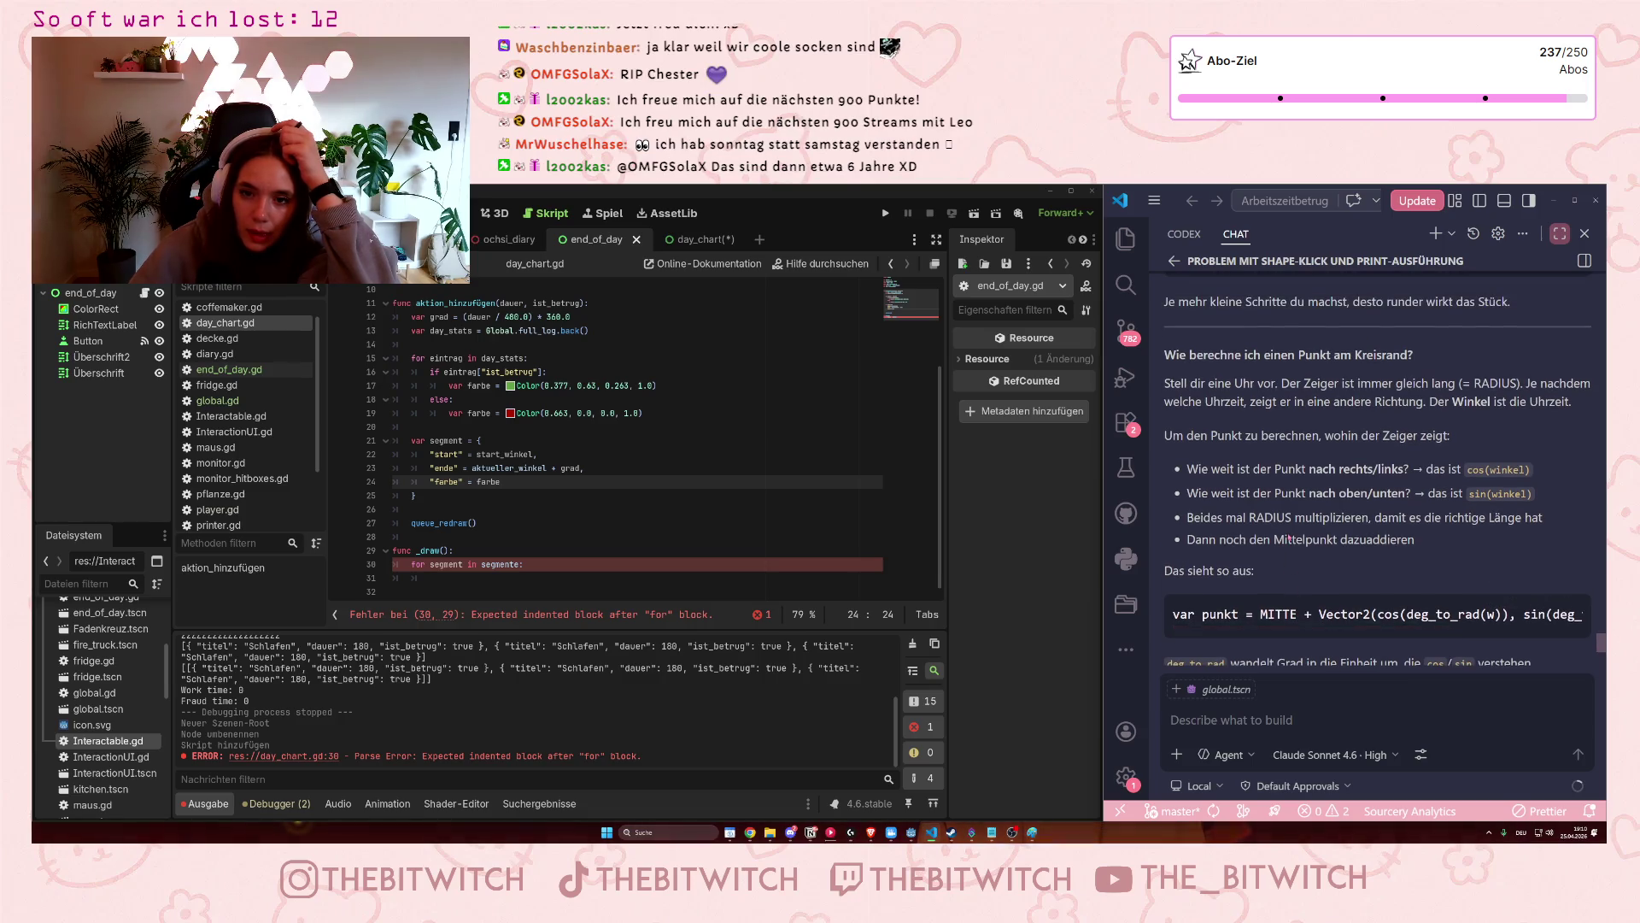
scroll(1286, 534, "down", 3)
scroll(1280, 527, "down", 3)
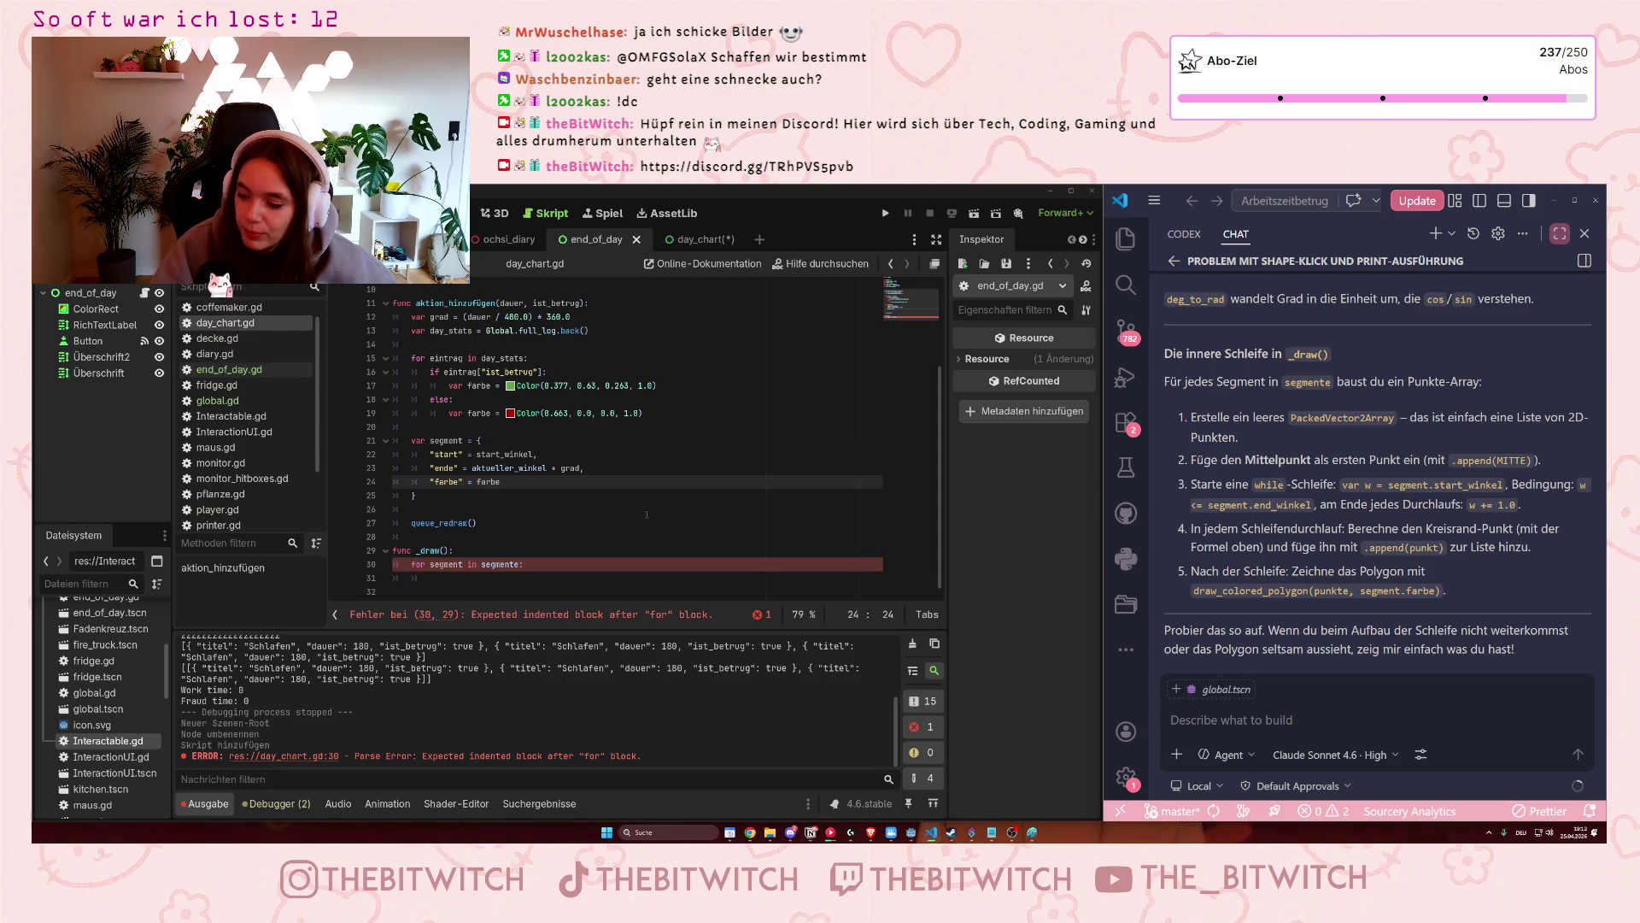
left_click(515, 576)
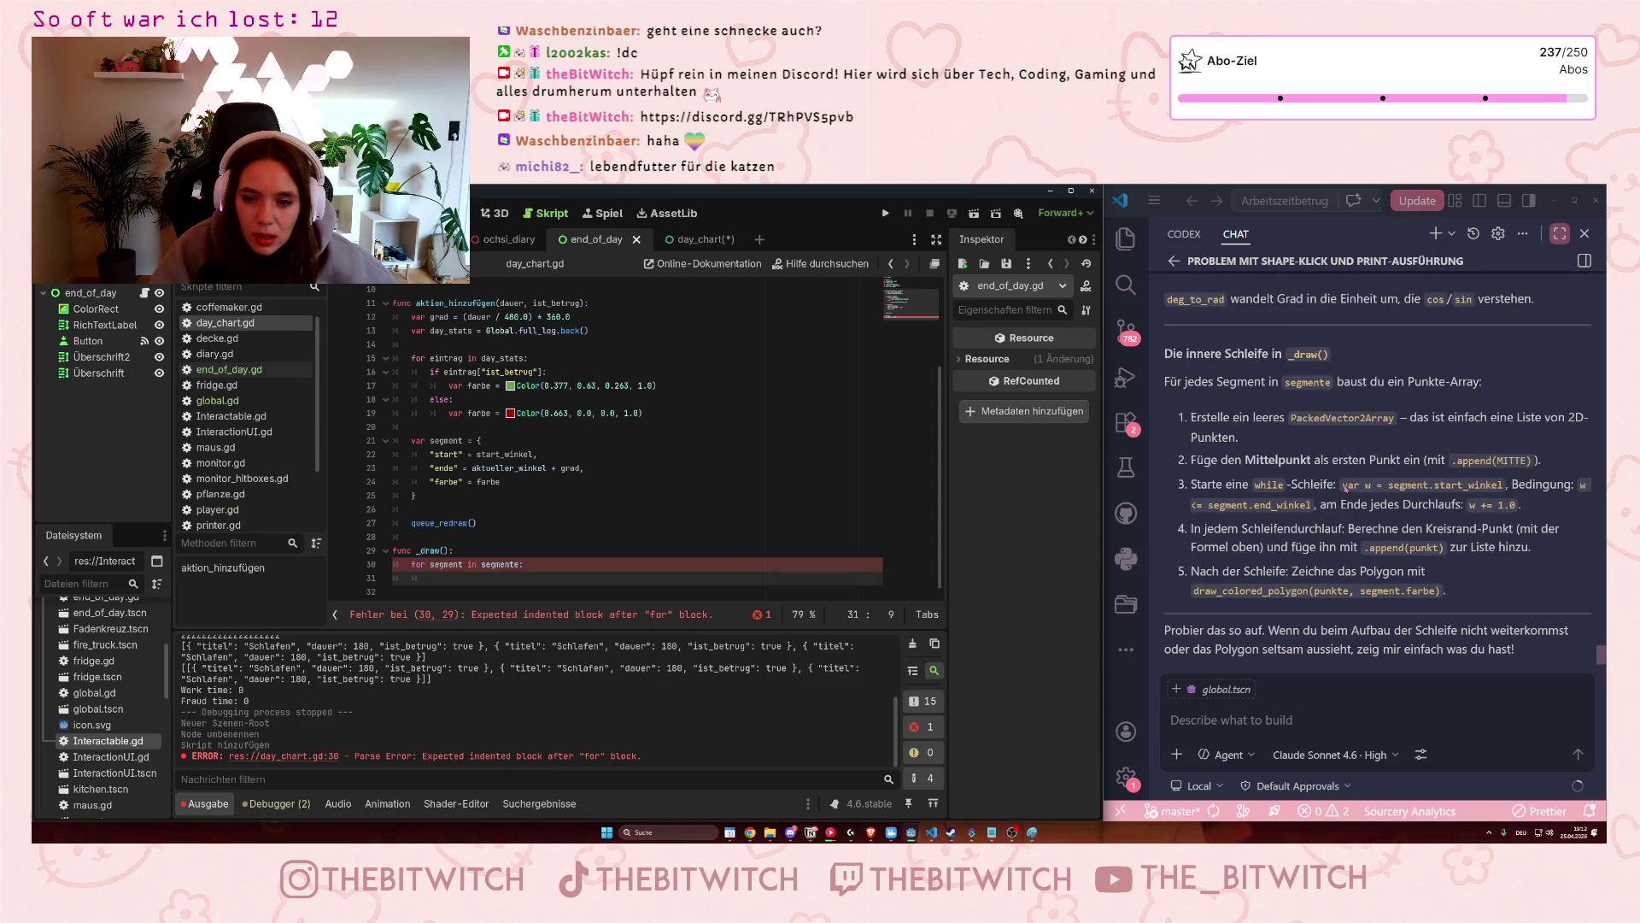
left_click(1292, 628)
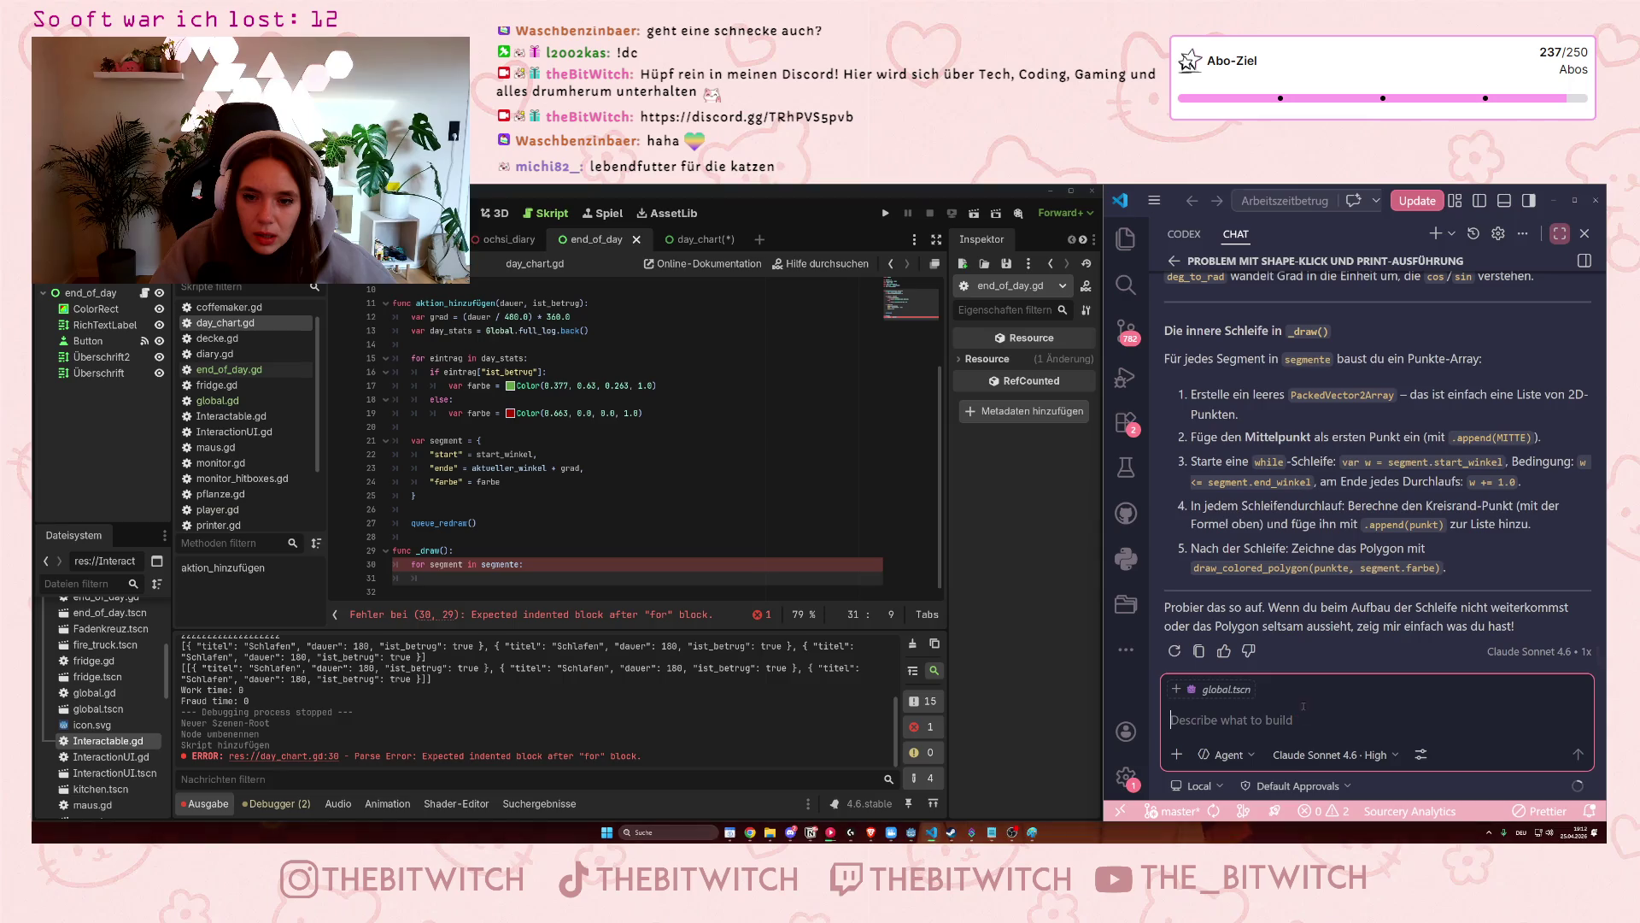
Ask the AI "wie erstelle ich ein leeres PackedVector2Array?" and inspect the suggested code.
type("wie e")
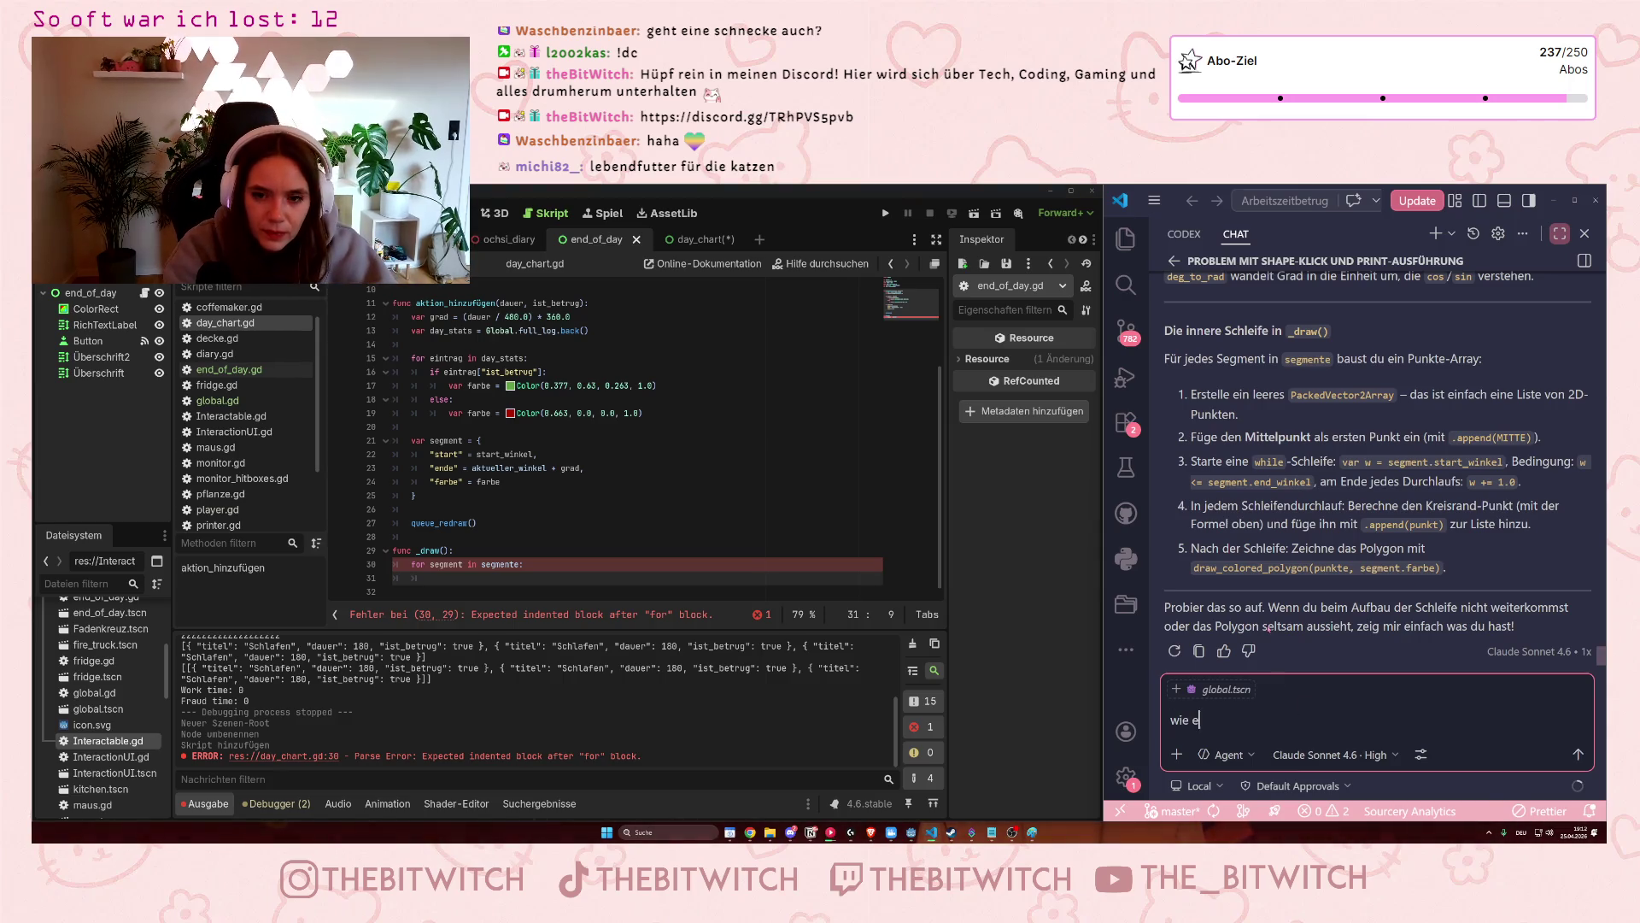
type("rstelle ich ")
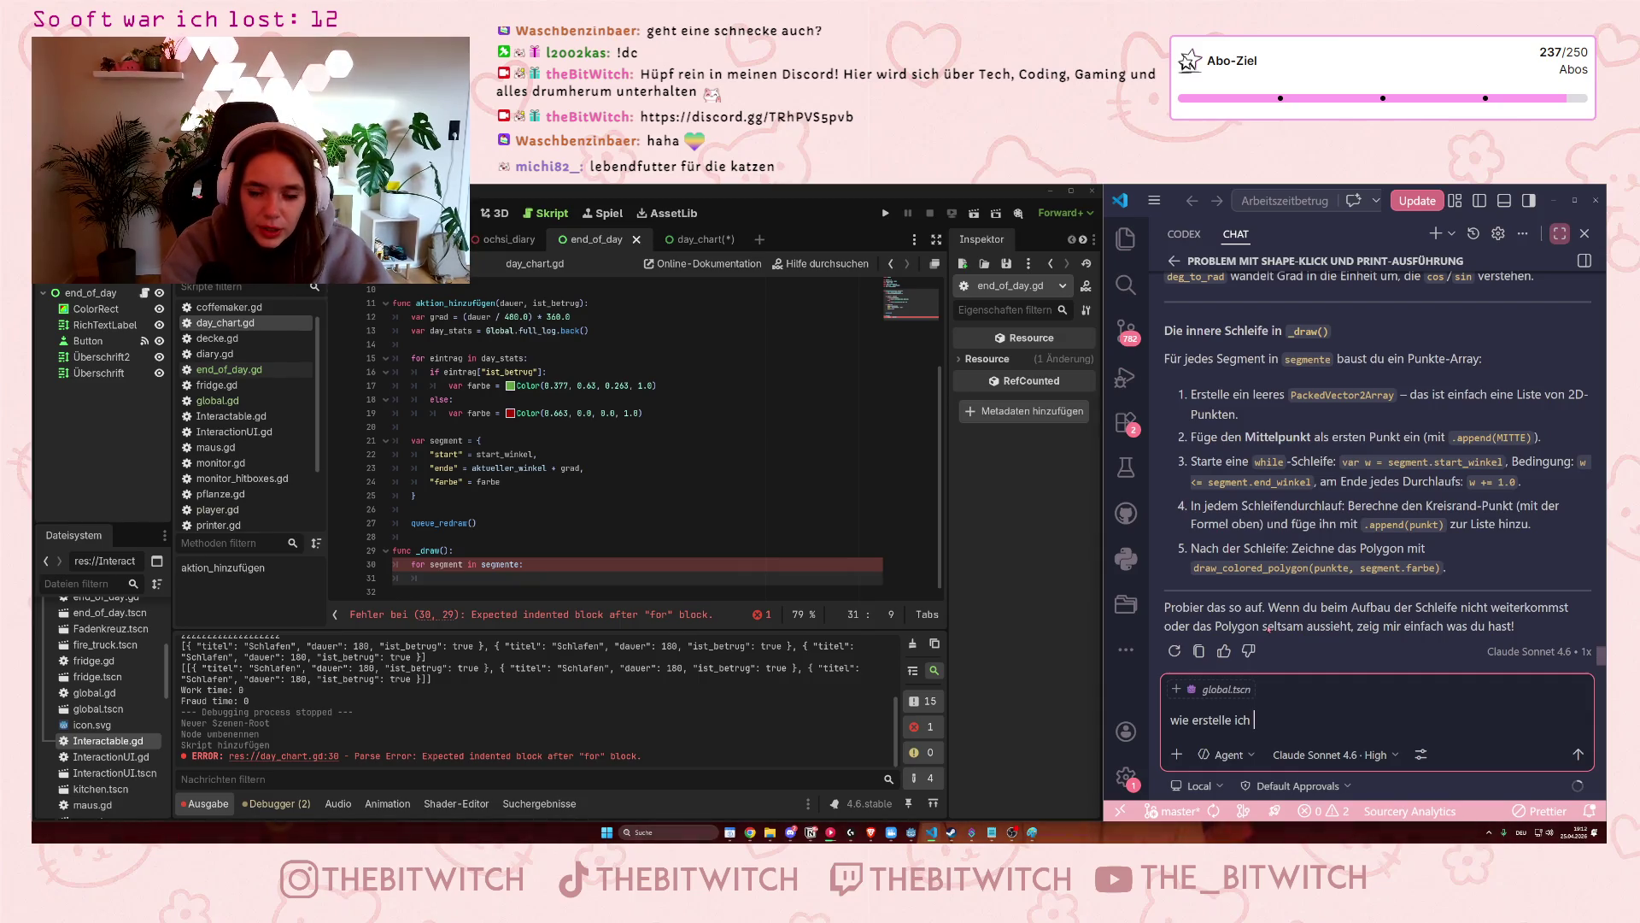
type("ei")
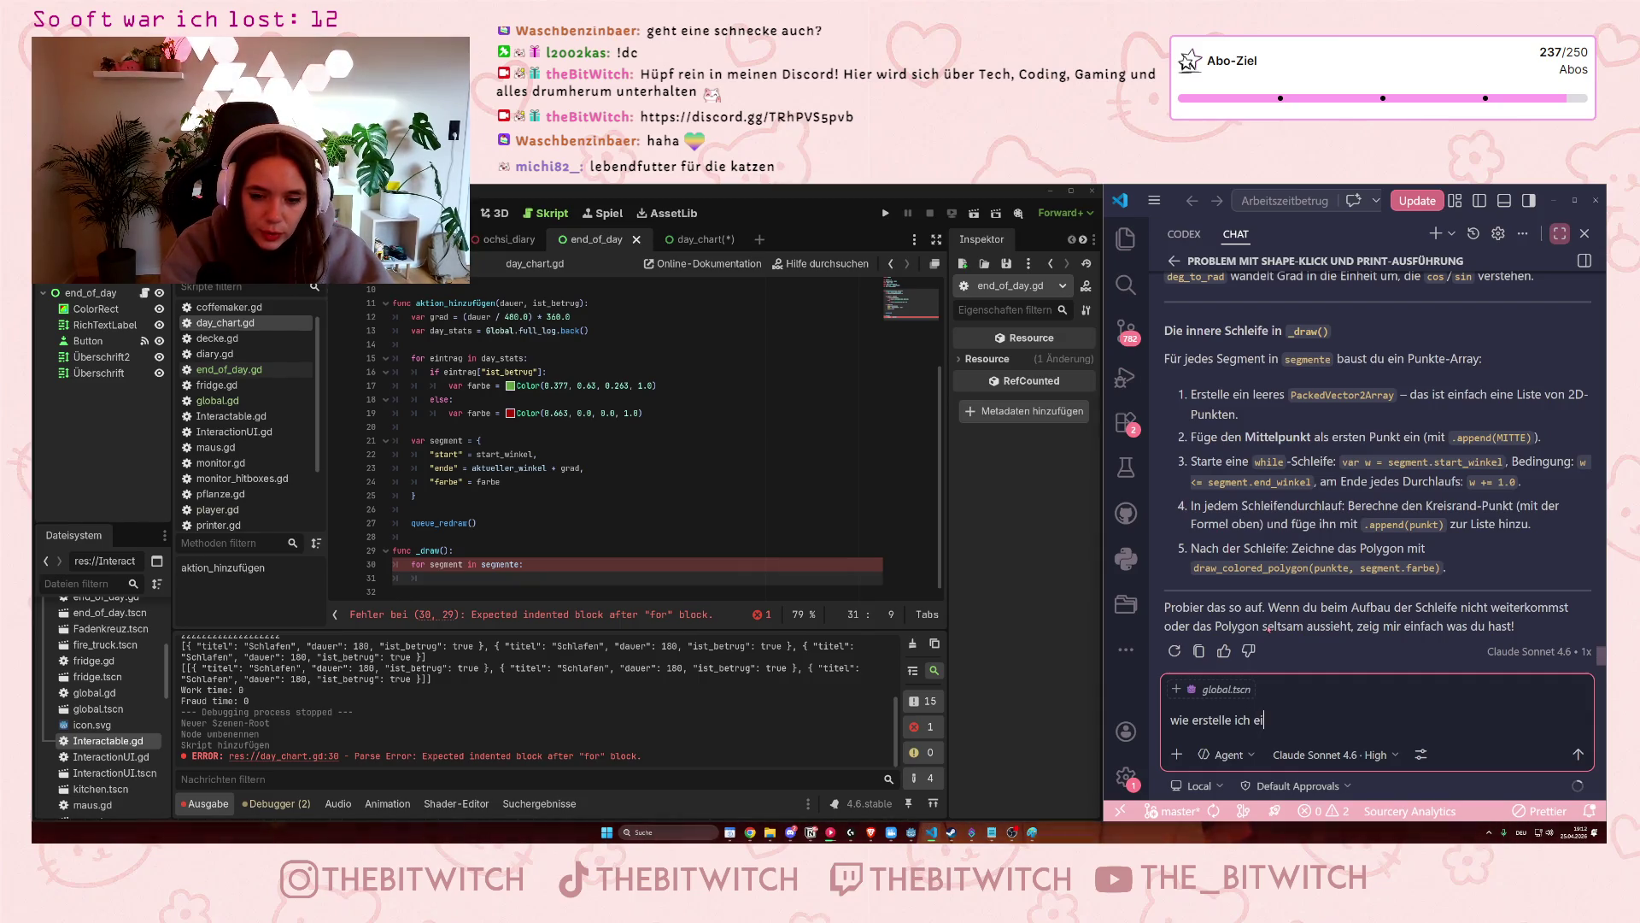
type("n leeres PackedVector")
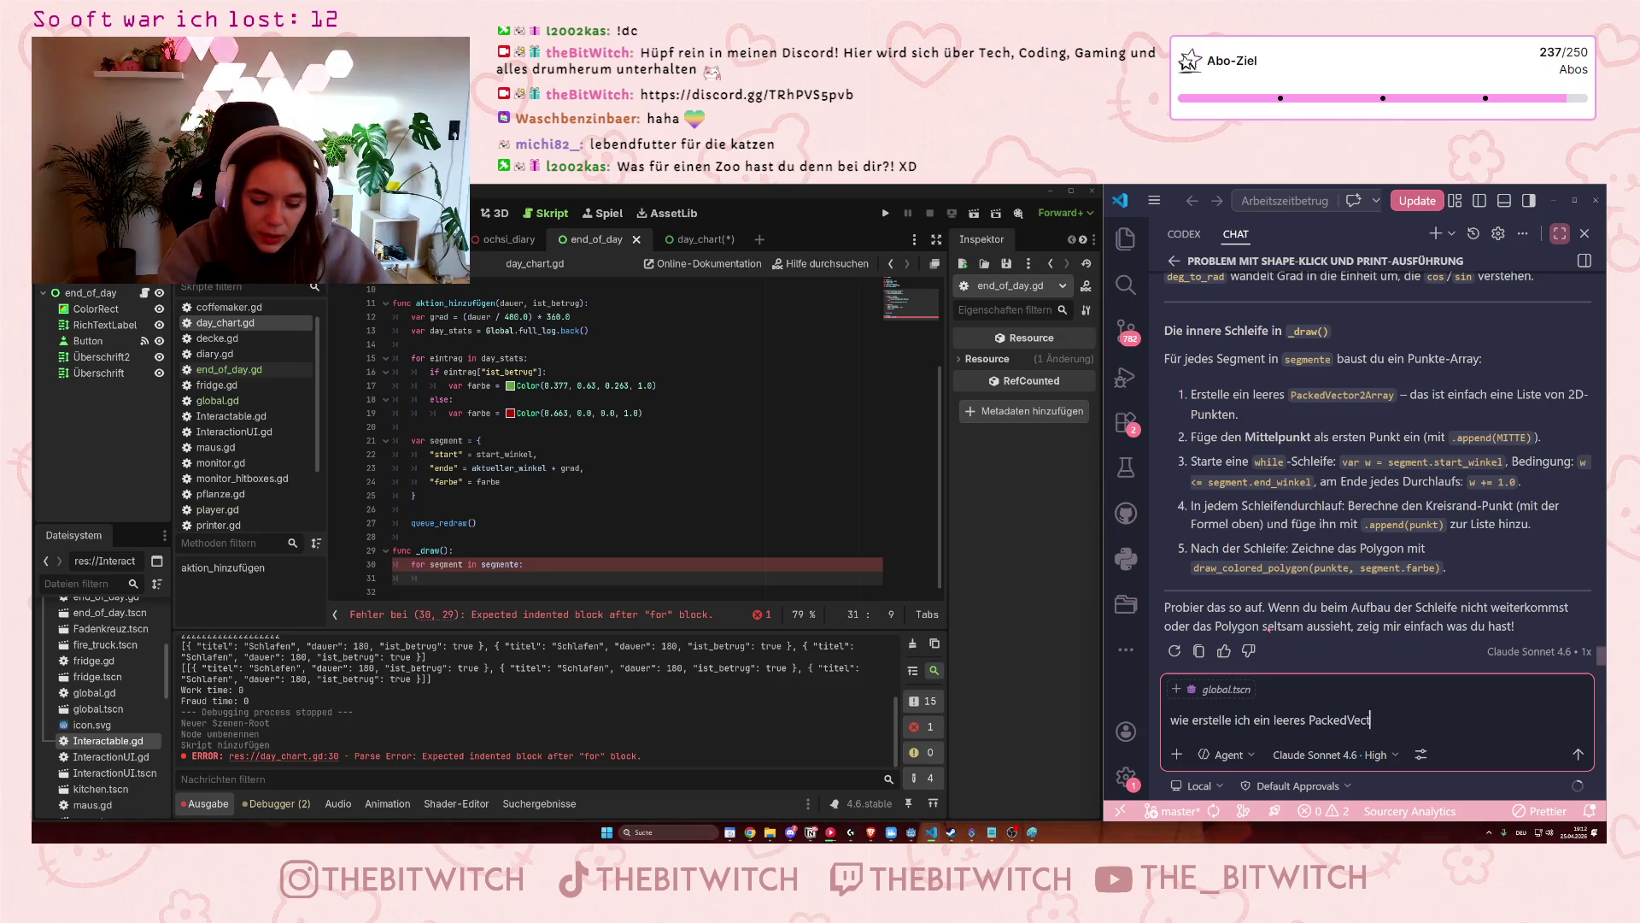
type("2Array?")
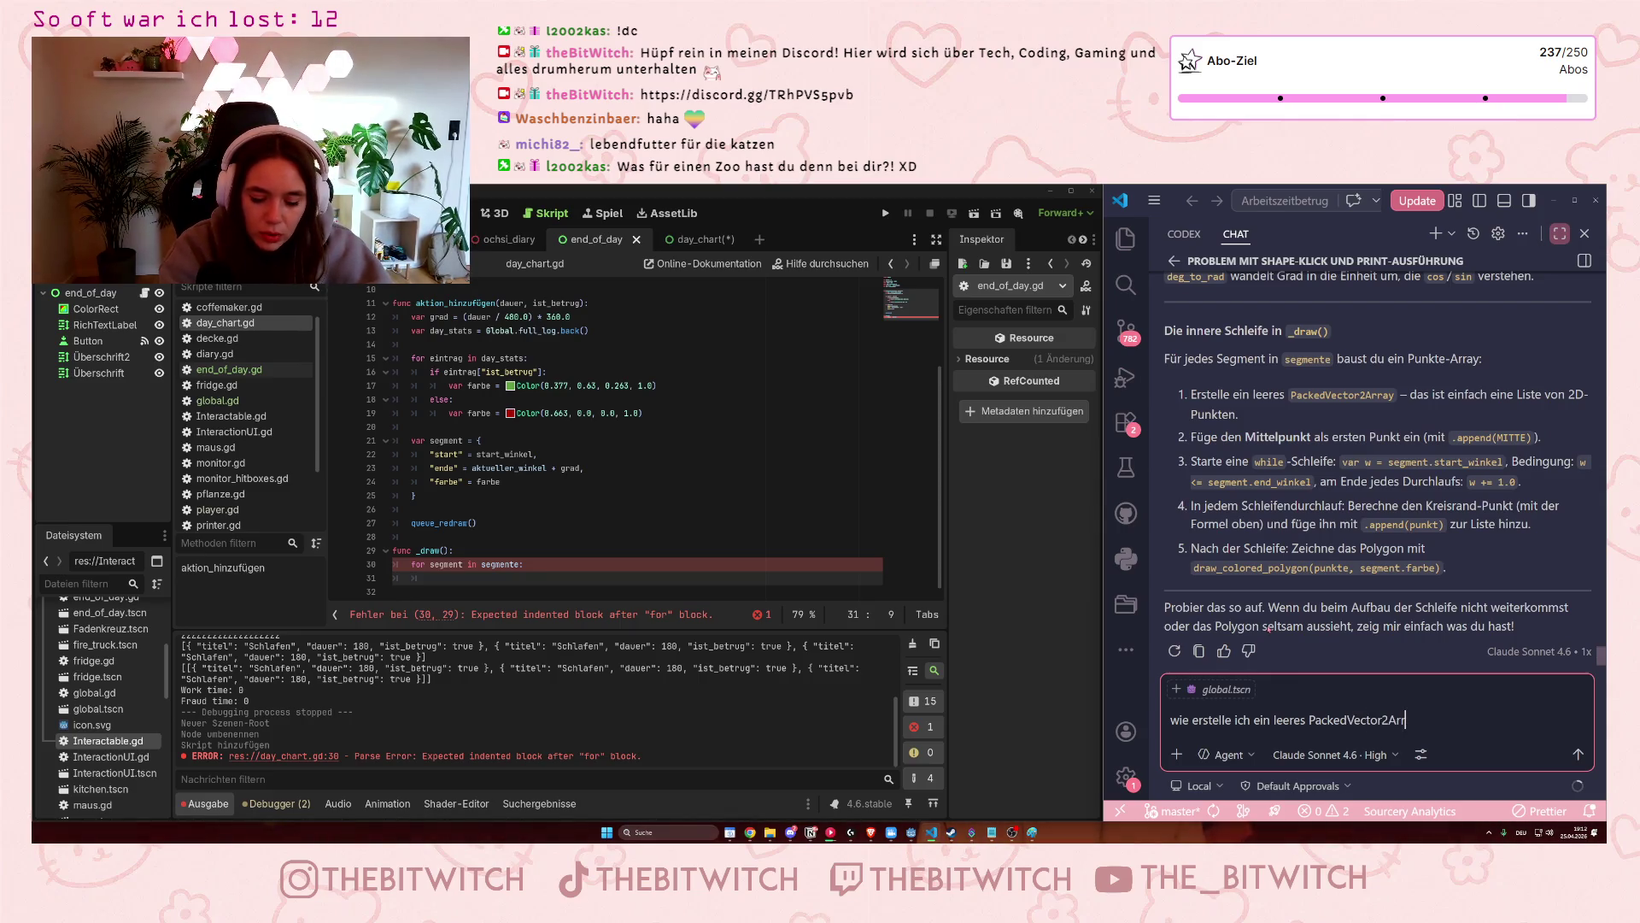
key("Return")
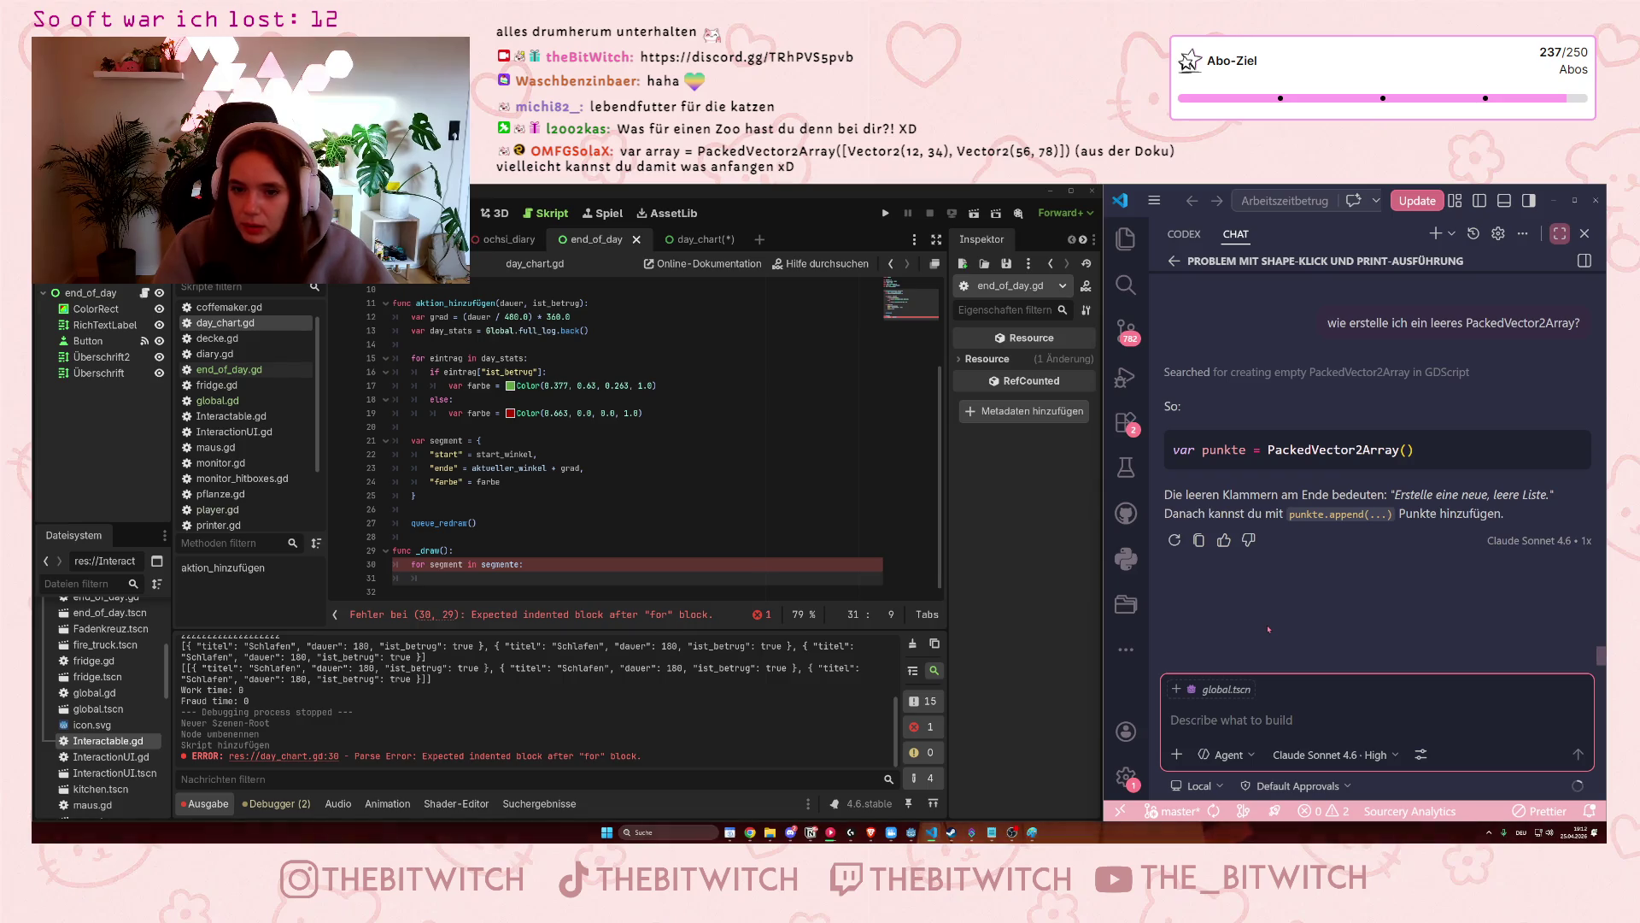
left_click(1421, 447)
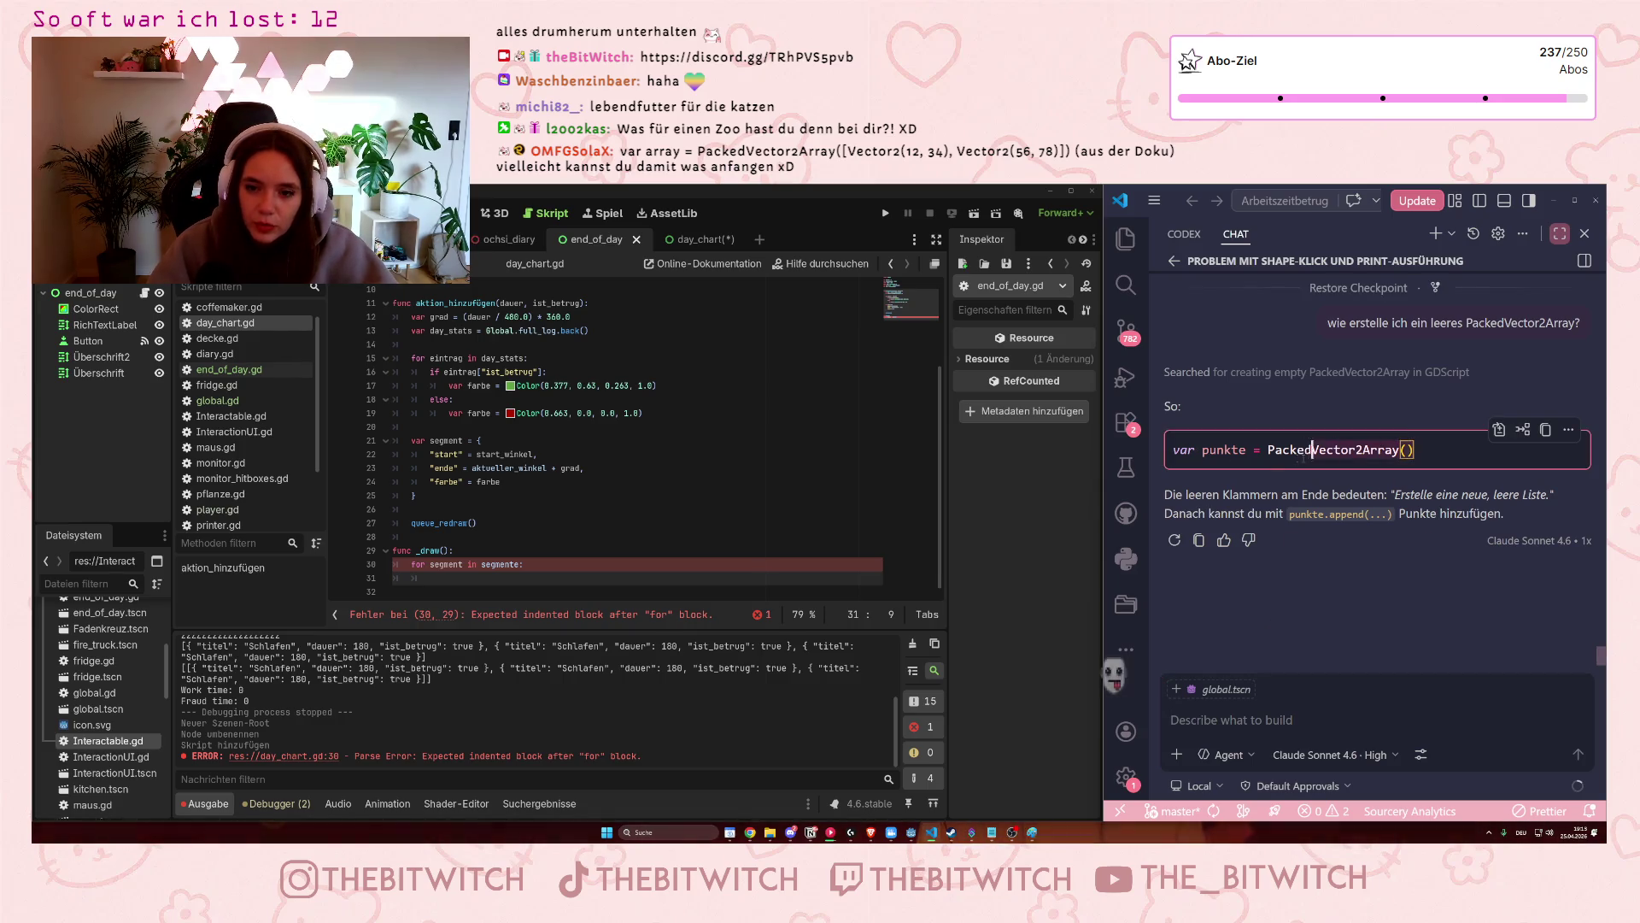
Declare var punkte = PackedVector2Array() on a new line inside the segmente loop.
left_click(456, 577)
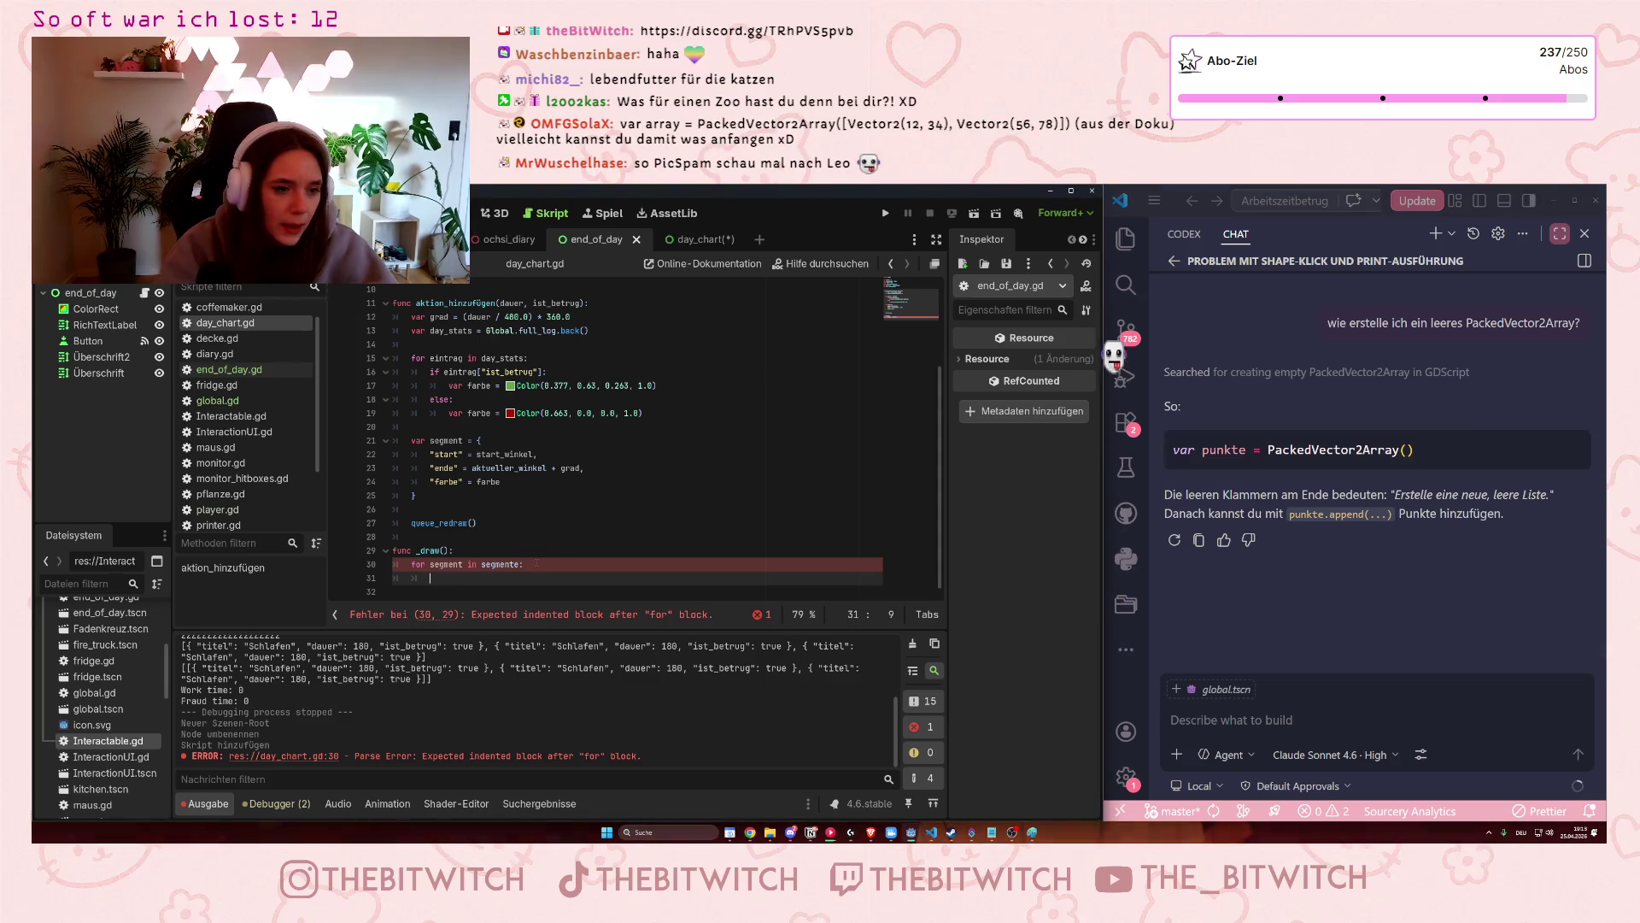
scroll(1323, 420, "up", 3)
scroll(1324, 419, "up", 3)
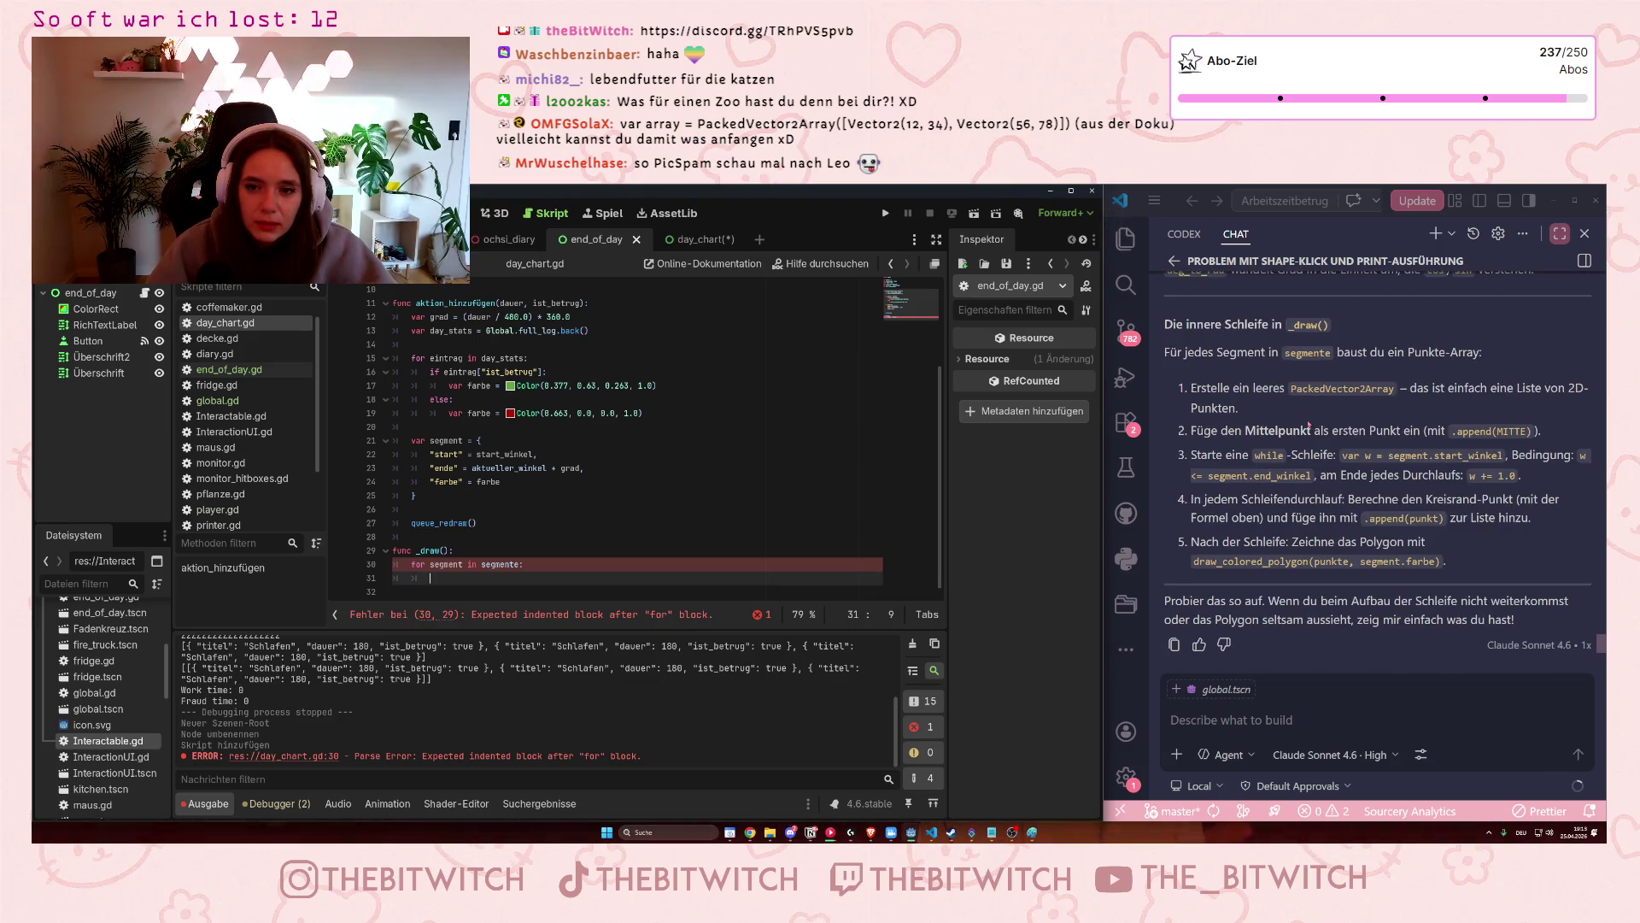
left_click(481, 550)
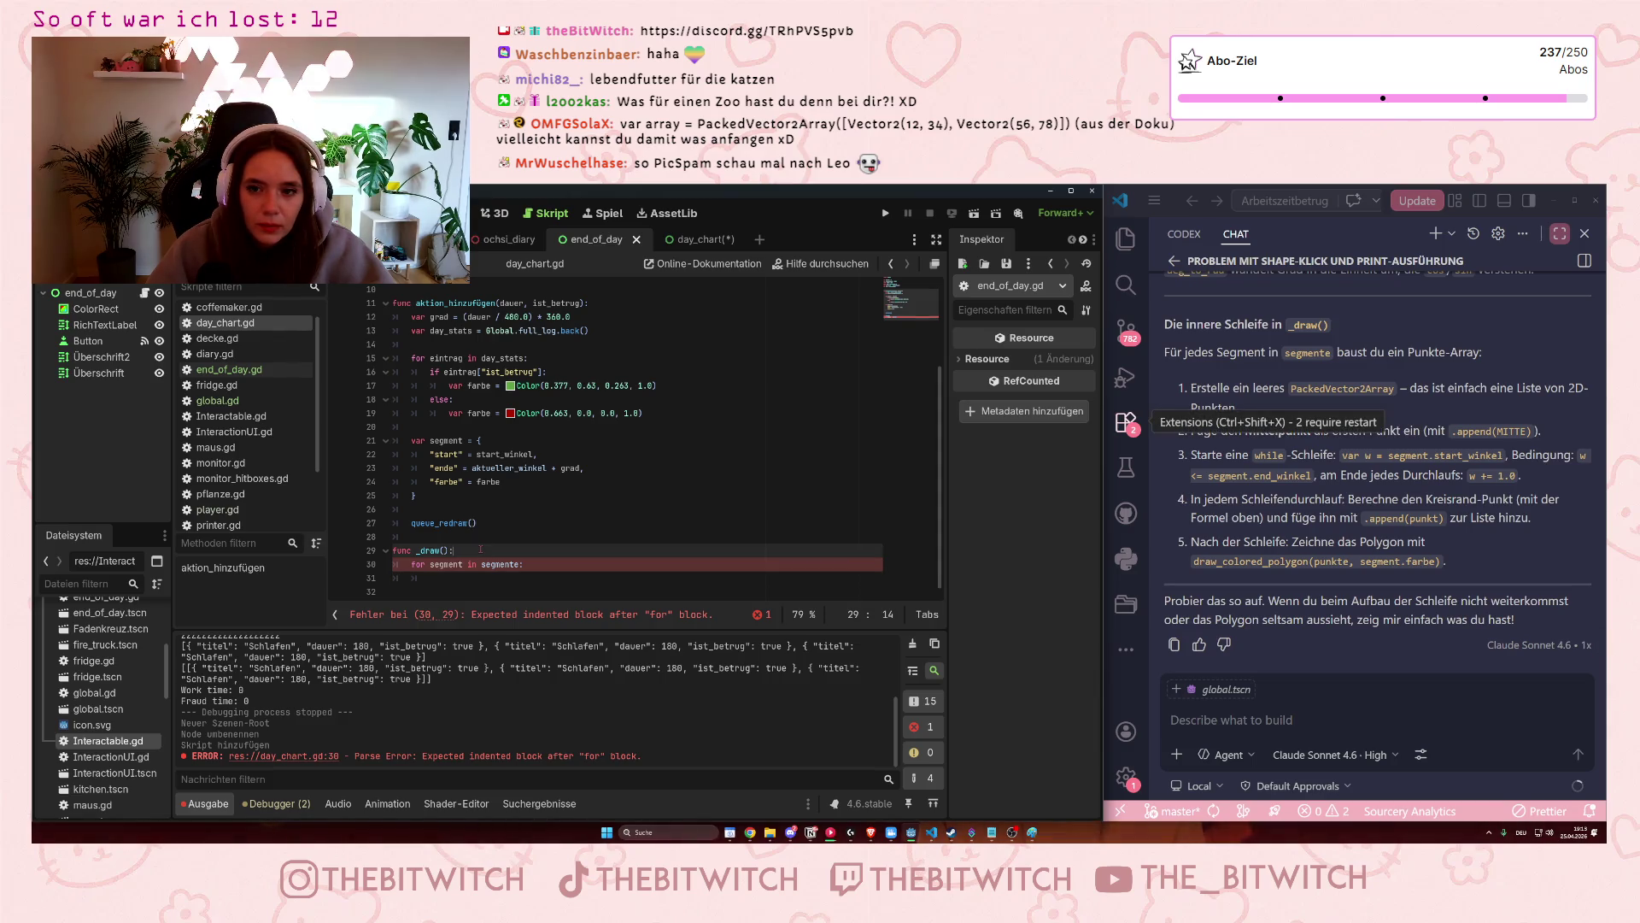
left_click(1286, 517)
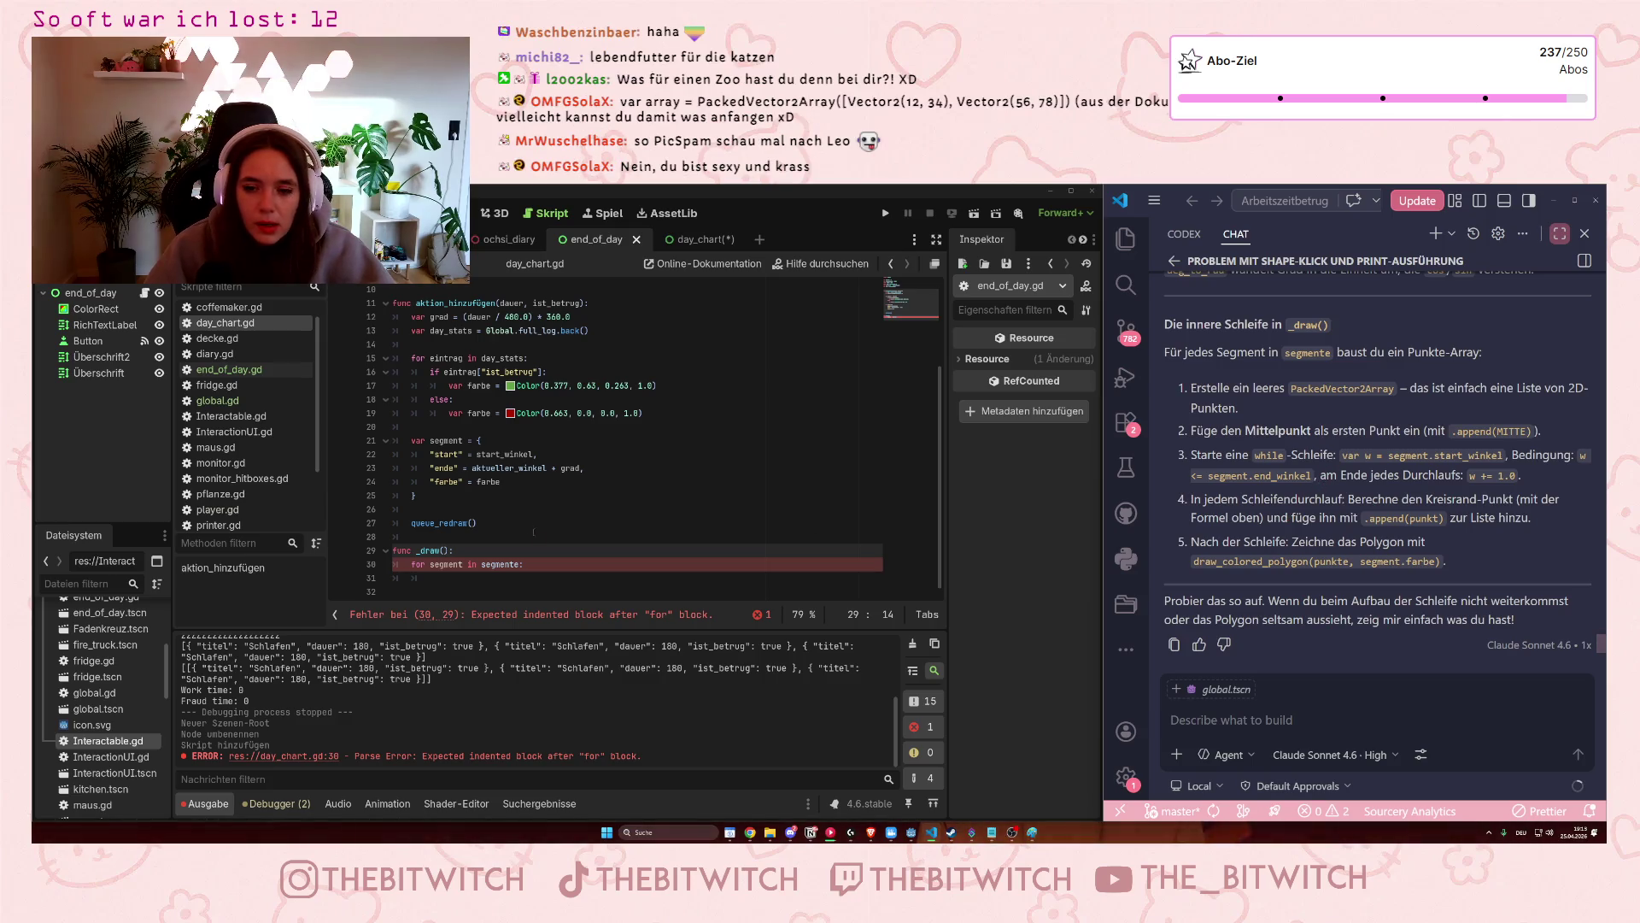
left_click(481, 551)
key("Down")
key("Down")
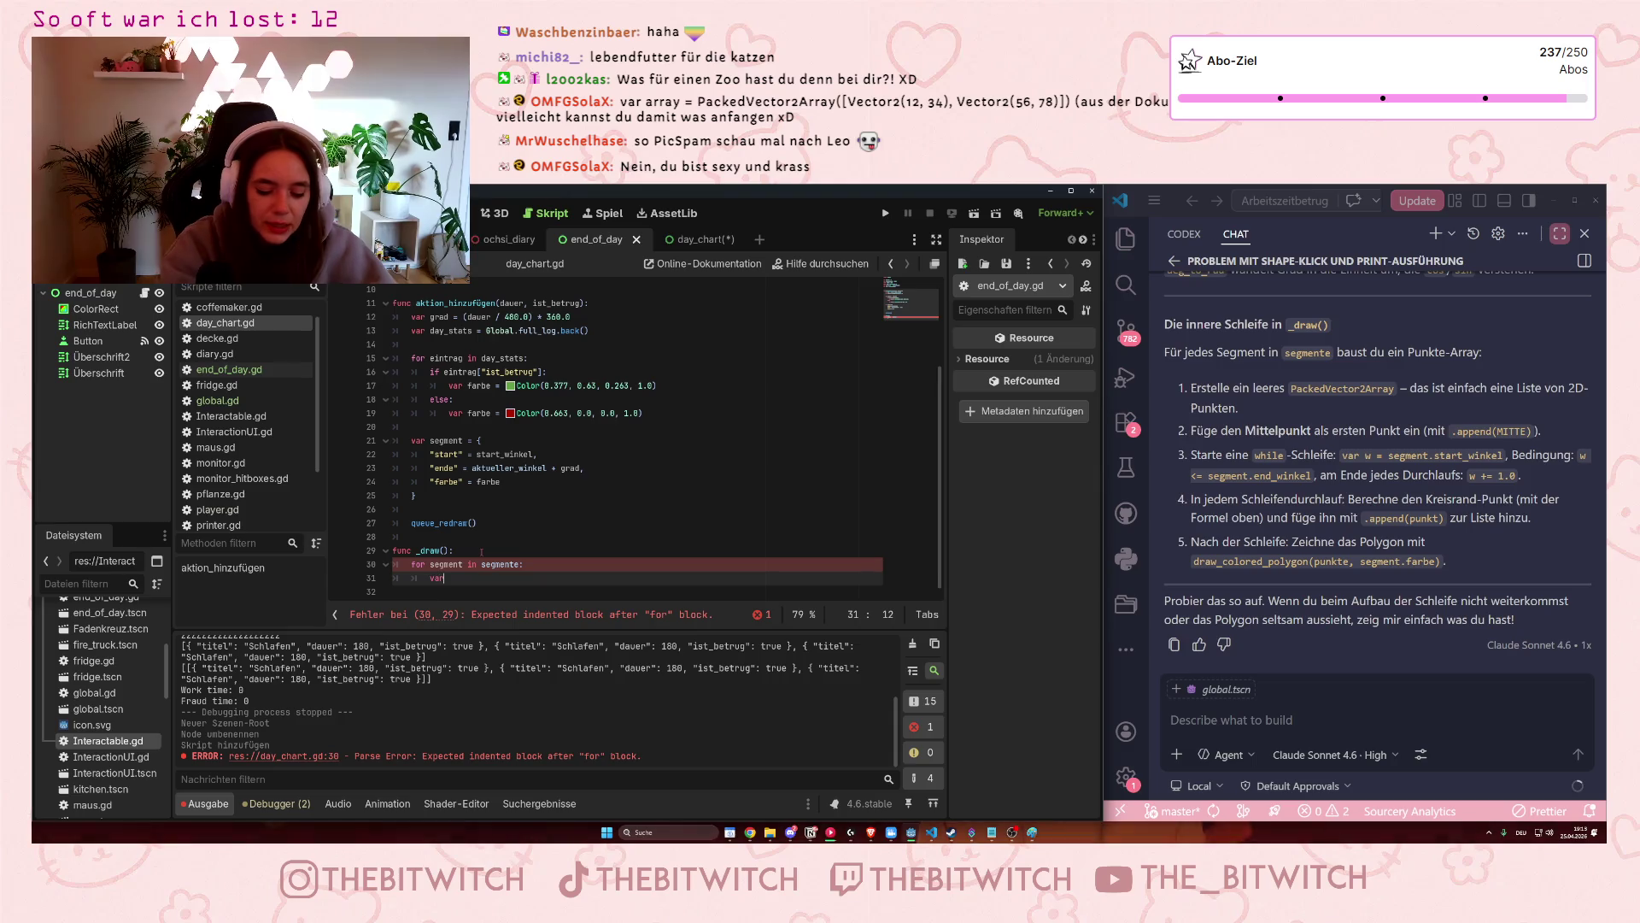
type("var punkte = P")
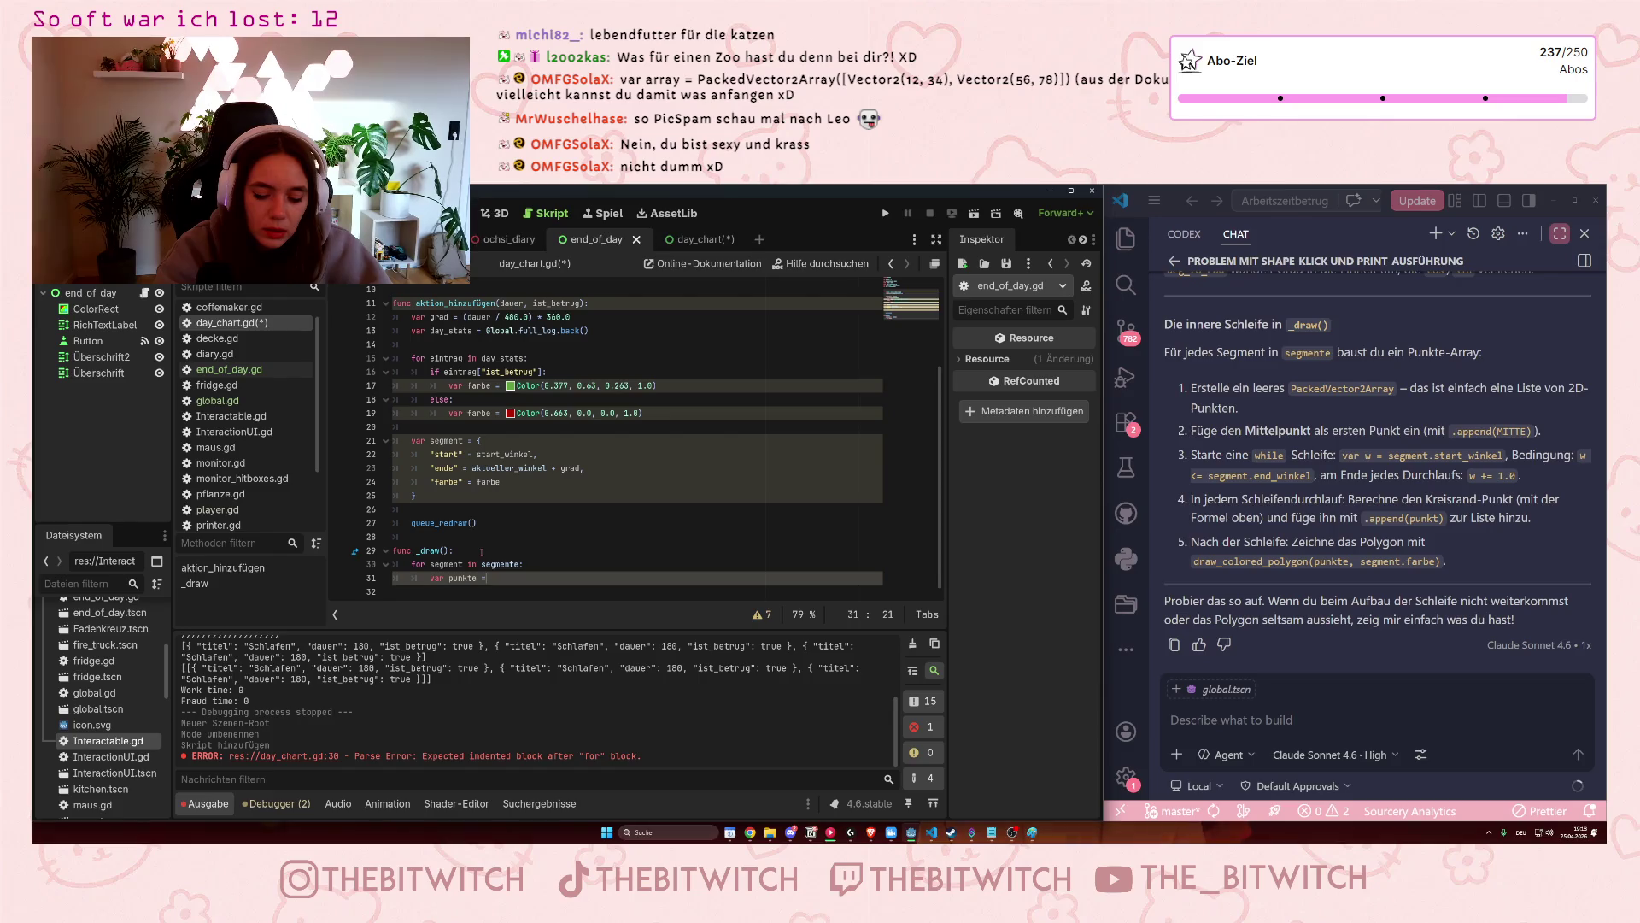
type("acked")
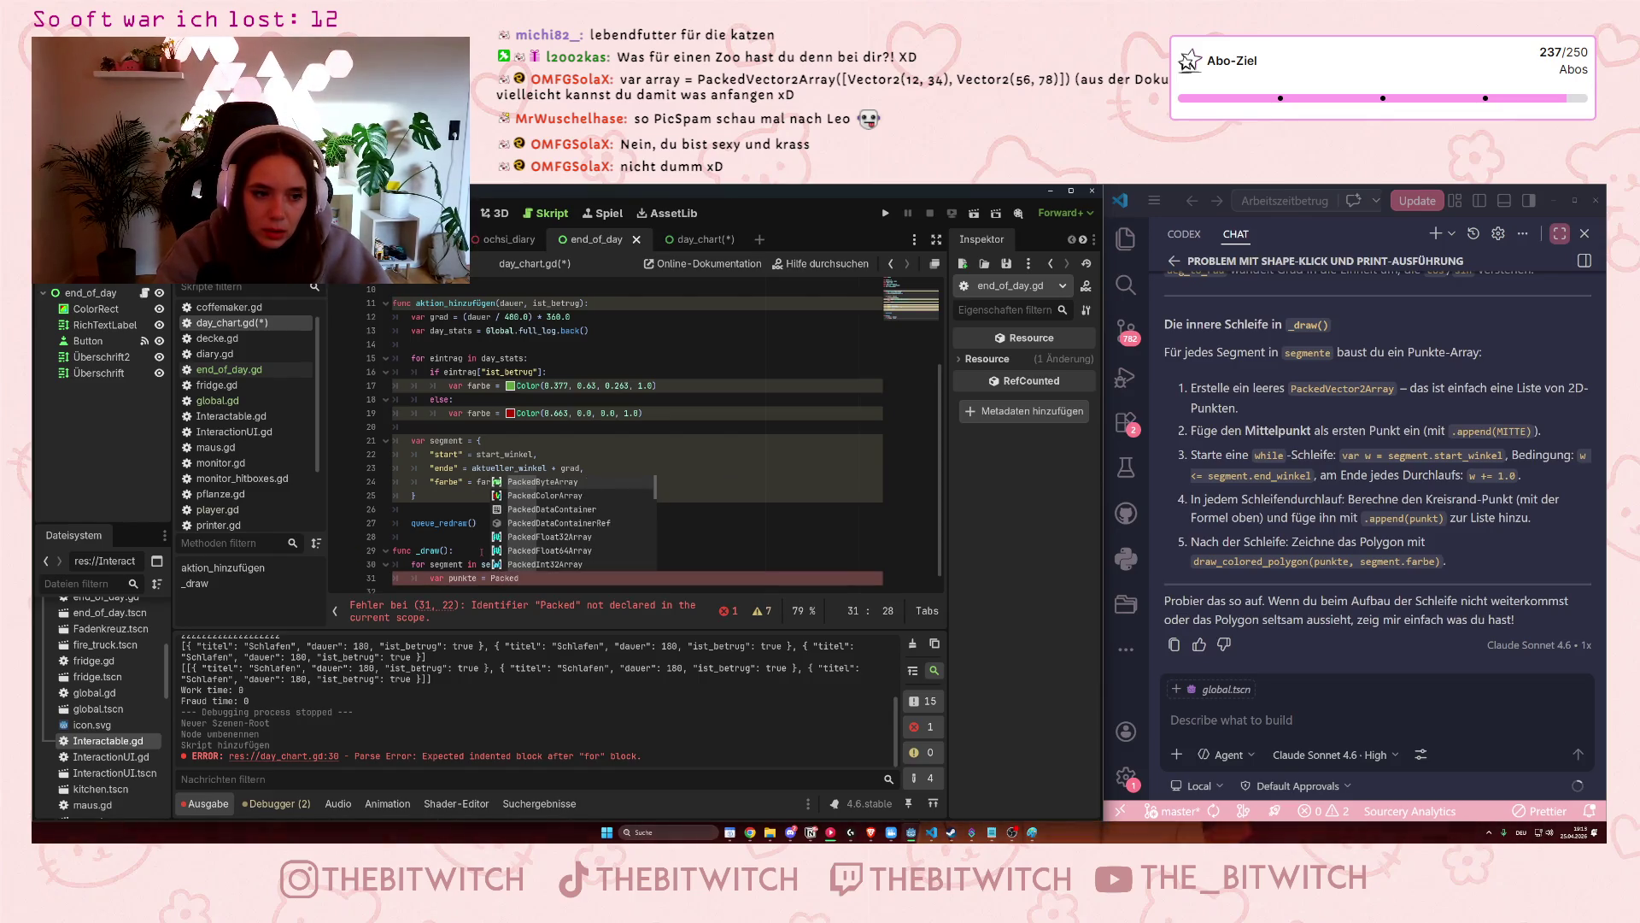
type("Vector")
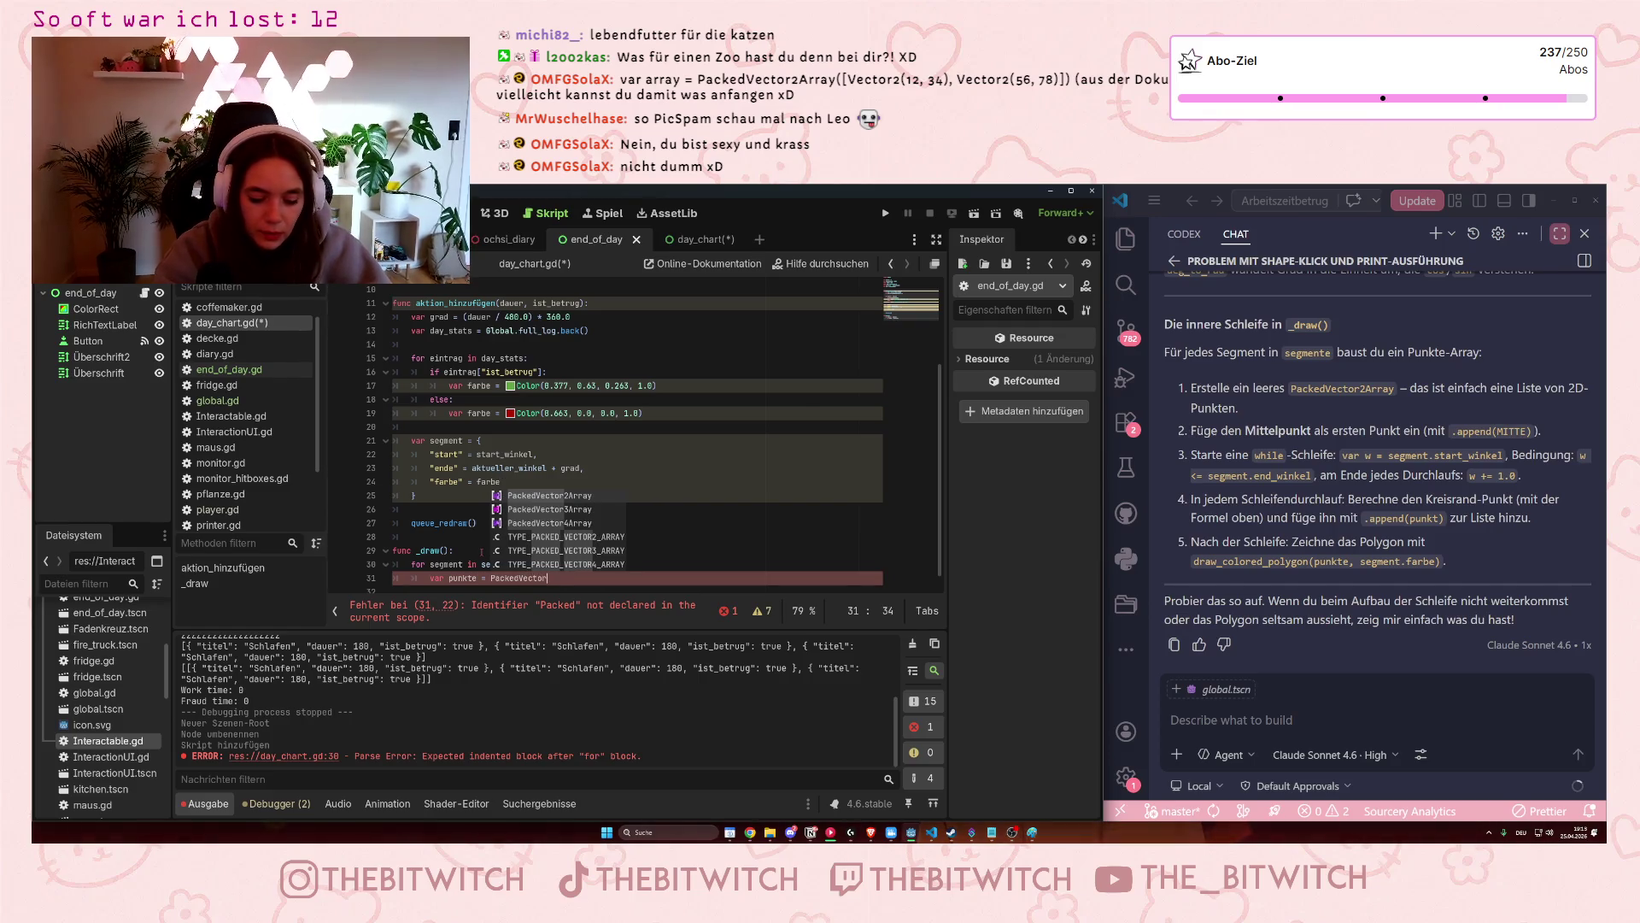
key("Return")
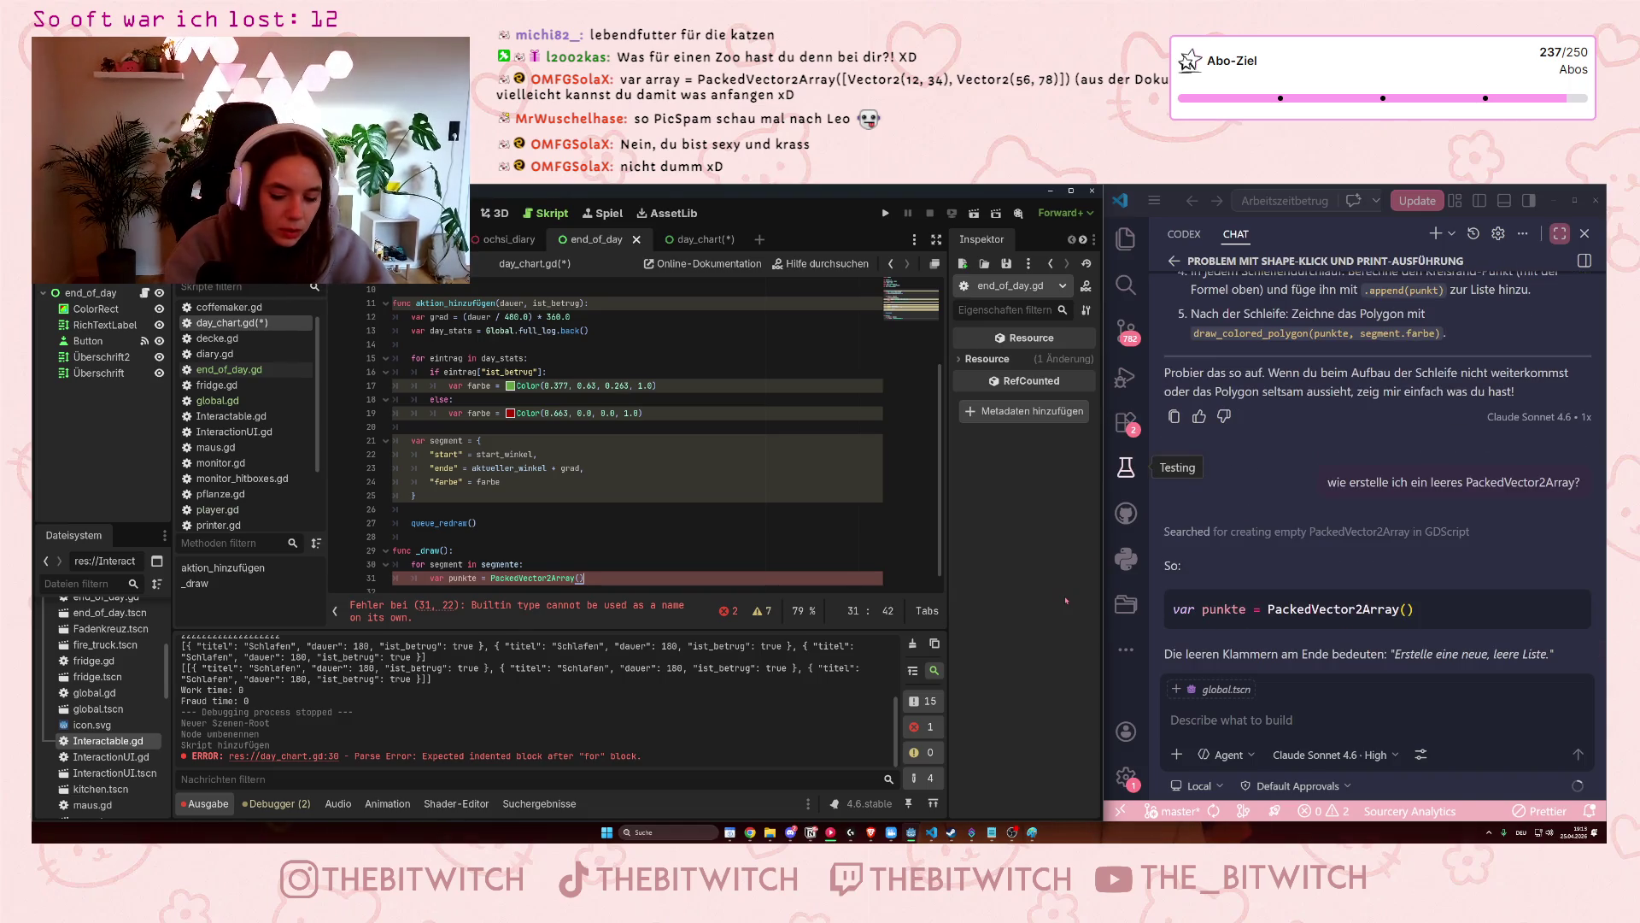
type("()")
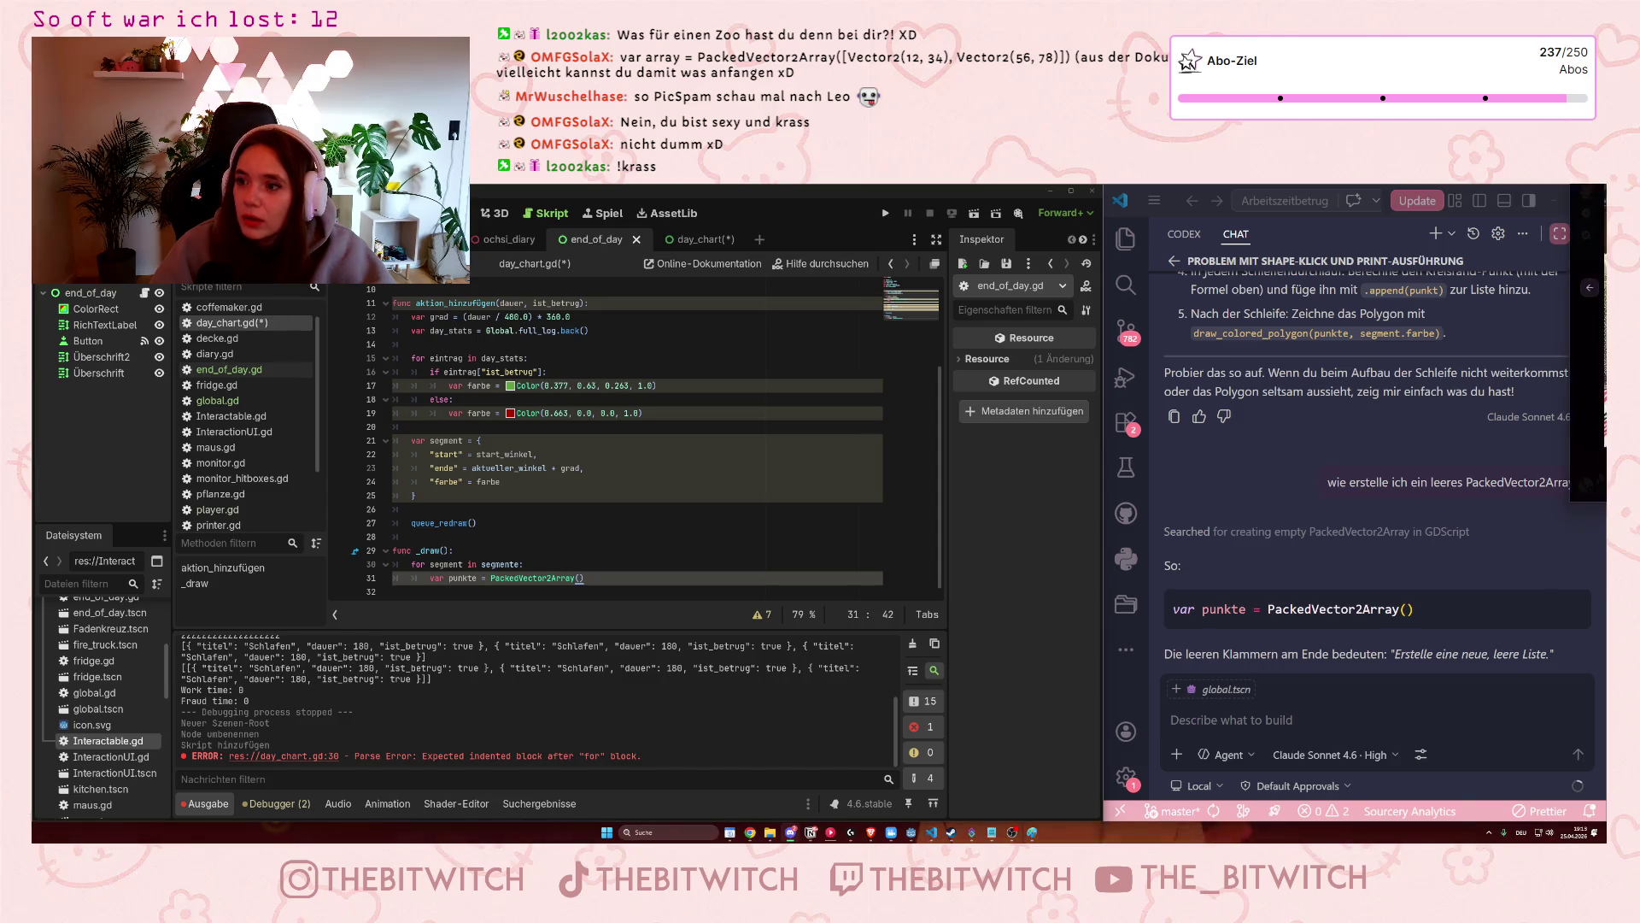
left_click_drag(1327, 240, 803, 253)
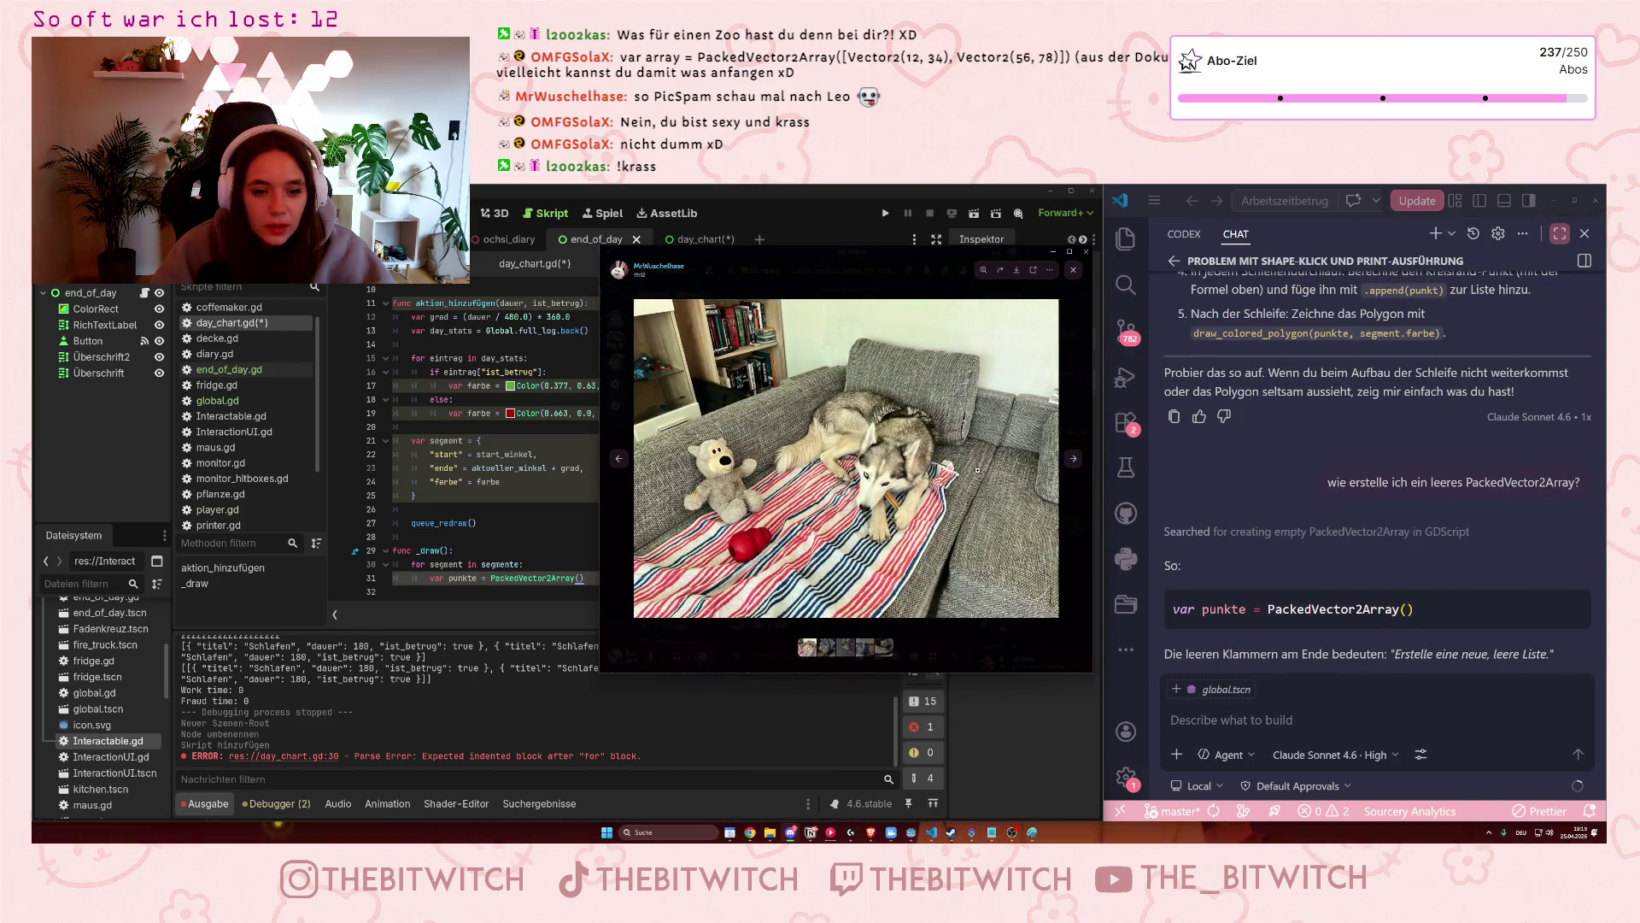
Browse the shared husky photos, zooming in and out, then close the viewer.
left_click(891, 481)
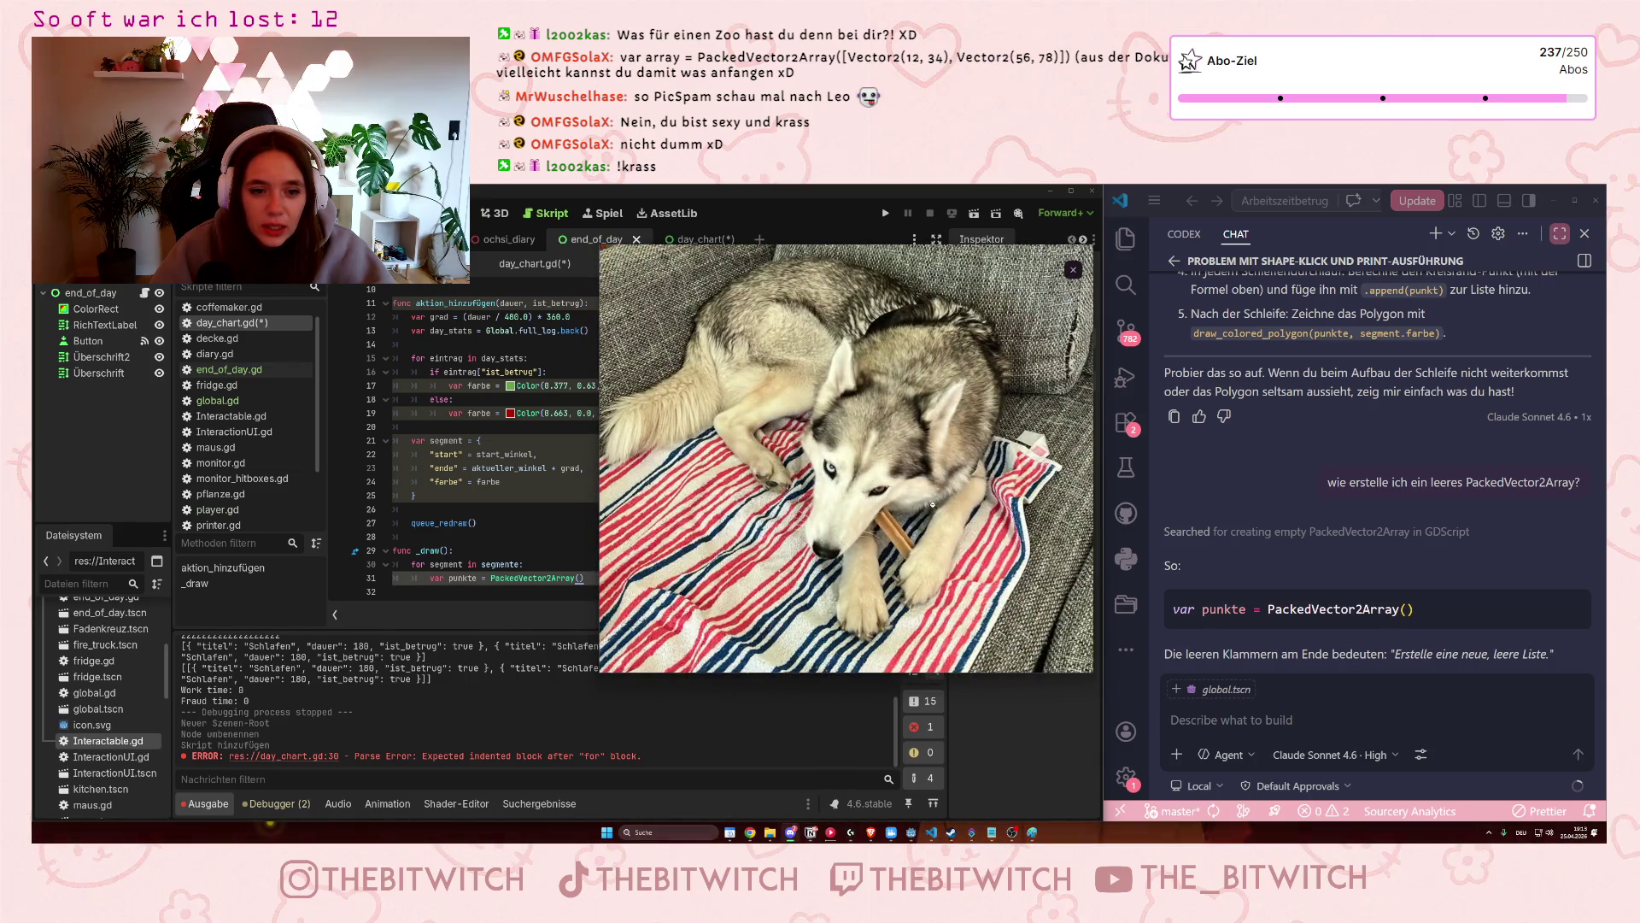
left_click(913, 522)
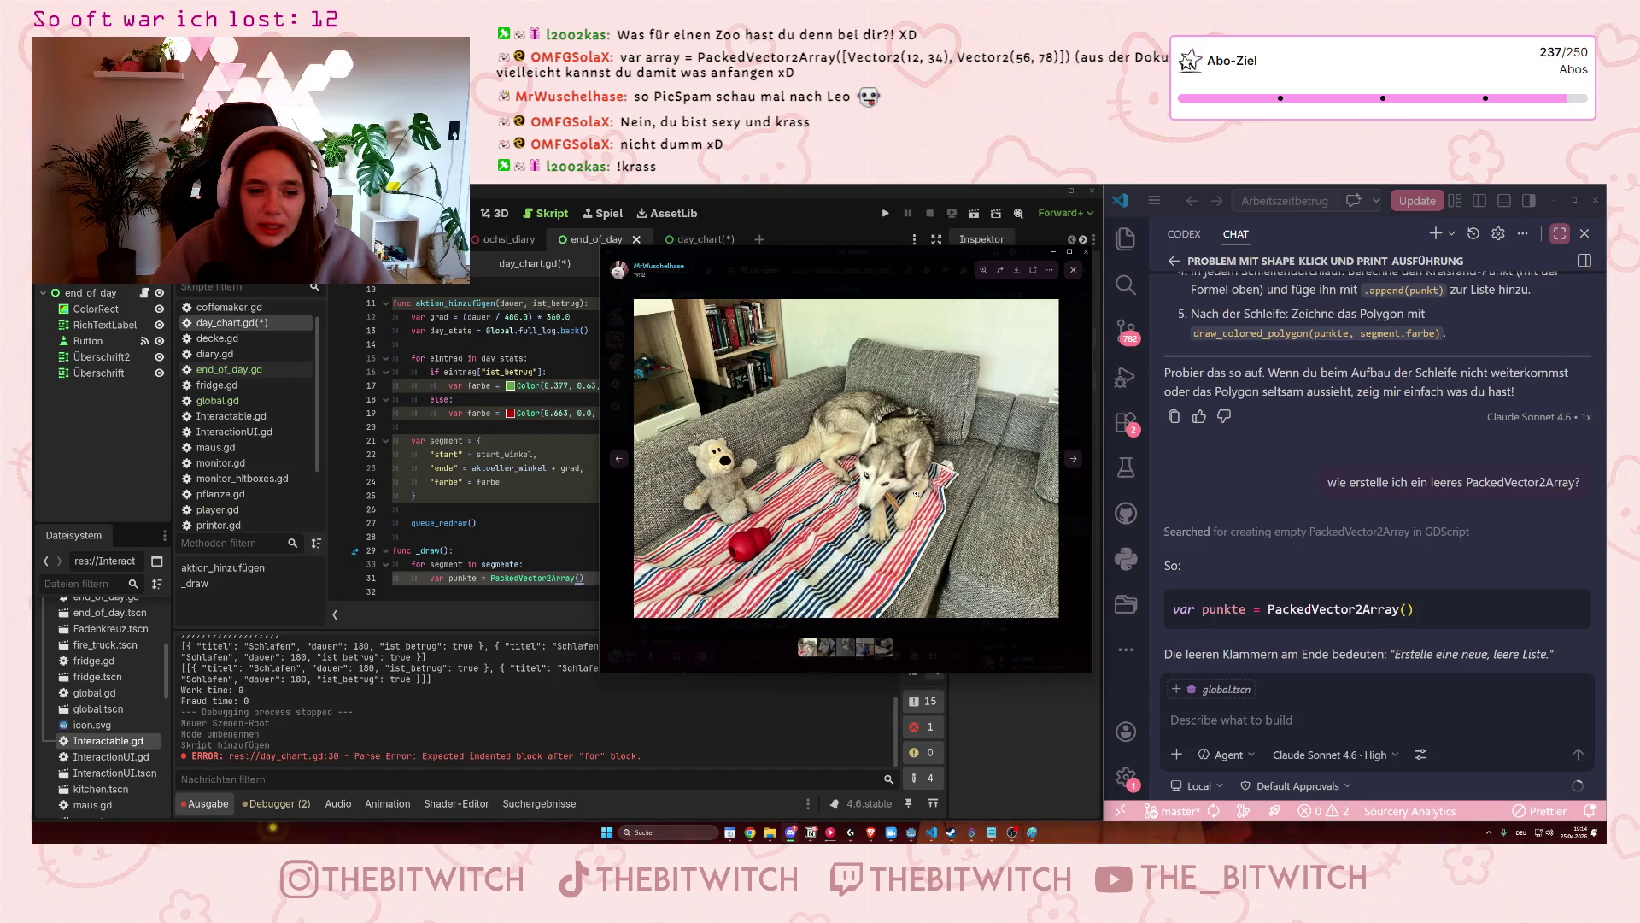
left_click(1076, 462)
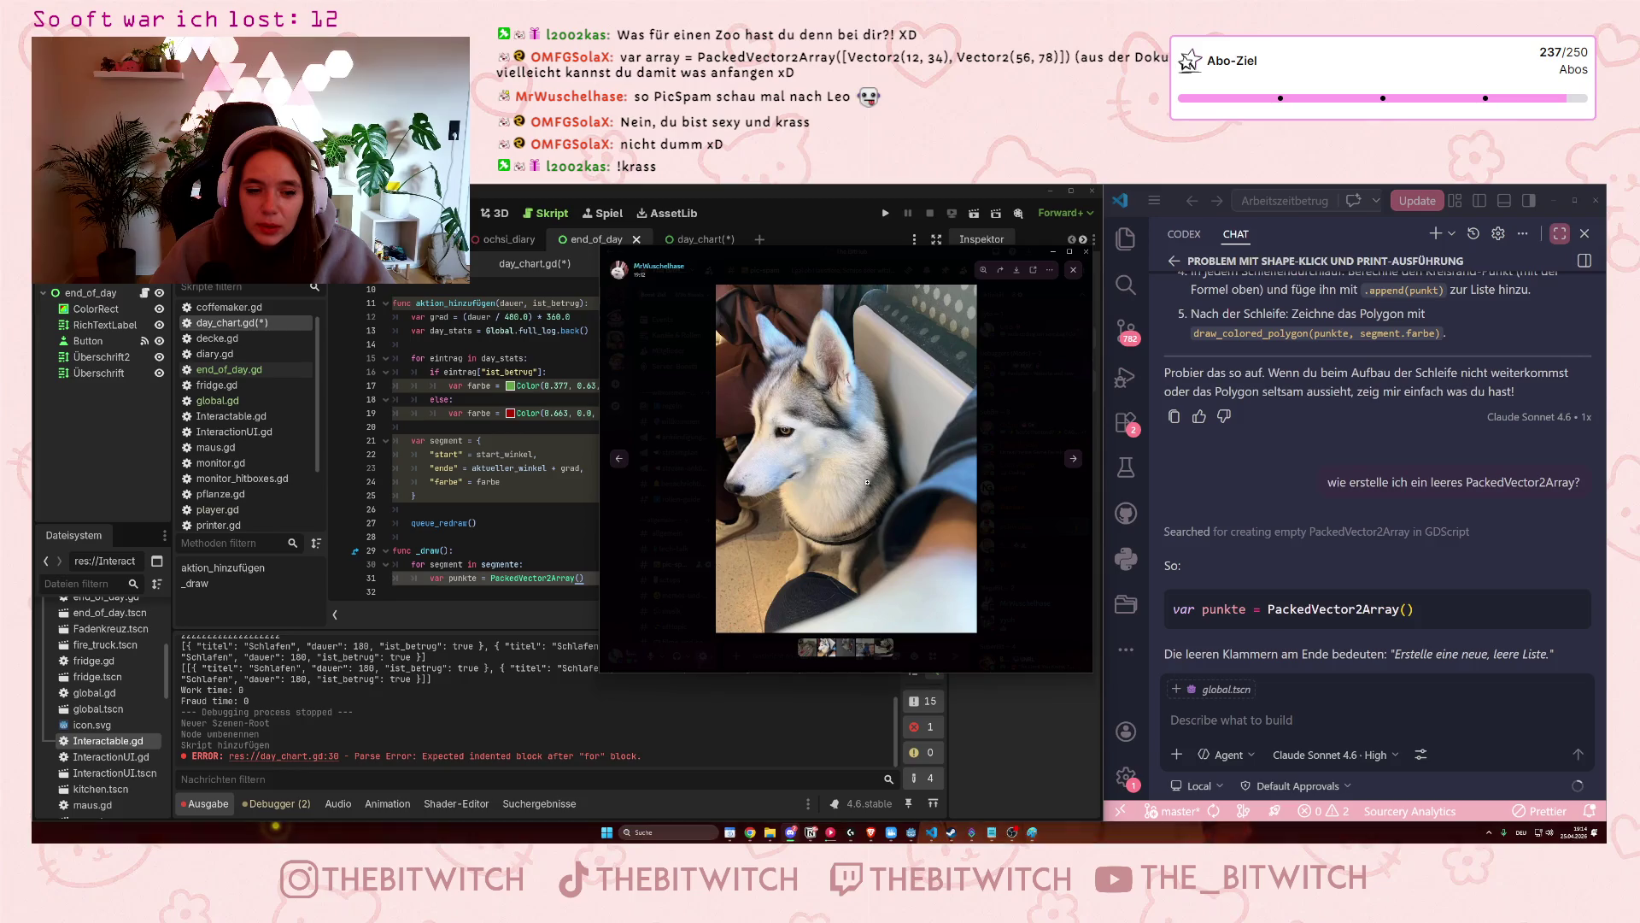
left_click(1073, 459)
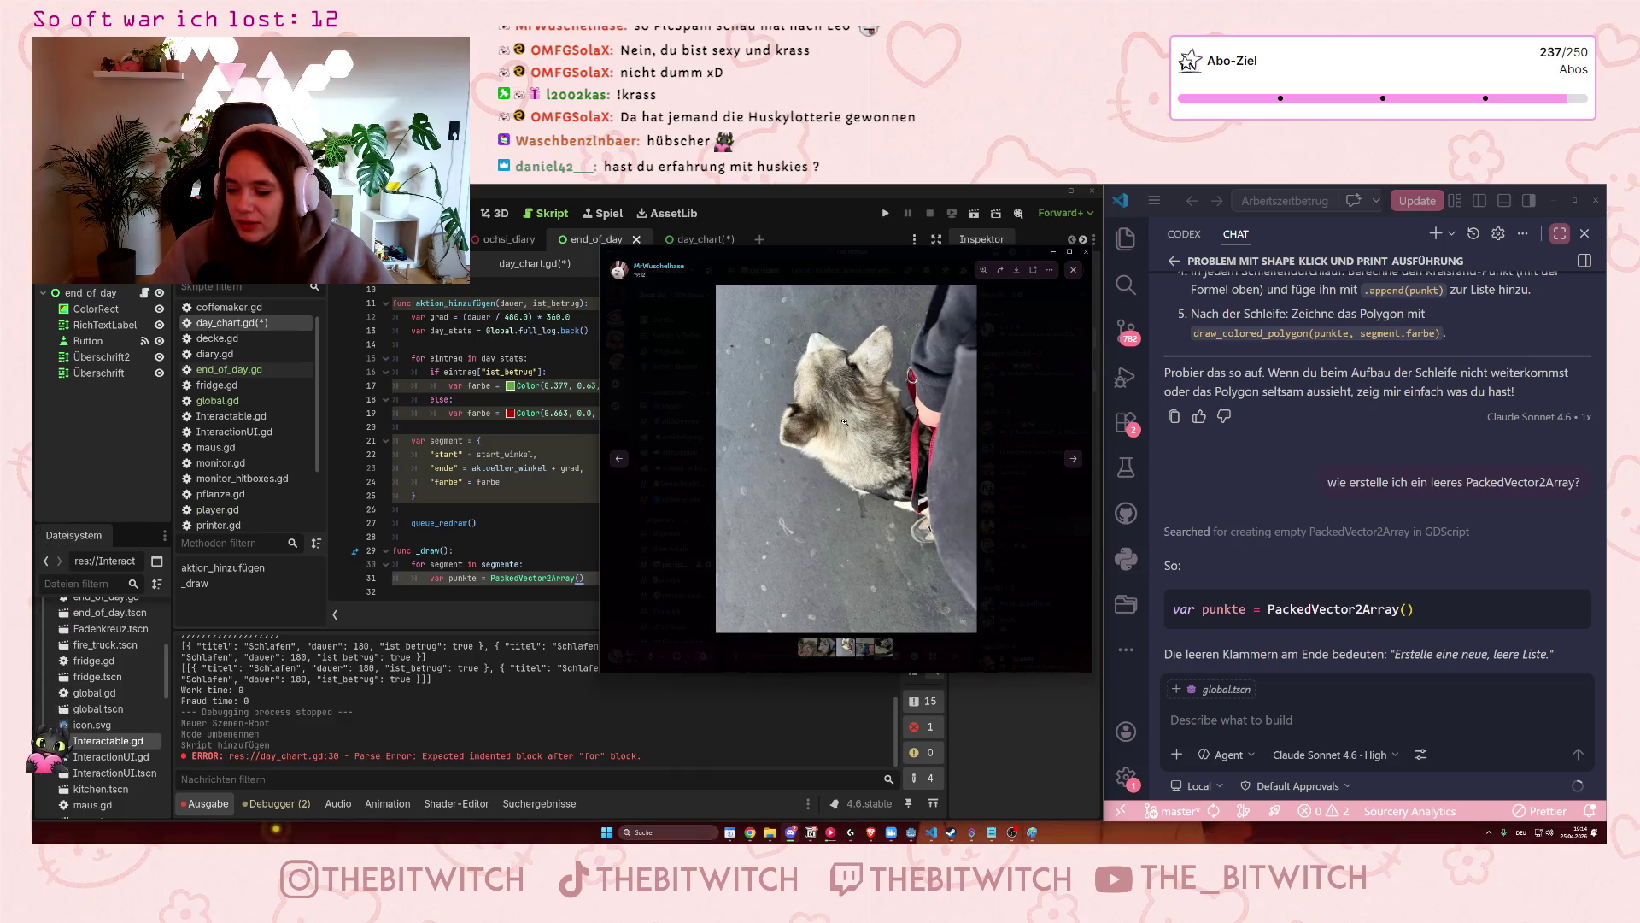
key("Right")
key("Right")
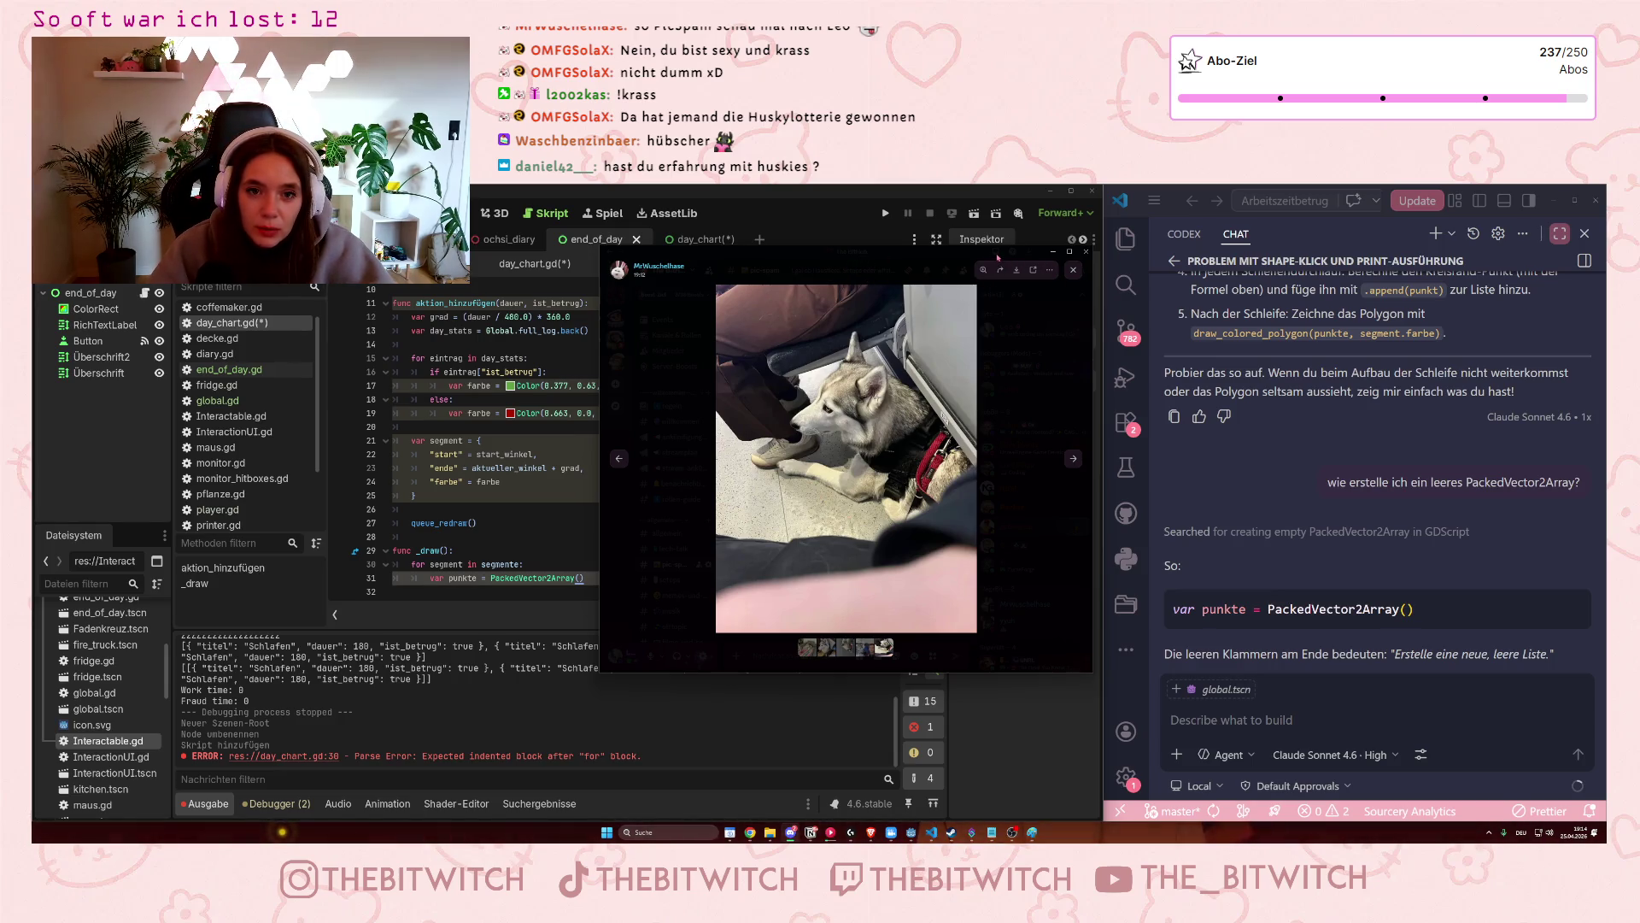
key("alt+Tab")
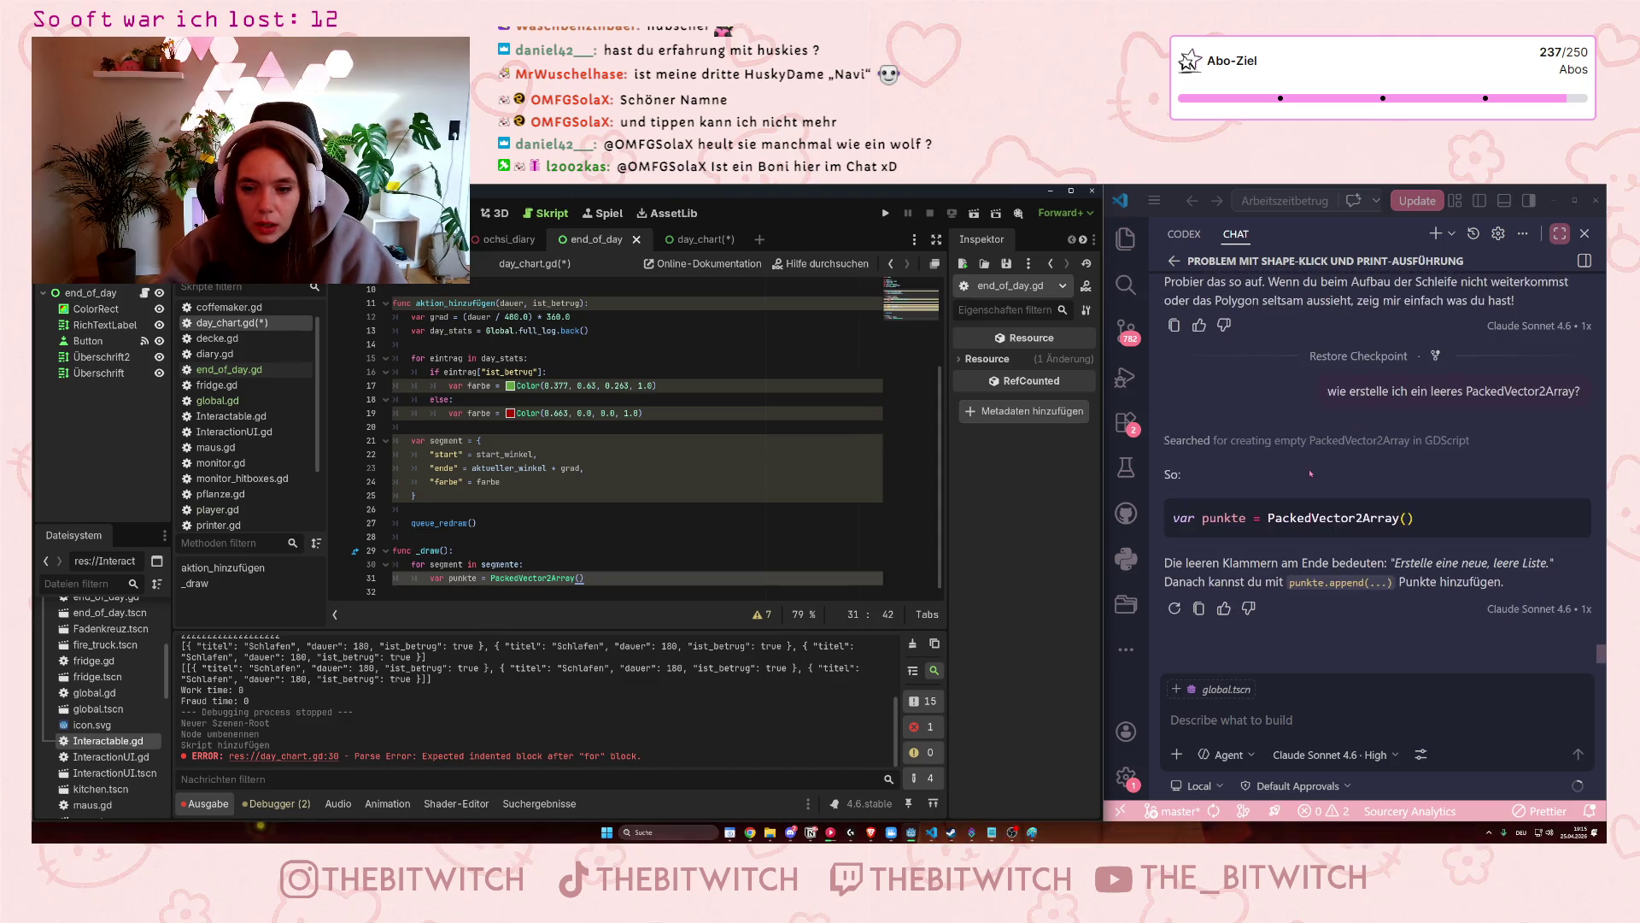
Add an indented line below punkte and inspect the append call in global.gd's changeday.
scroll(1302, 497, "up", 5)
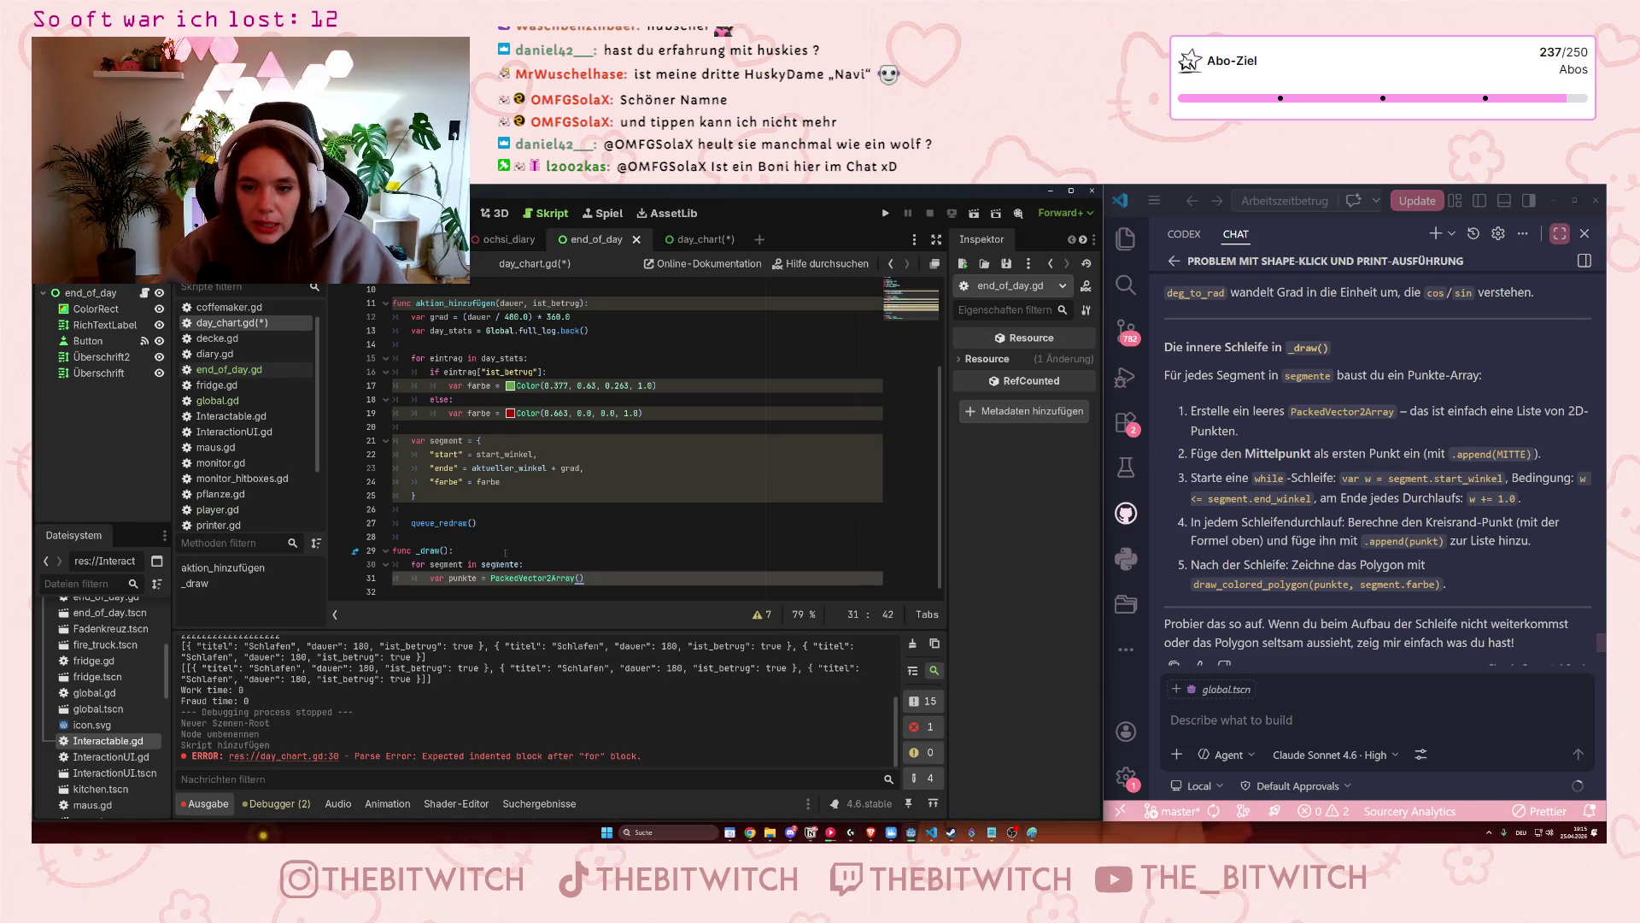
key("Return")
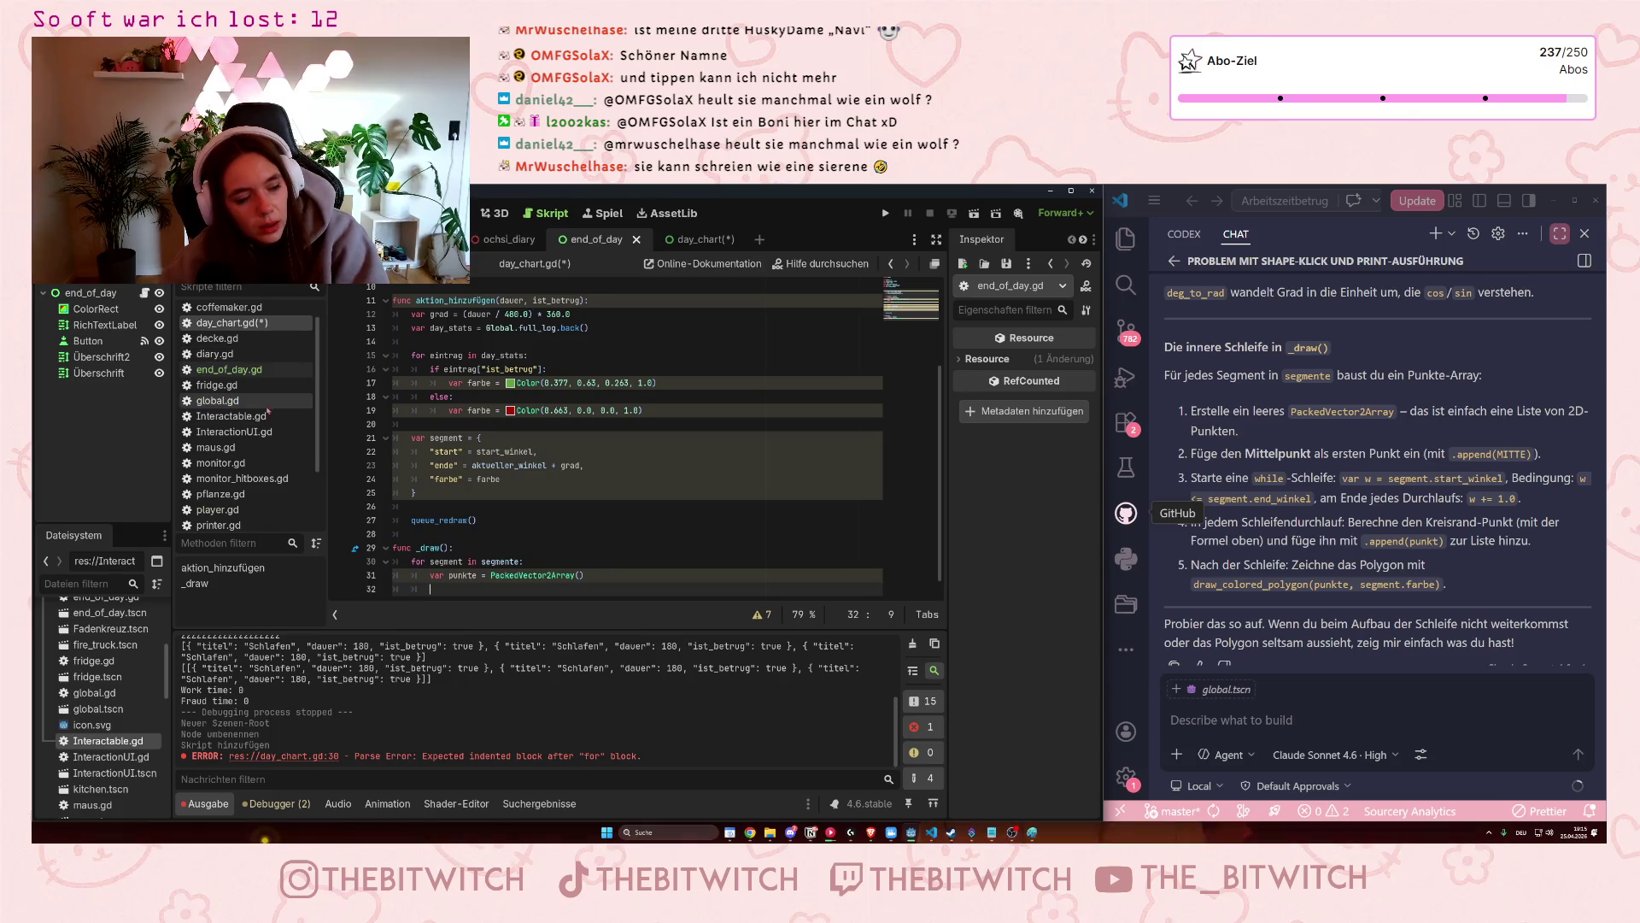
left_click(218, 400)
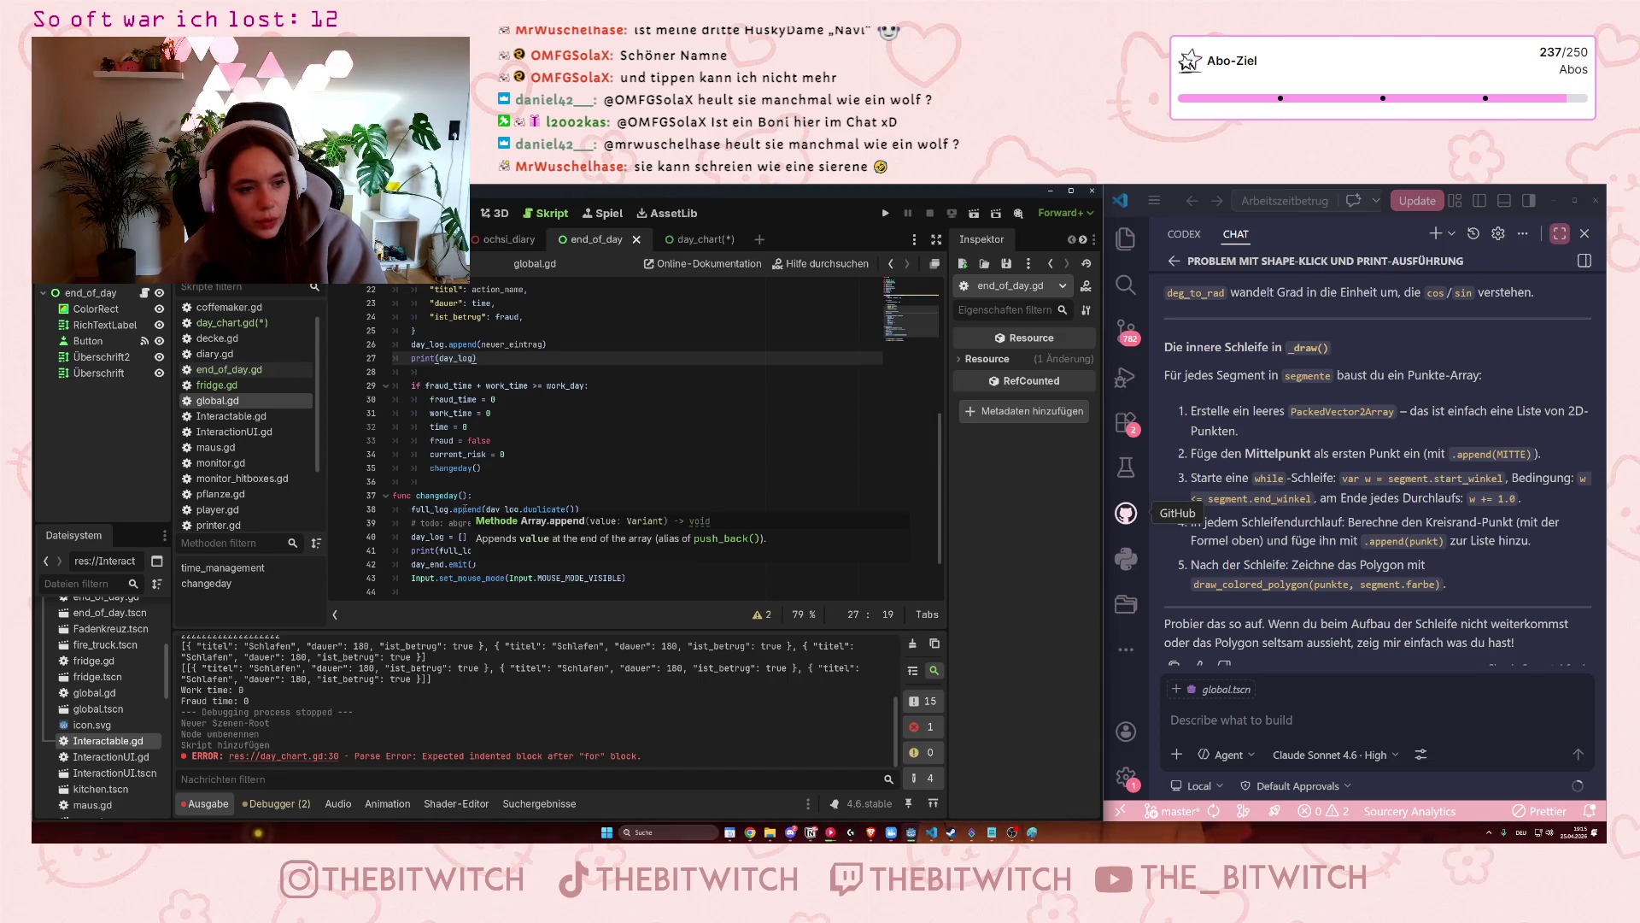
left_click(412, 509)
left_click(477, 509)
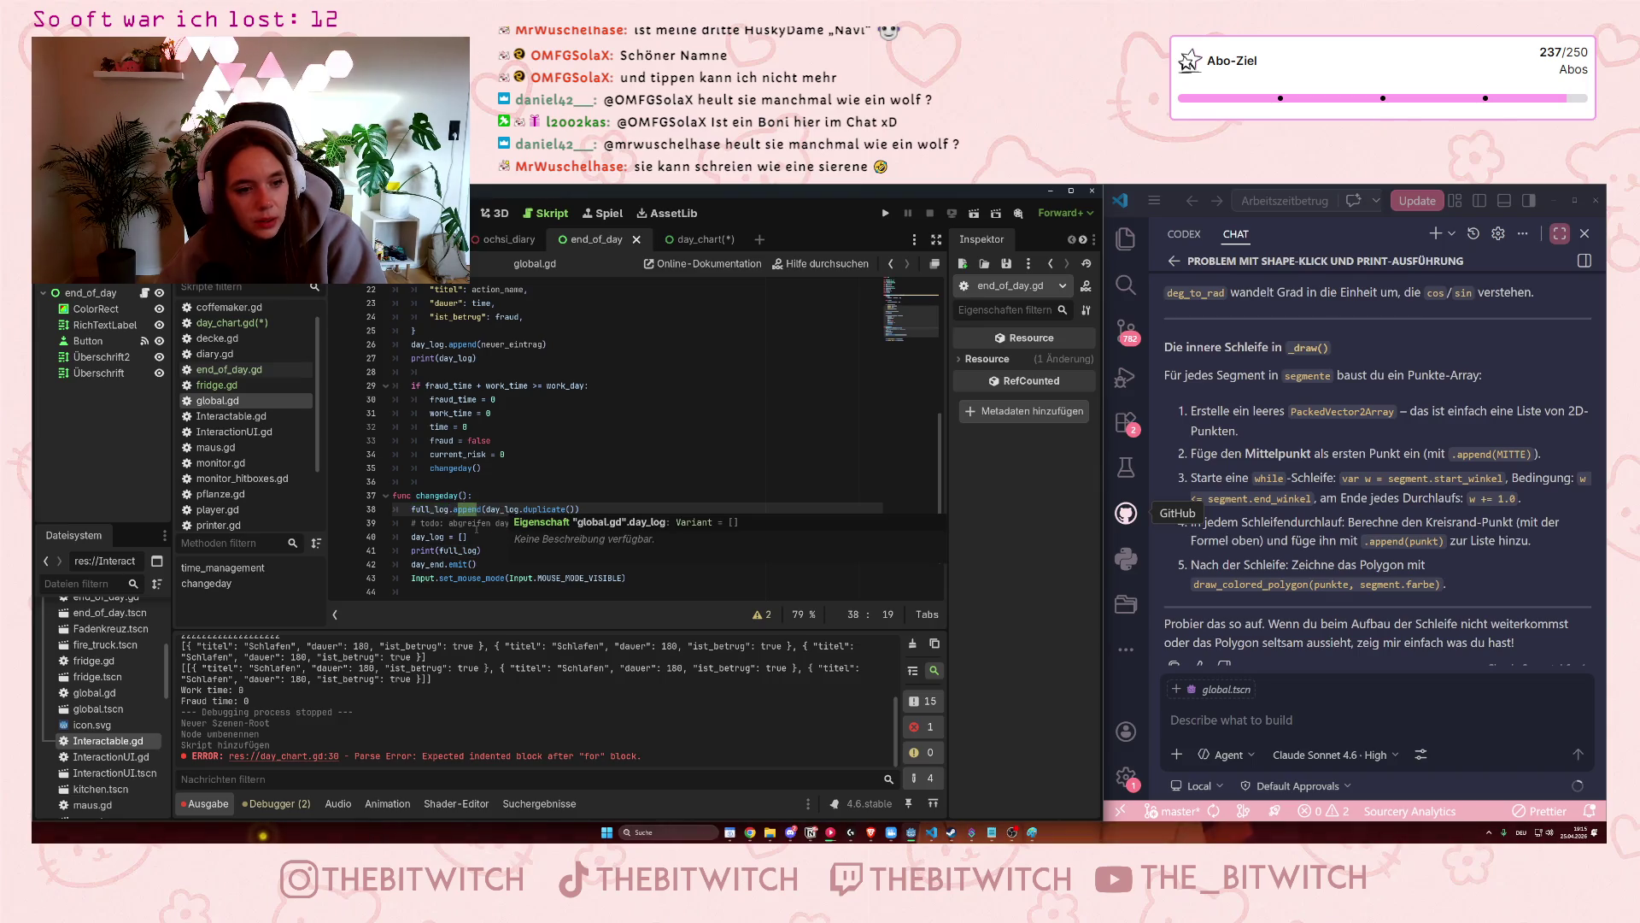
scroll(483, 553, "down", 2)
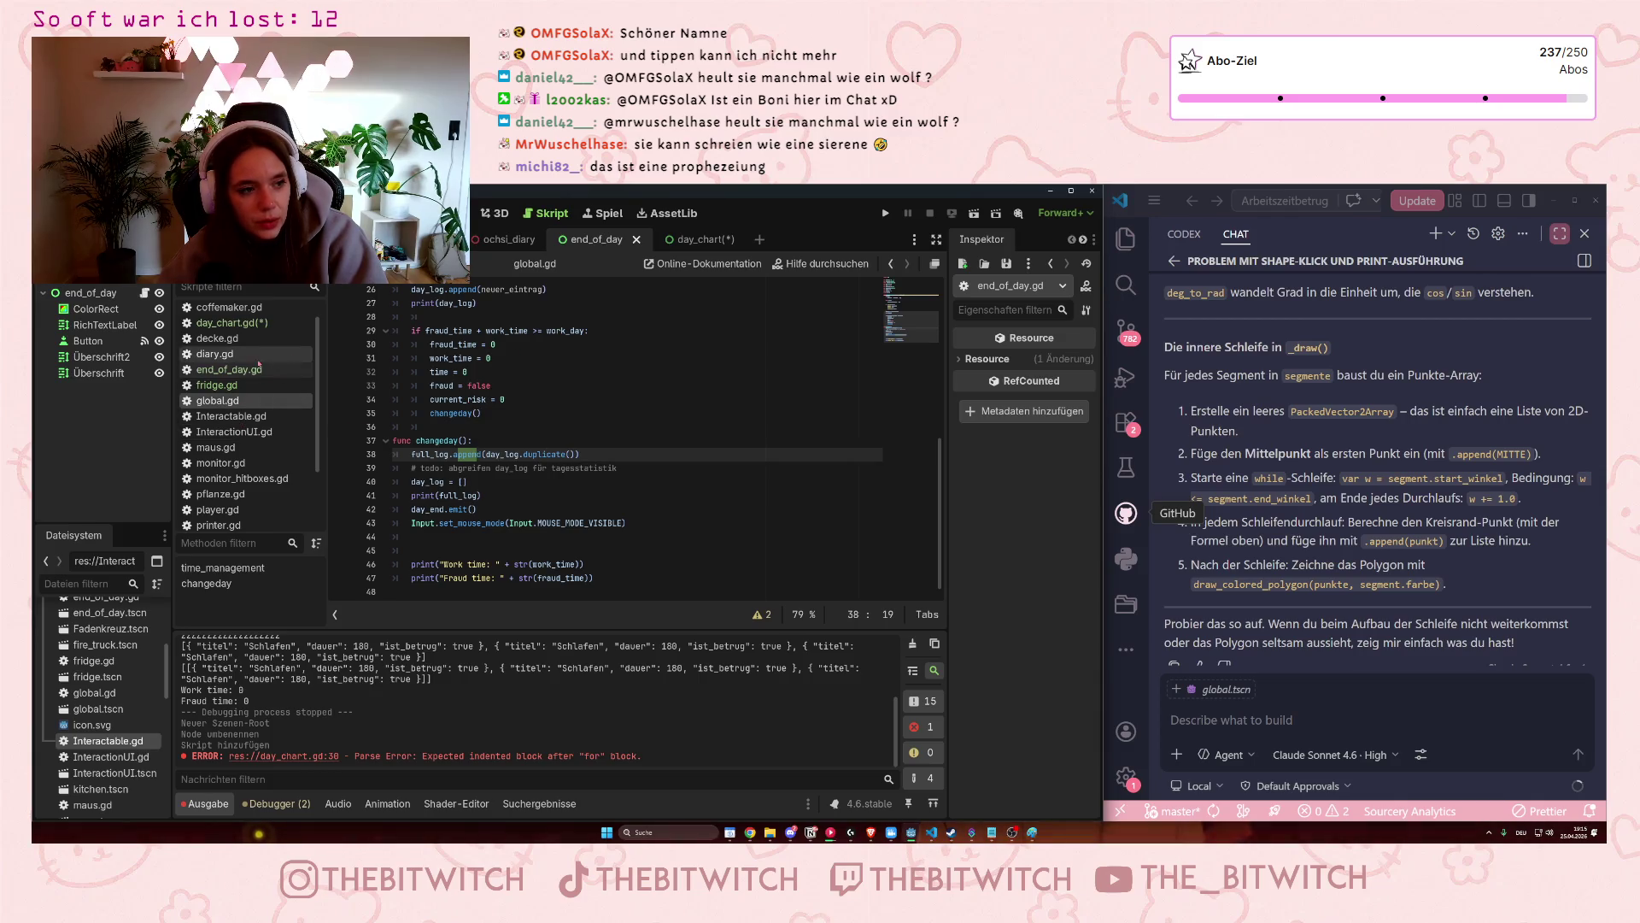
left_click(229, 322)
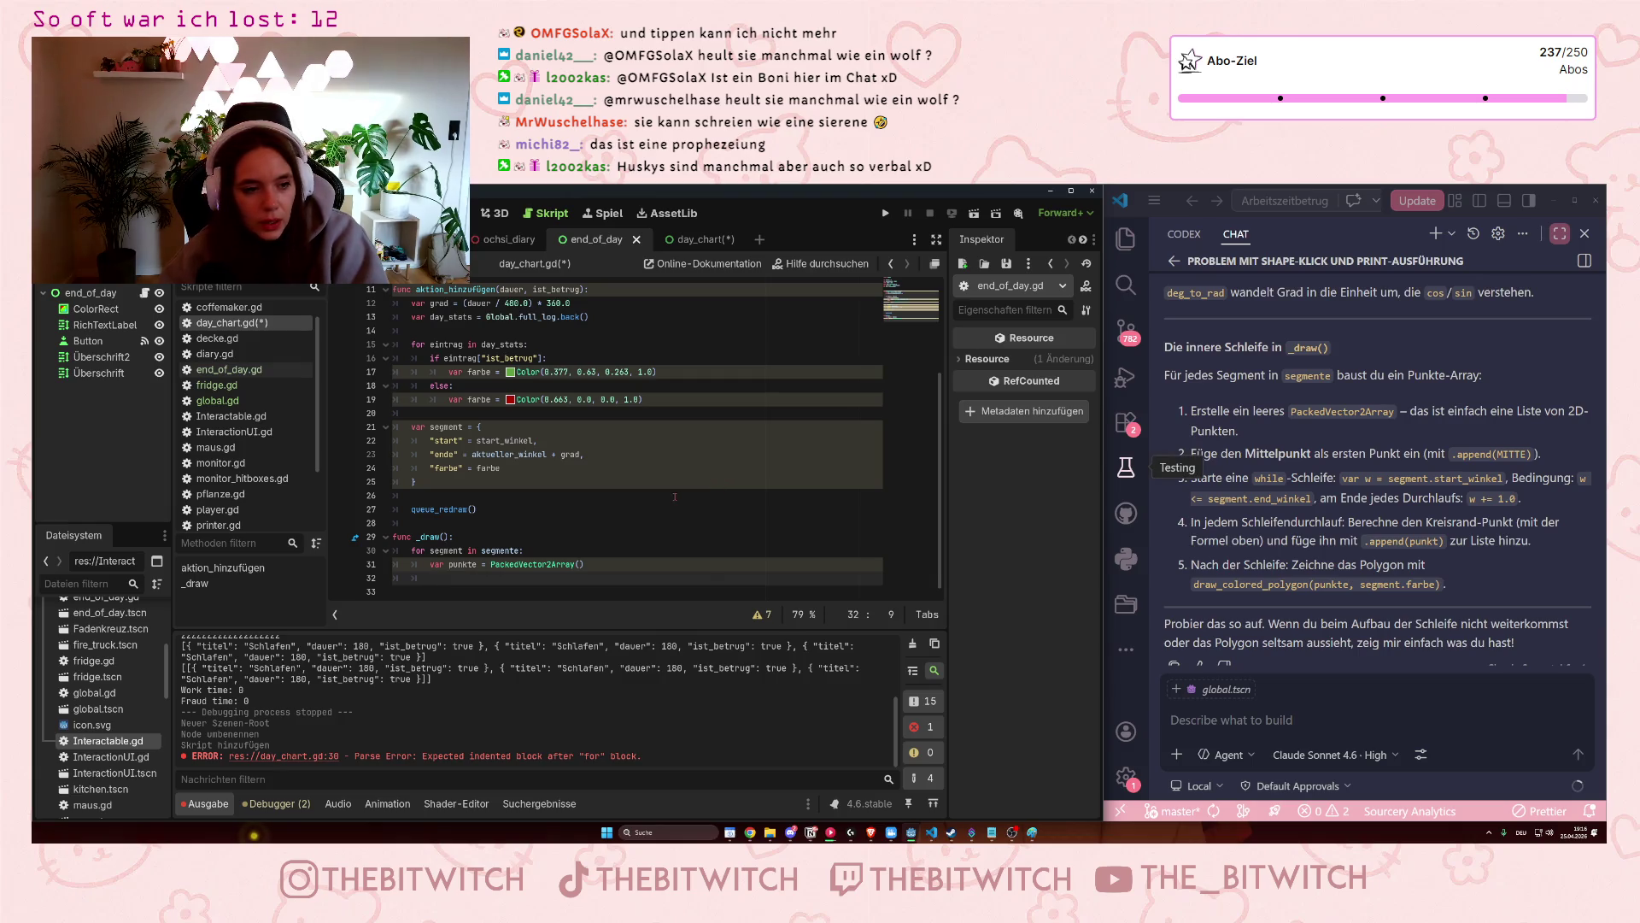
Add punkte.append(MITTE) in the _draw loop so the centre point is first in punkte.
type("punkte.append(MITTE")
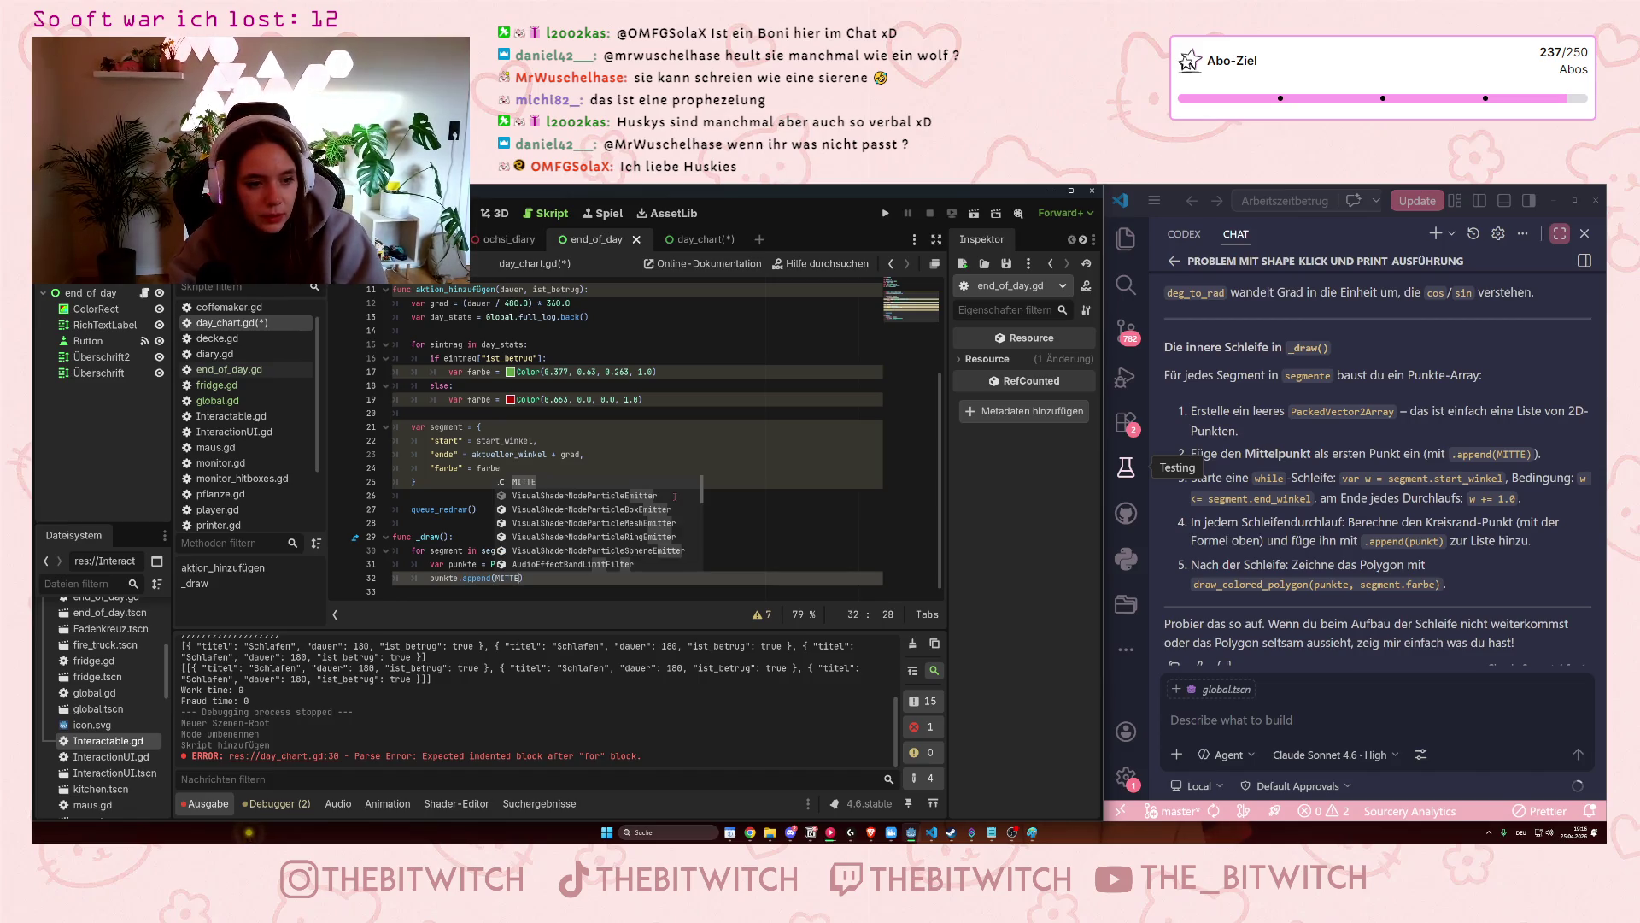
key("Escape")
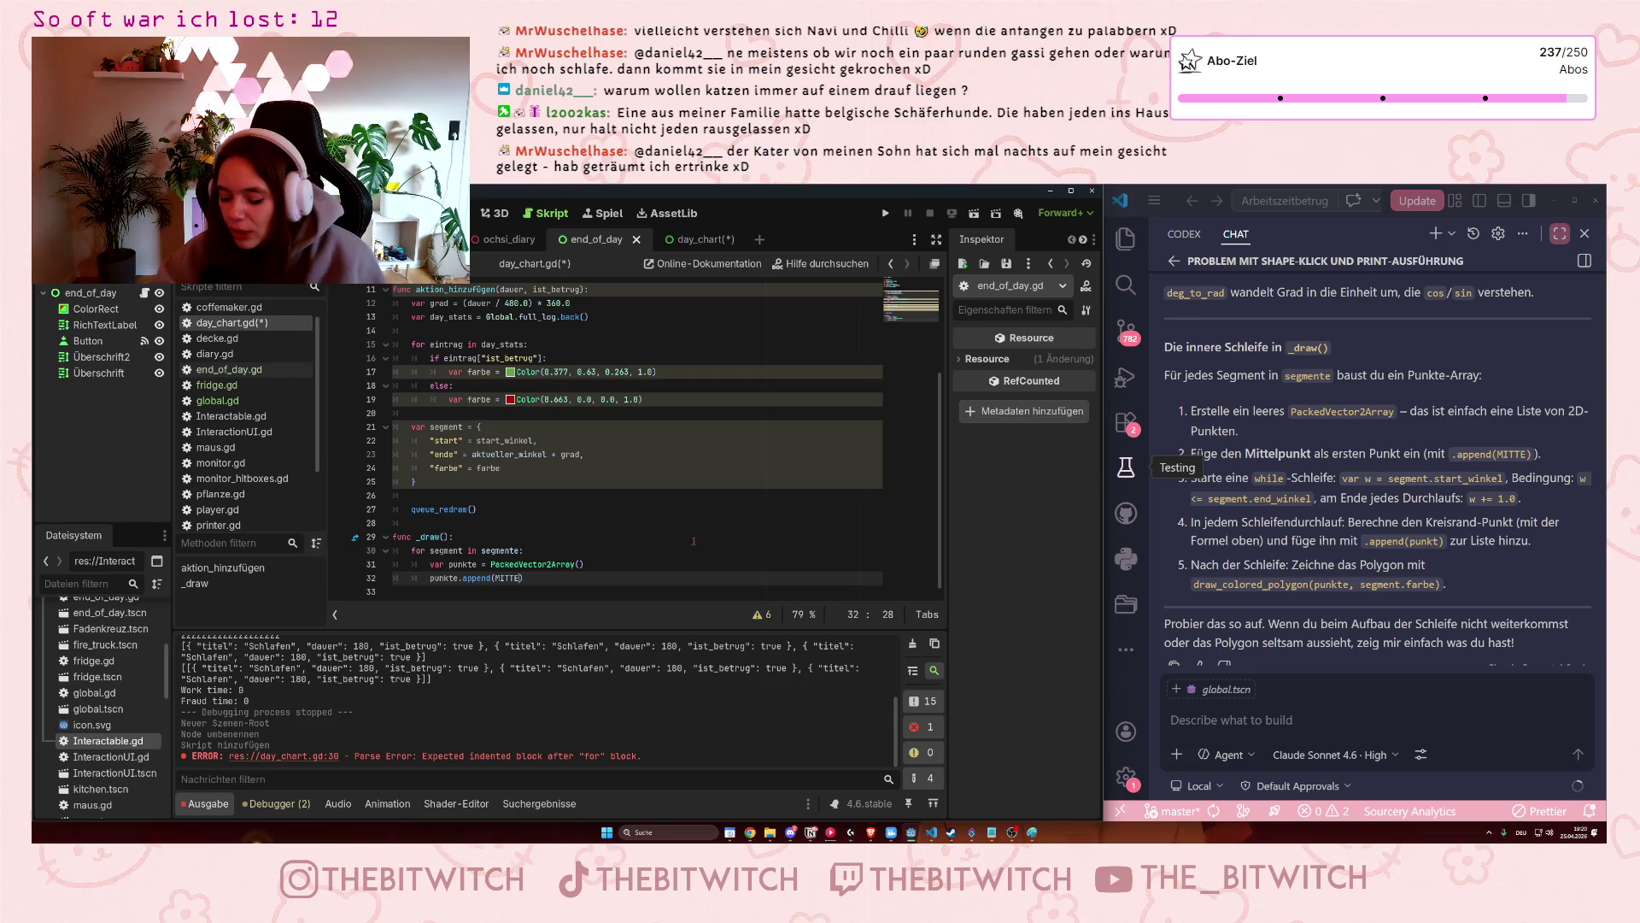
type(")")
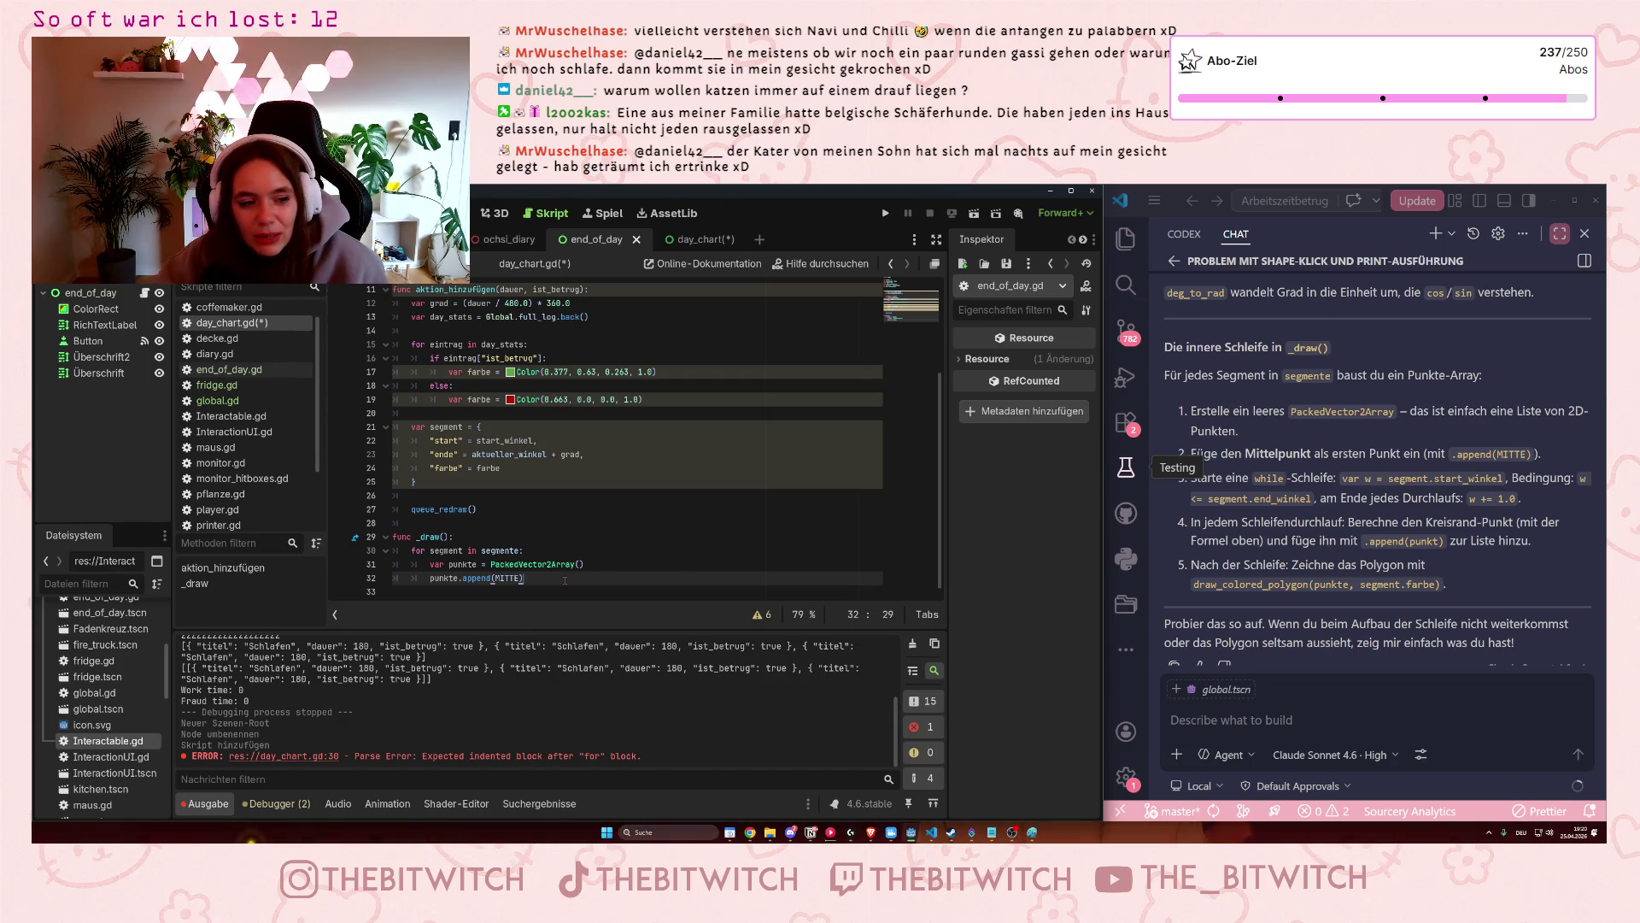
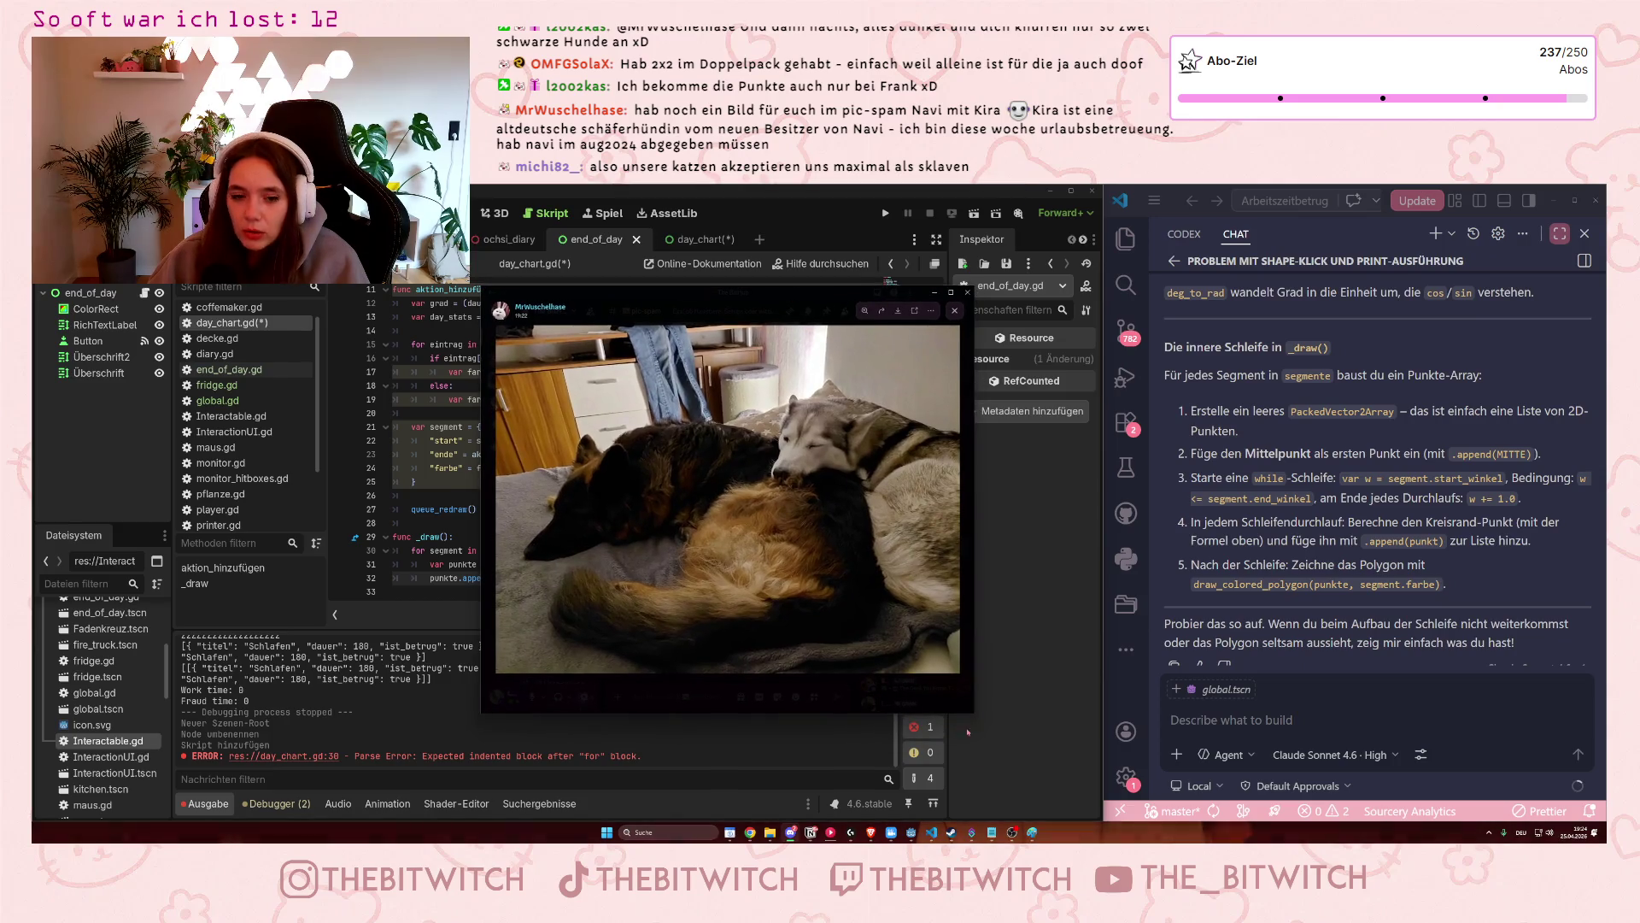
Drag the image viewer's corner to enlarge the photo of the two dogs on the bed.
left_click_drag(972, 710, 1204, 801)
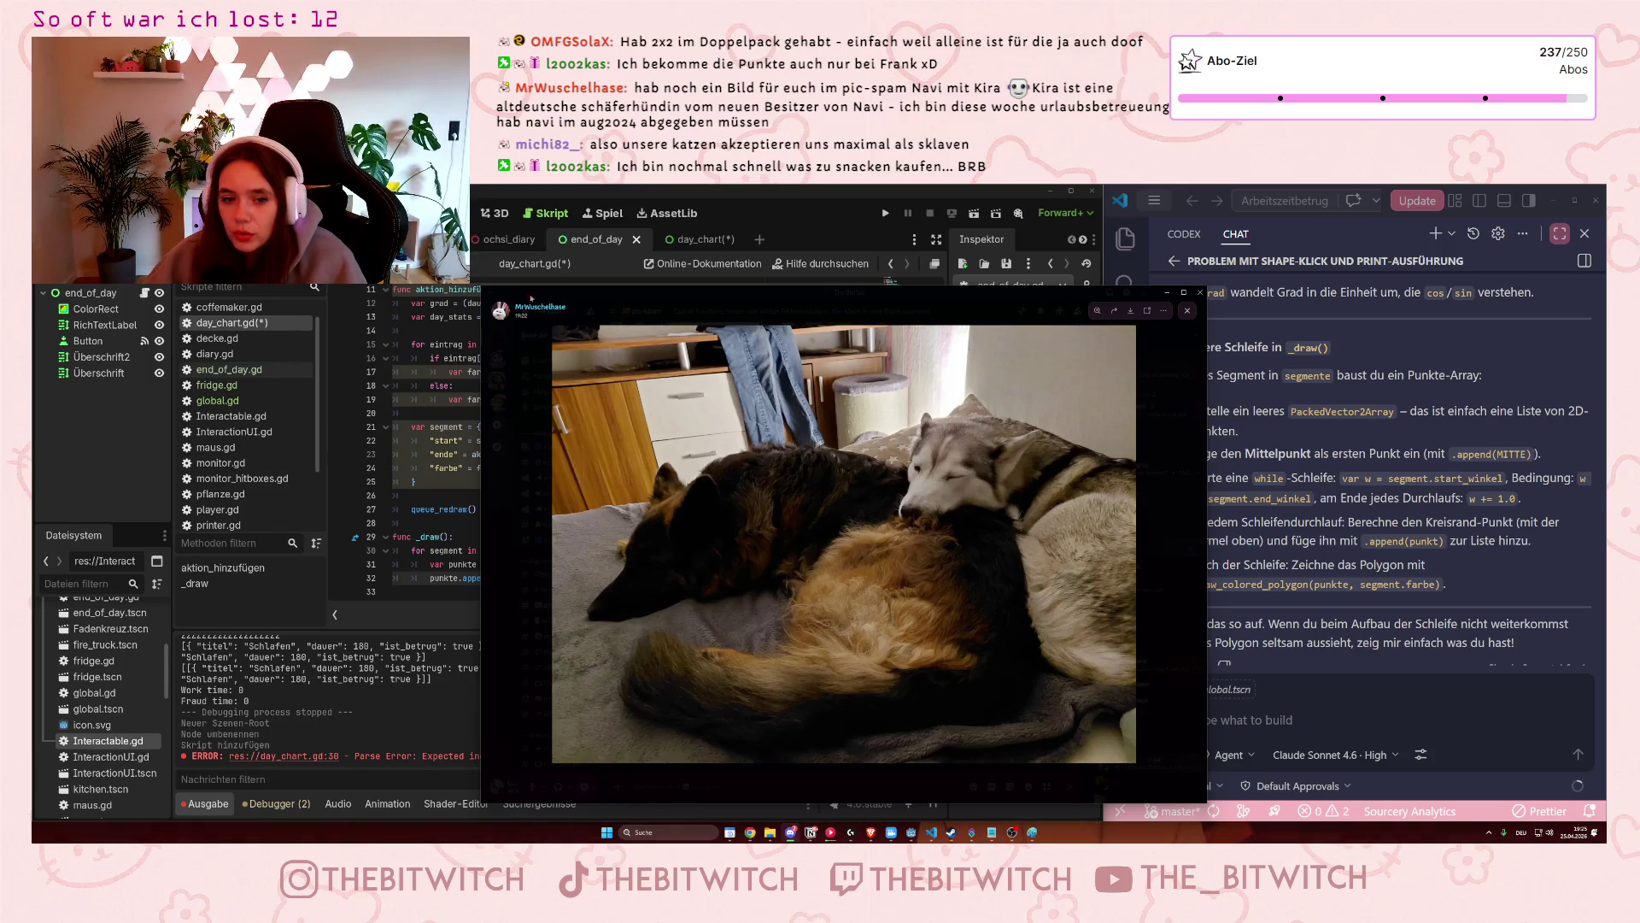
Put the dog photo away to reveal day_chart.gd in the Godot script editor.
left_click(1166, 295)
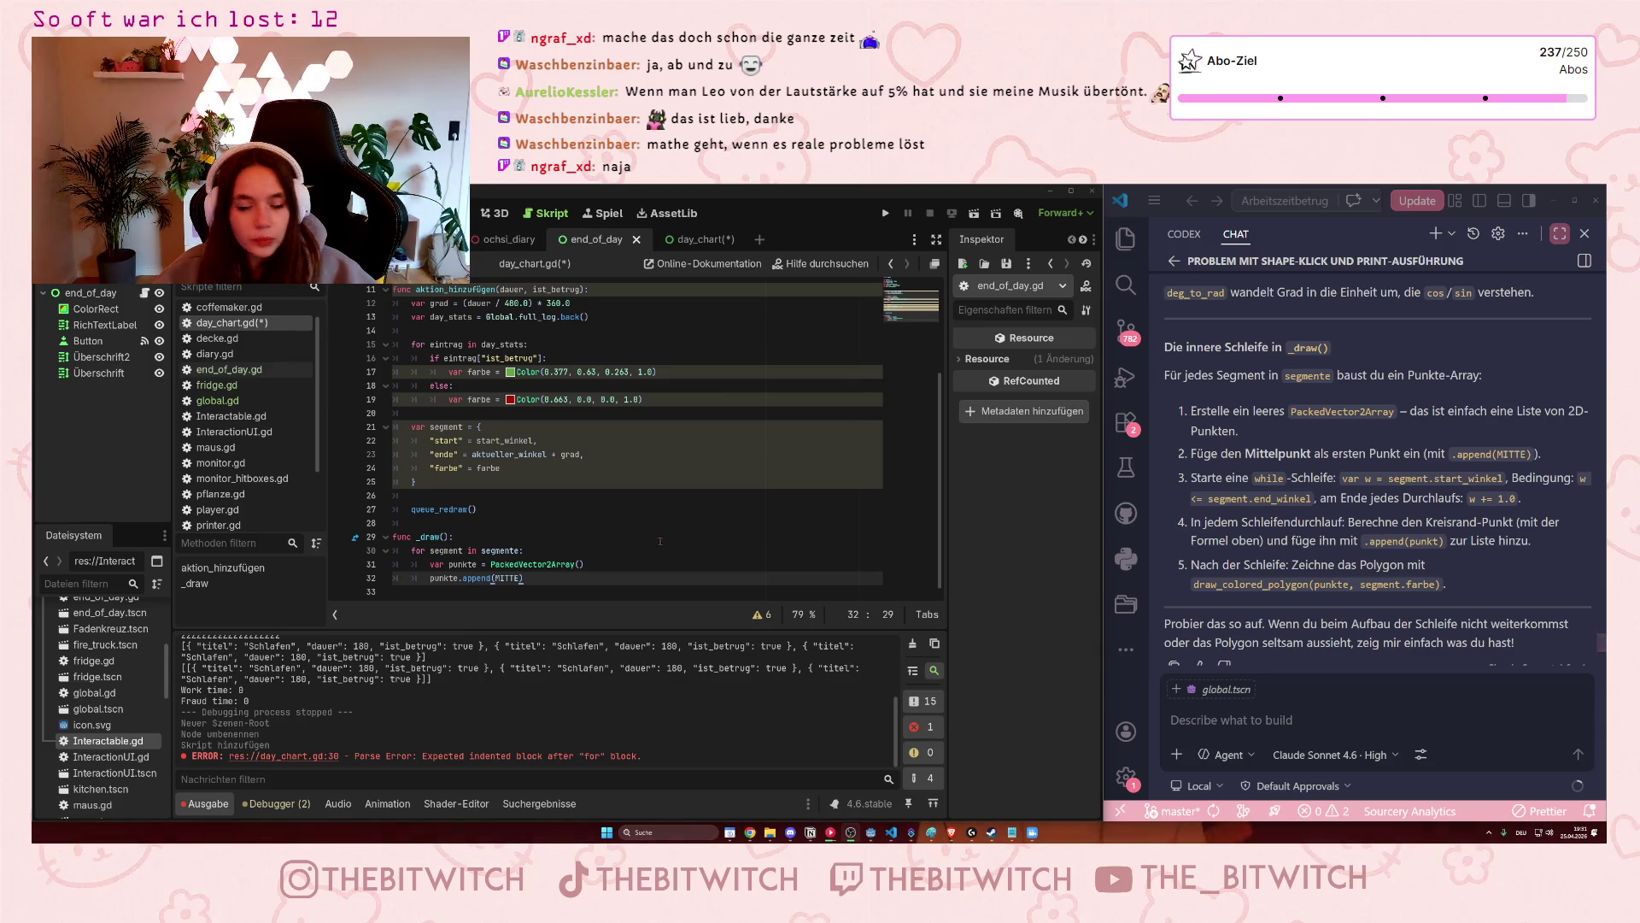
left_click(460, 577)
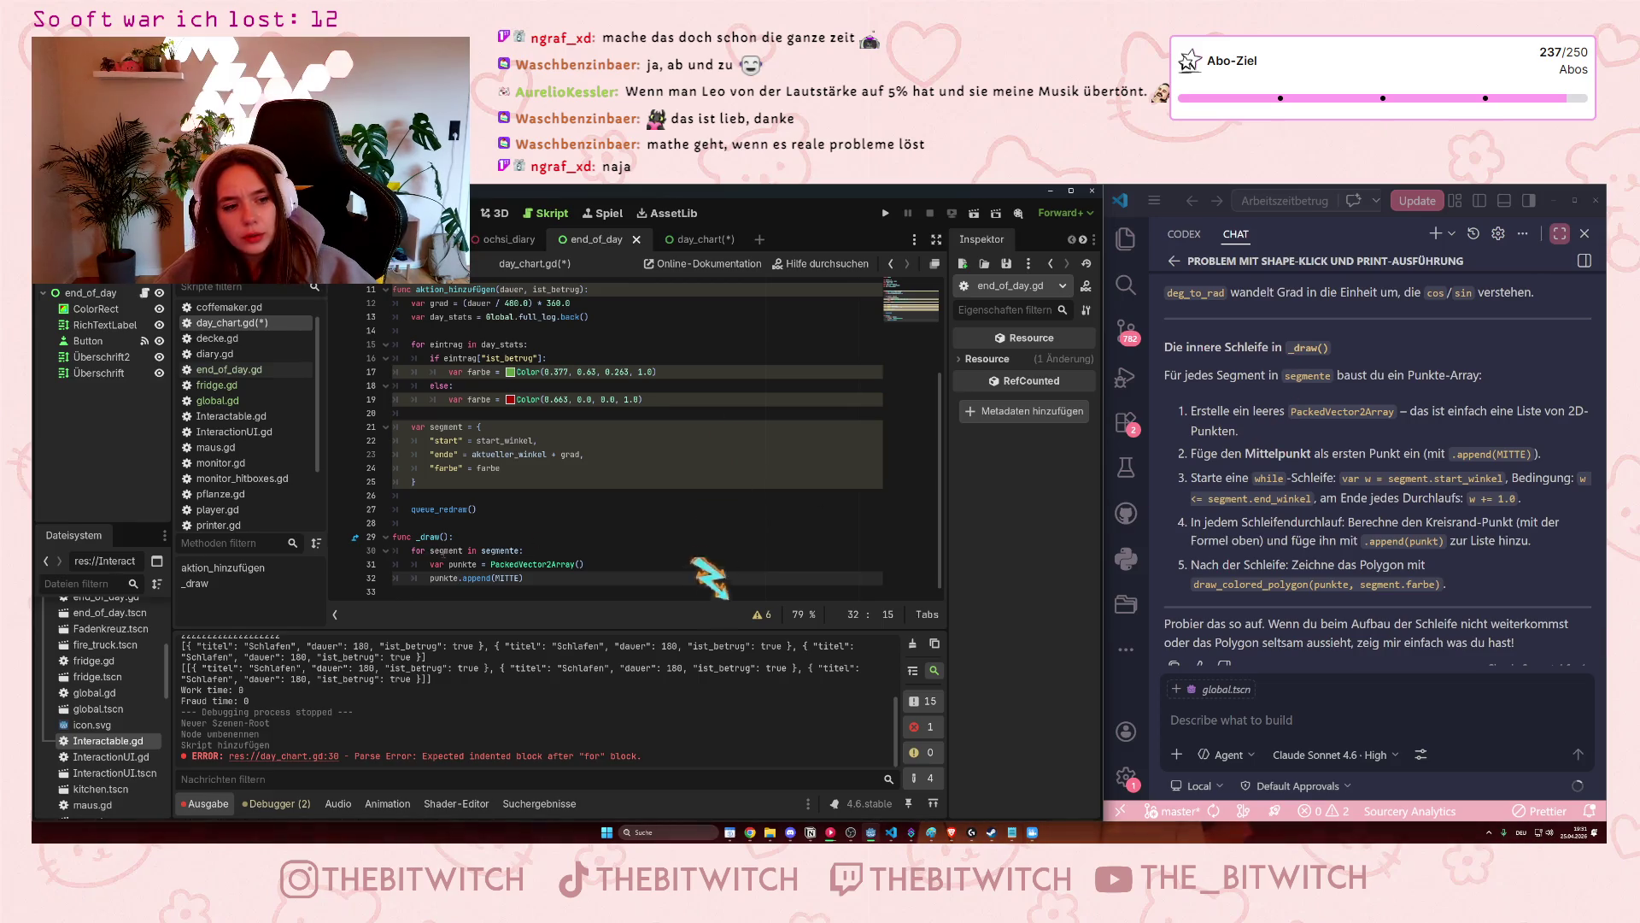
mouse_move(528, 565)
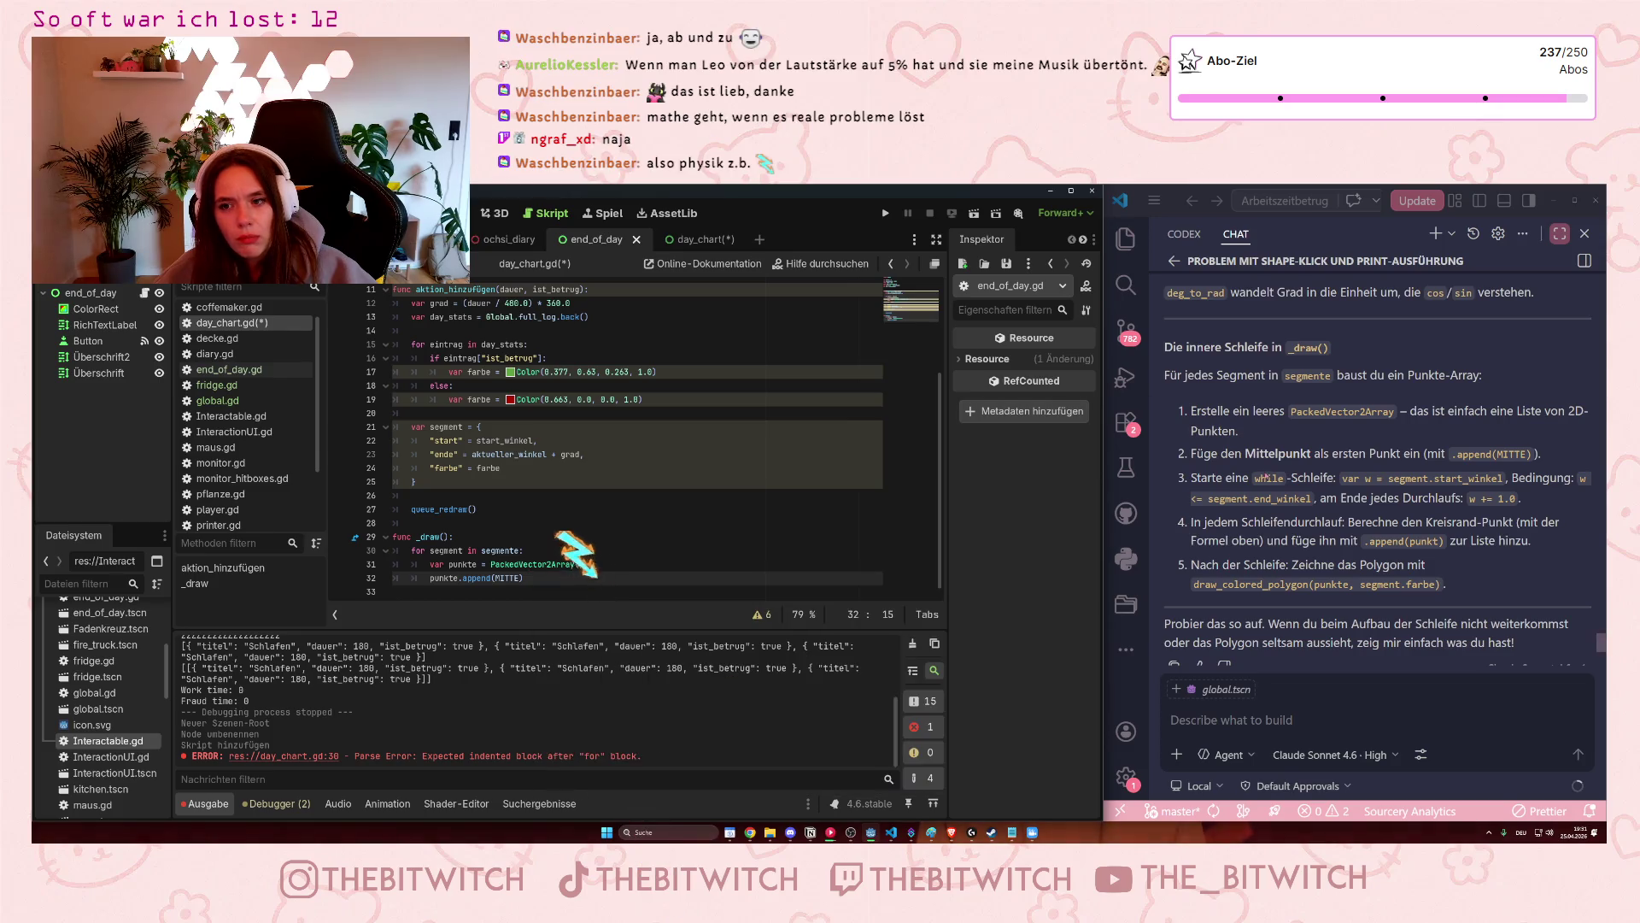
left_click_drag(1276, 453, 1387, 454)
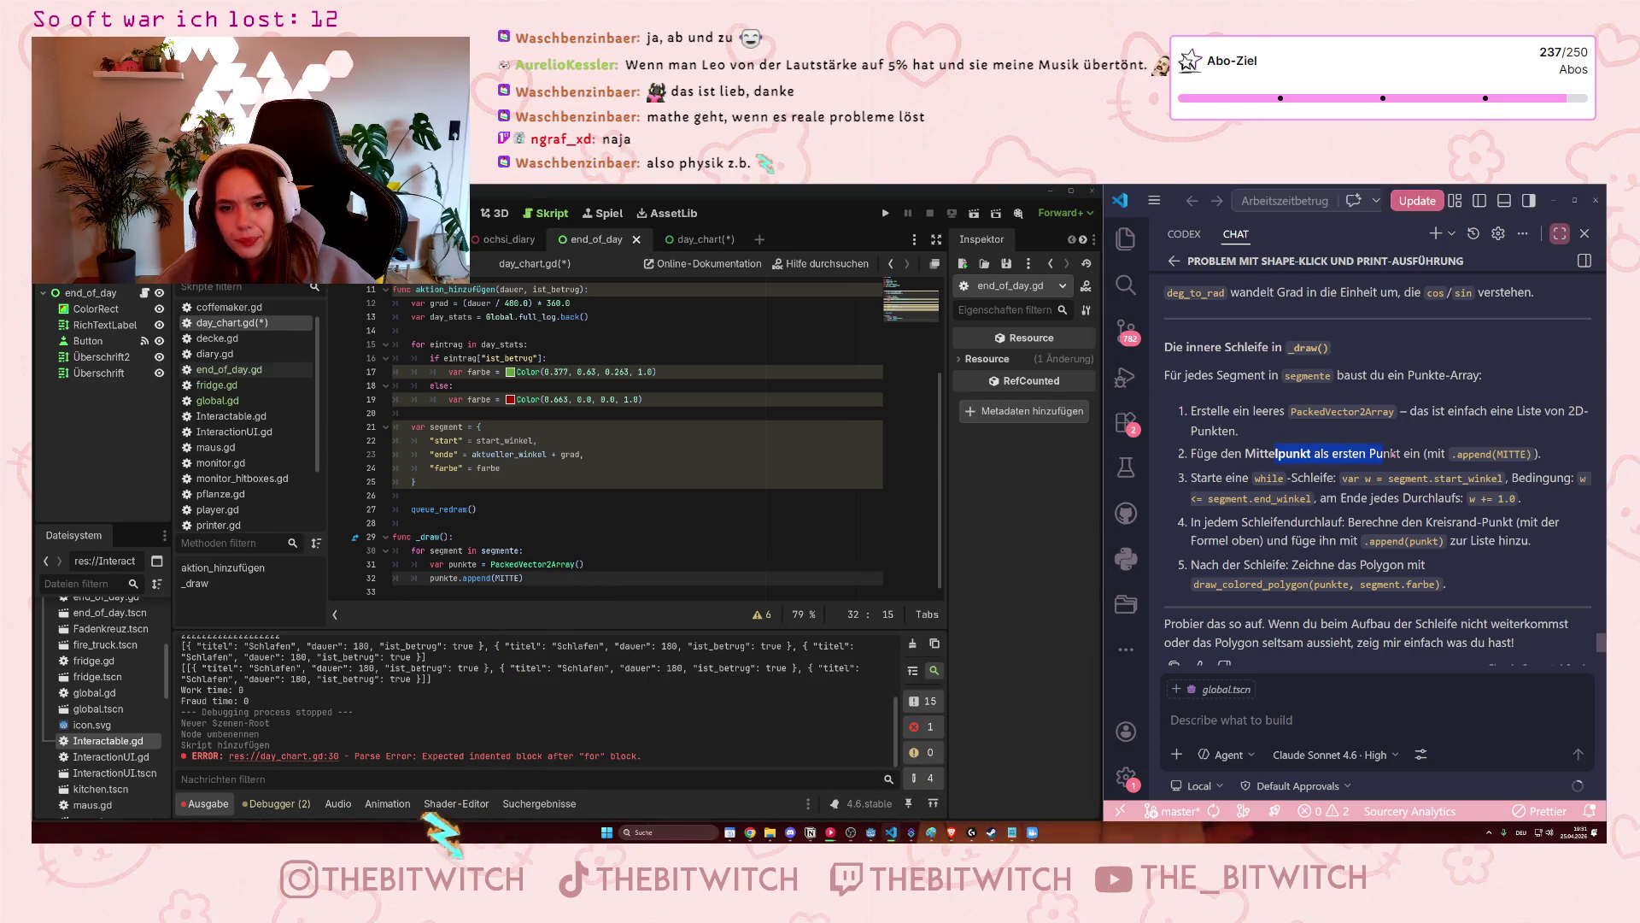
left_click(1390, 454)
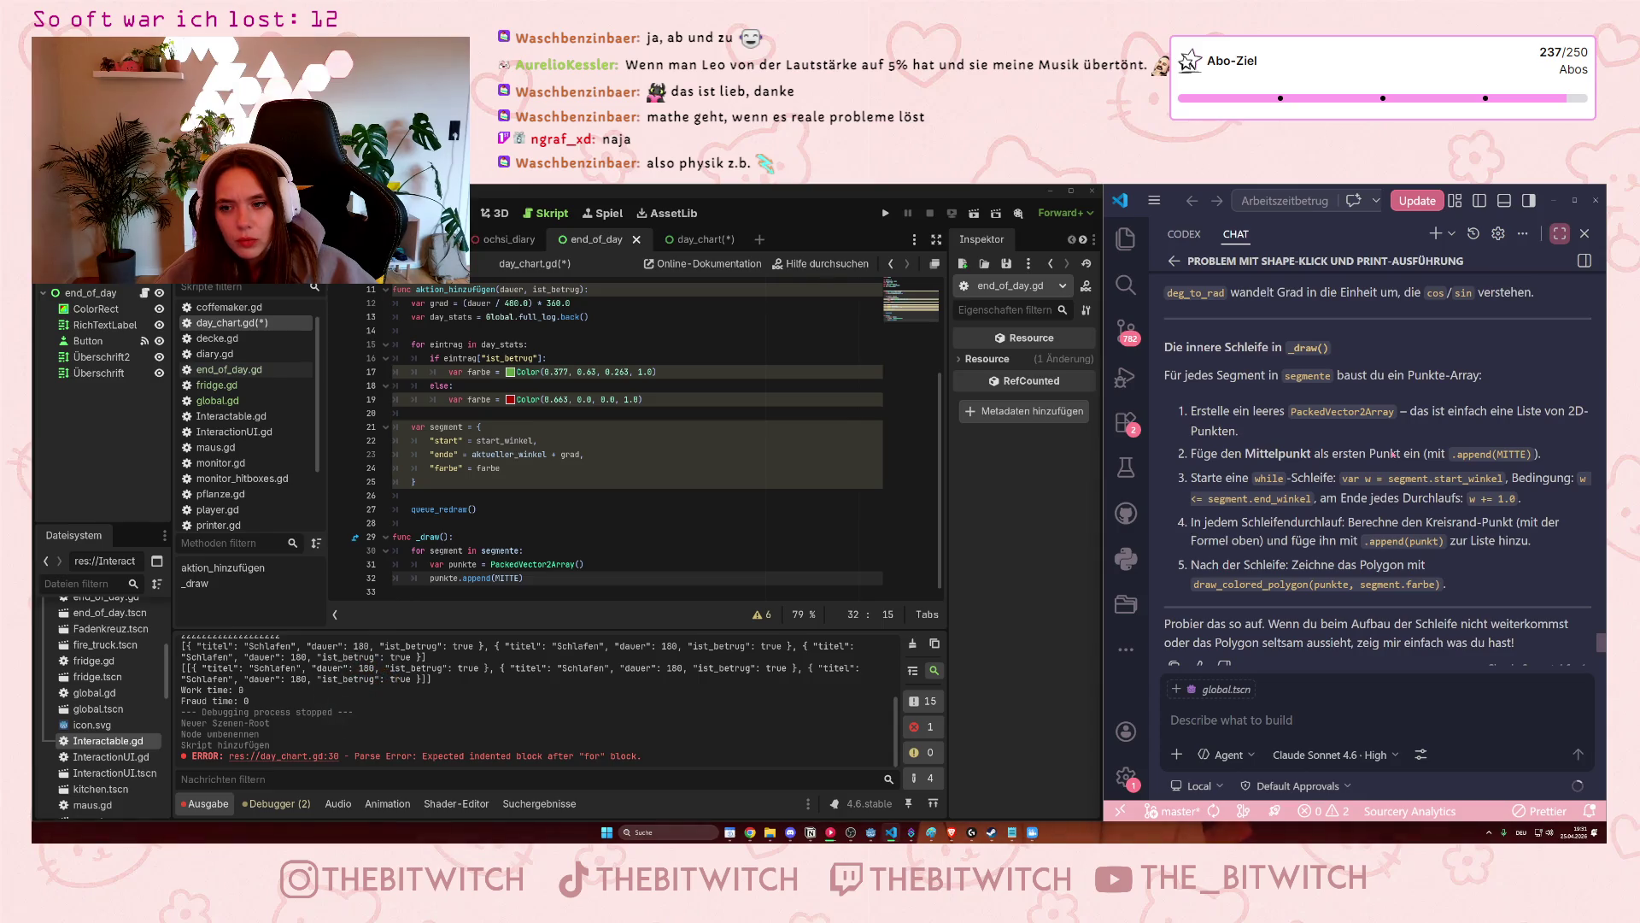
scroll(1370, 466, "up", 5)
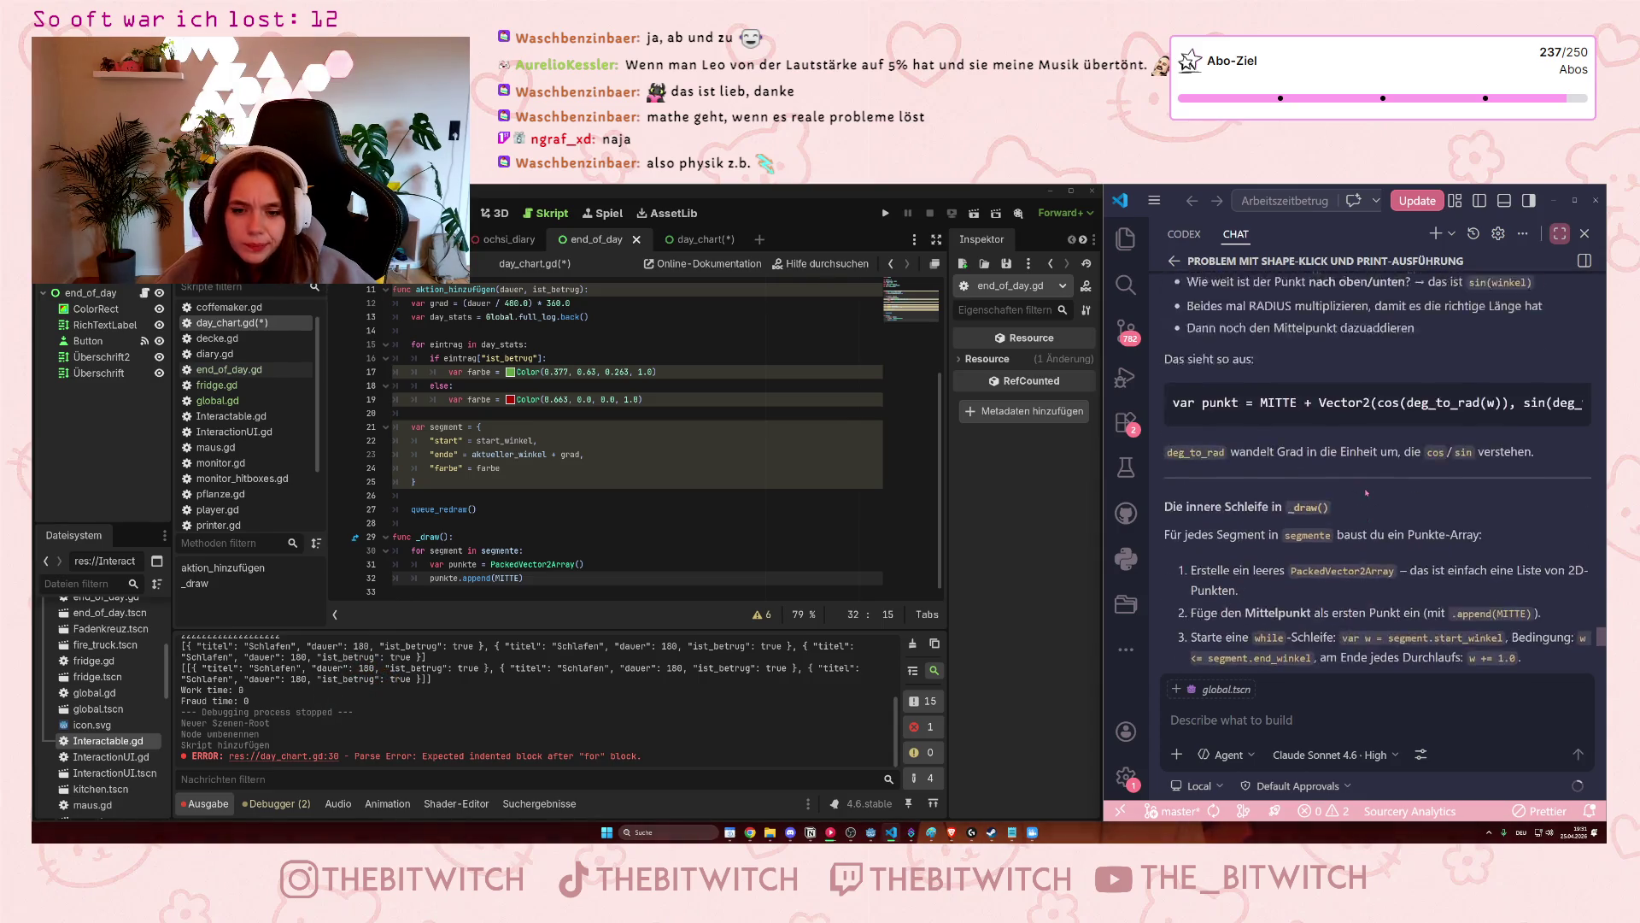
scroll(1366, 489, "up", 15)
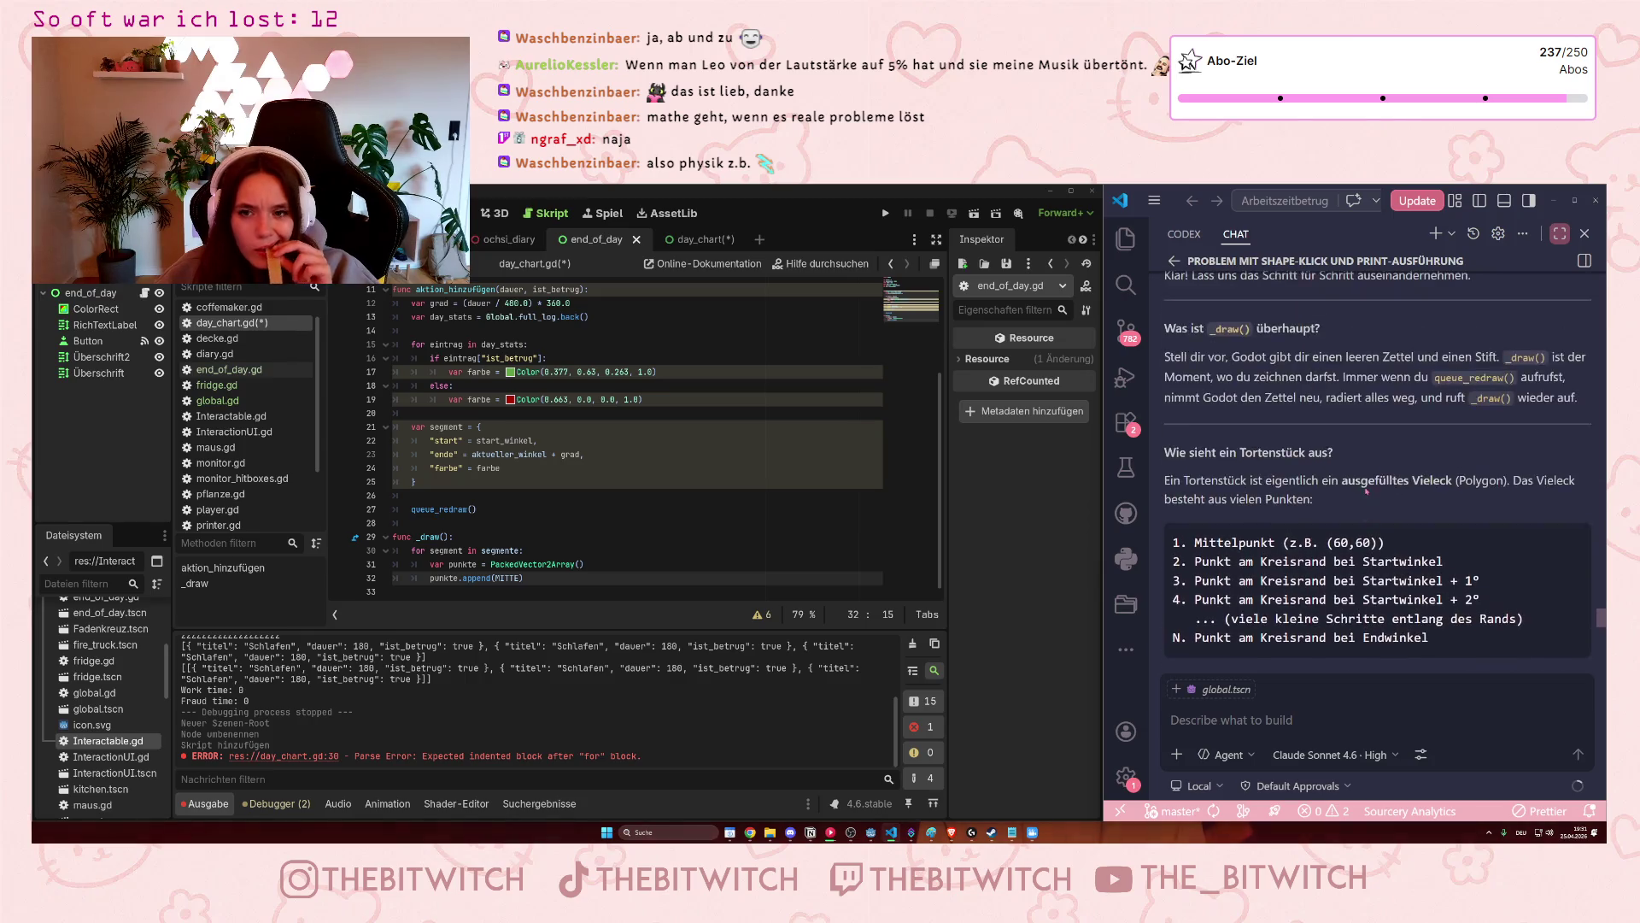
scroll(1367, 493, "up", 8)
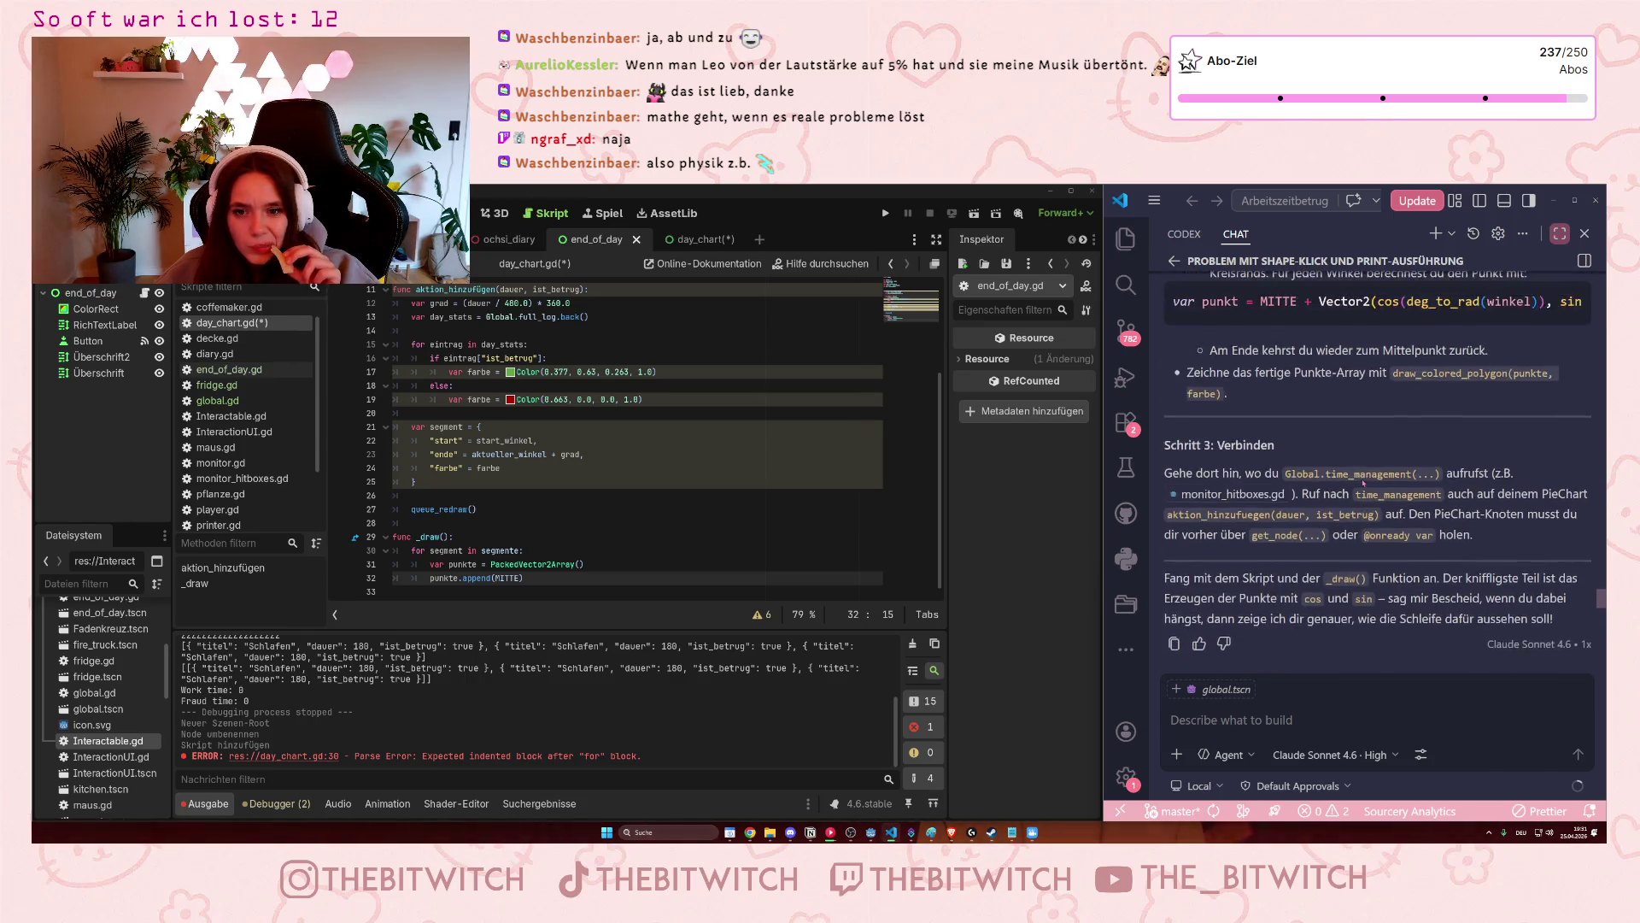
scroll(1362, 481, "up", 2)
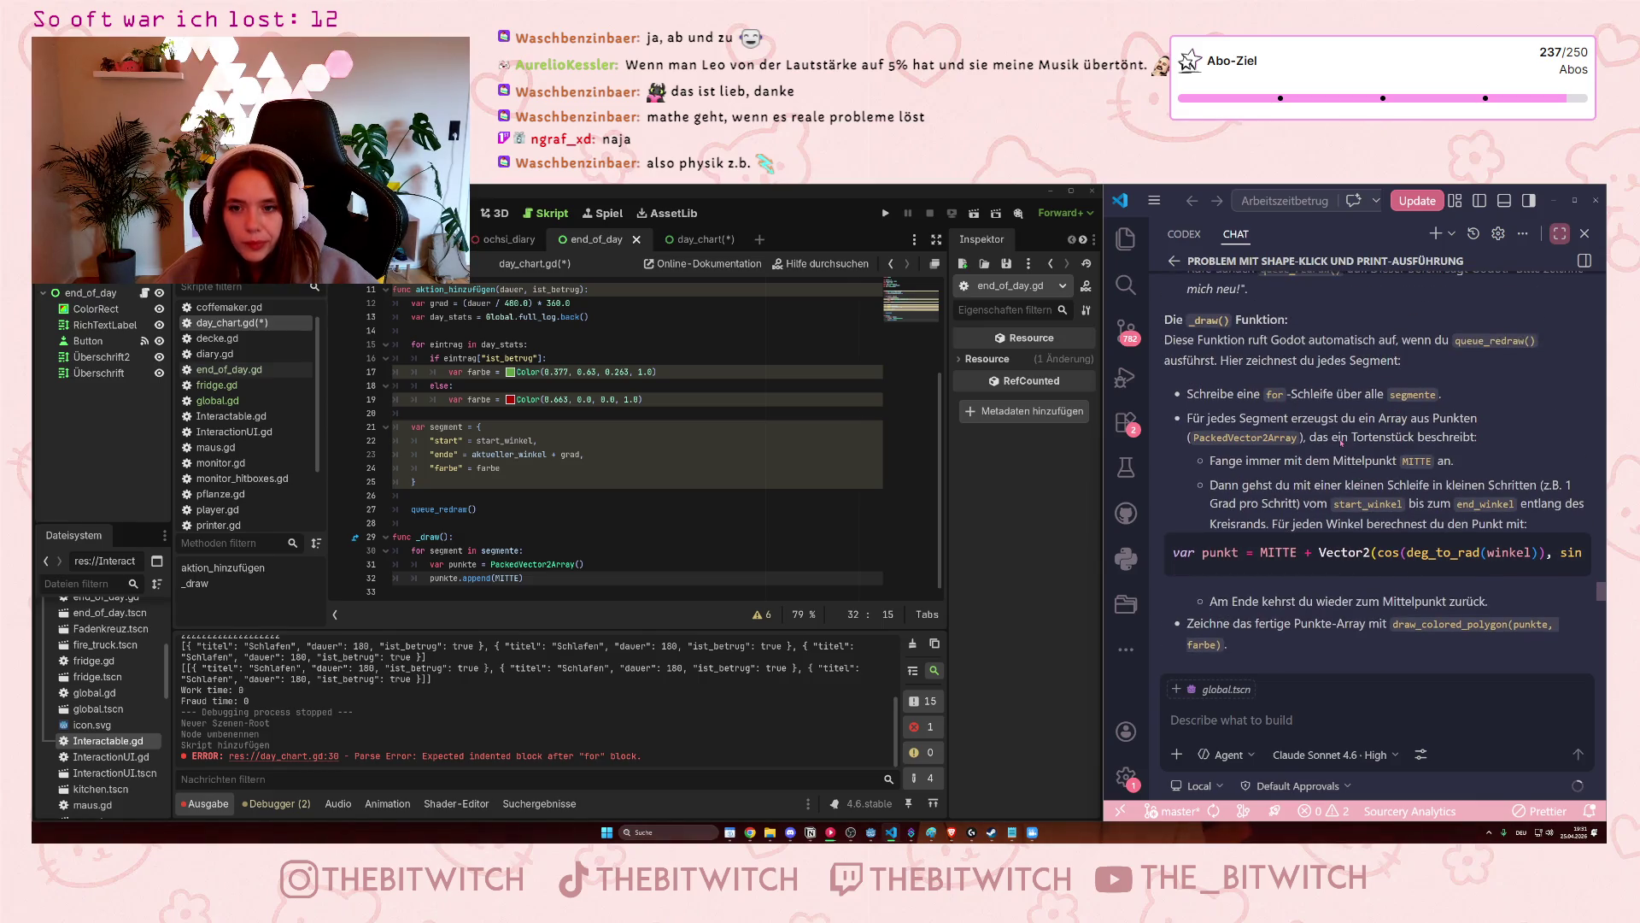
scroll(1342, 441, "down", 1)
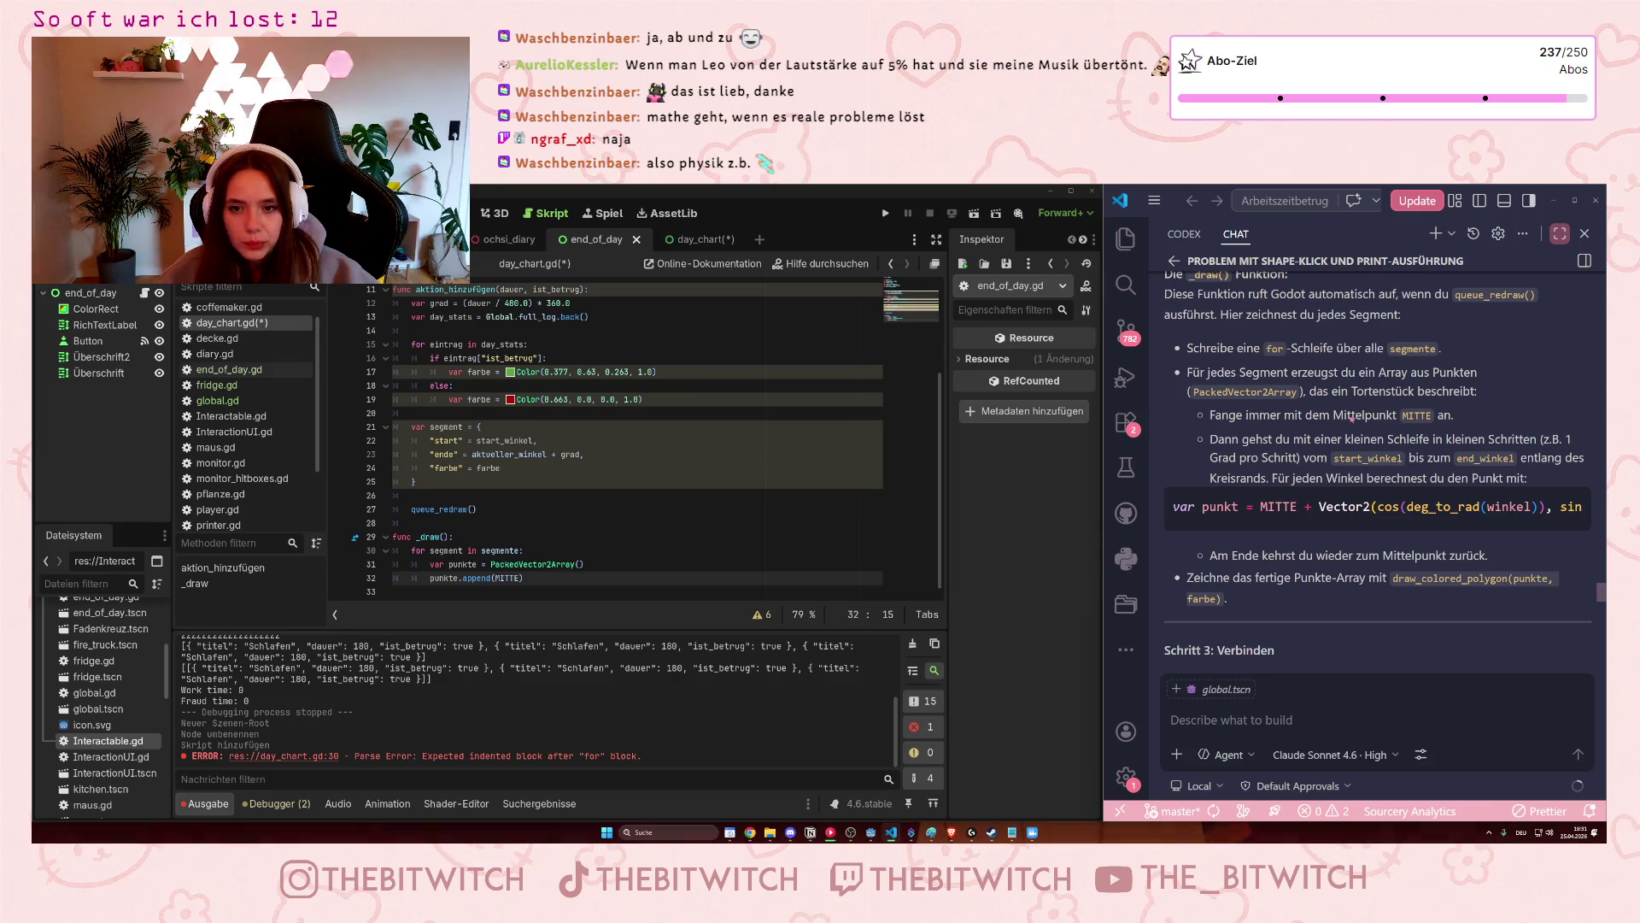
left_click_drag(1325, 439, 1386, 440)
left_click(1455, 446)
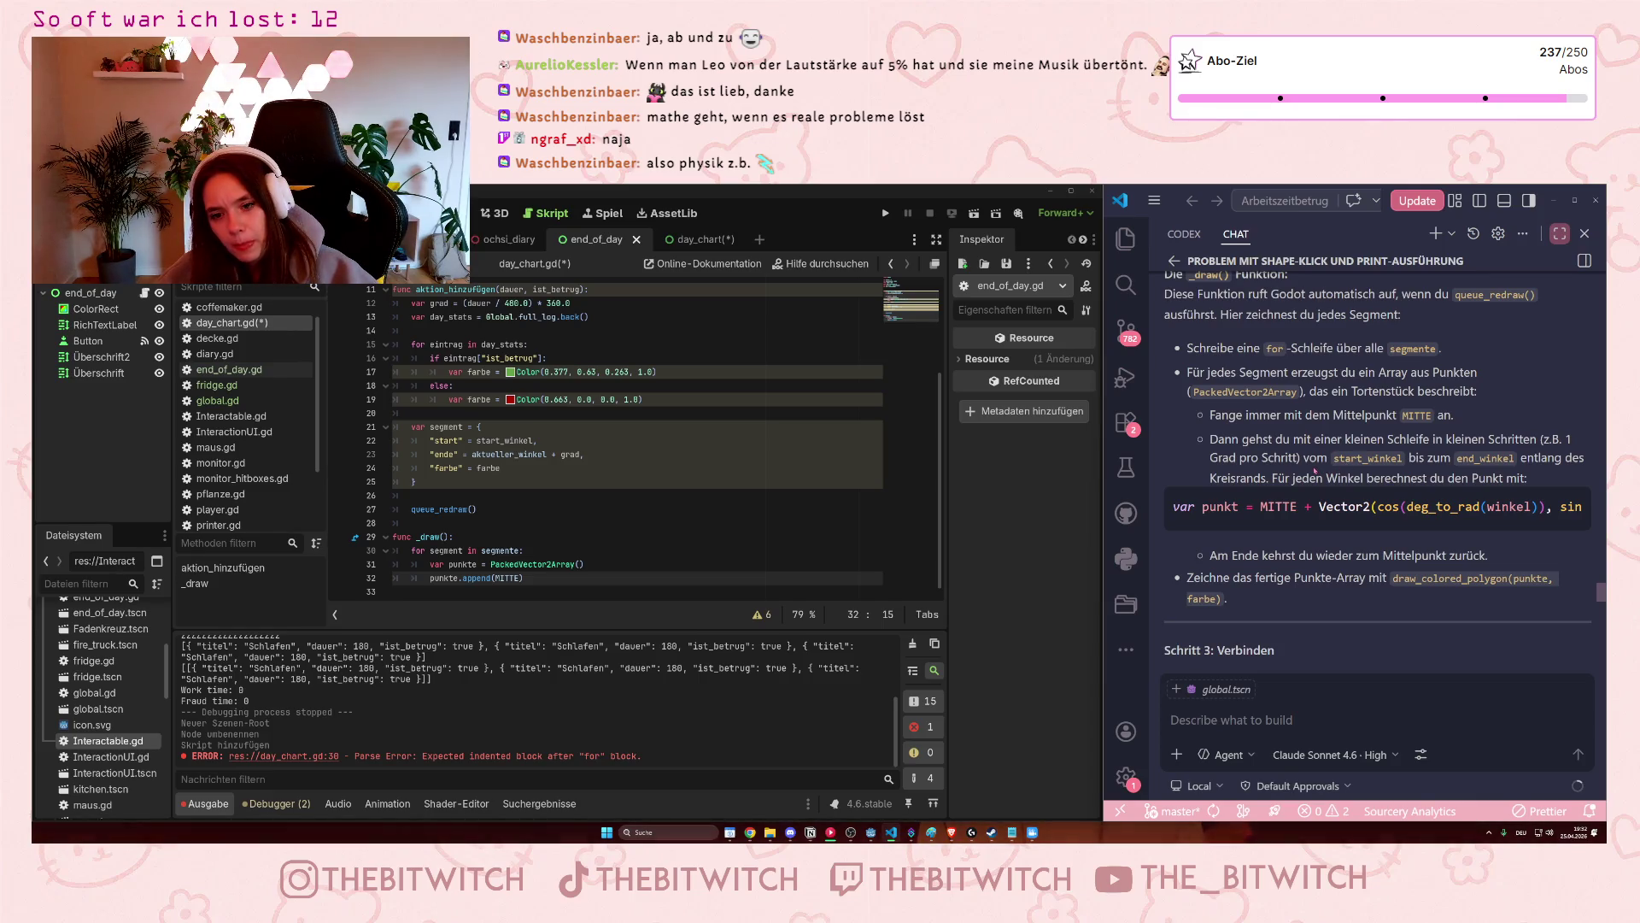
scroll(1316, 469, "down", 5)
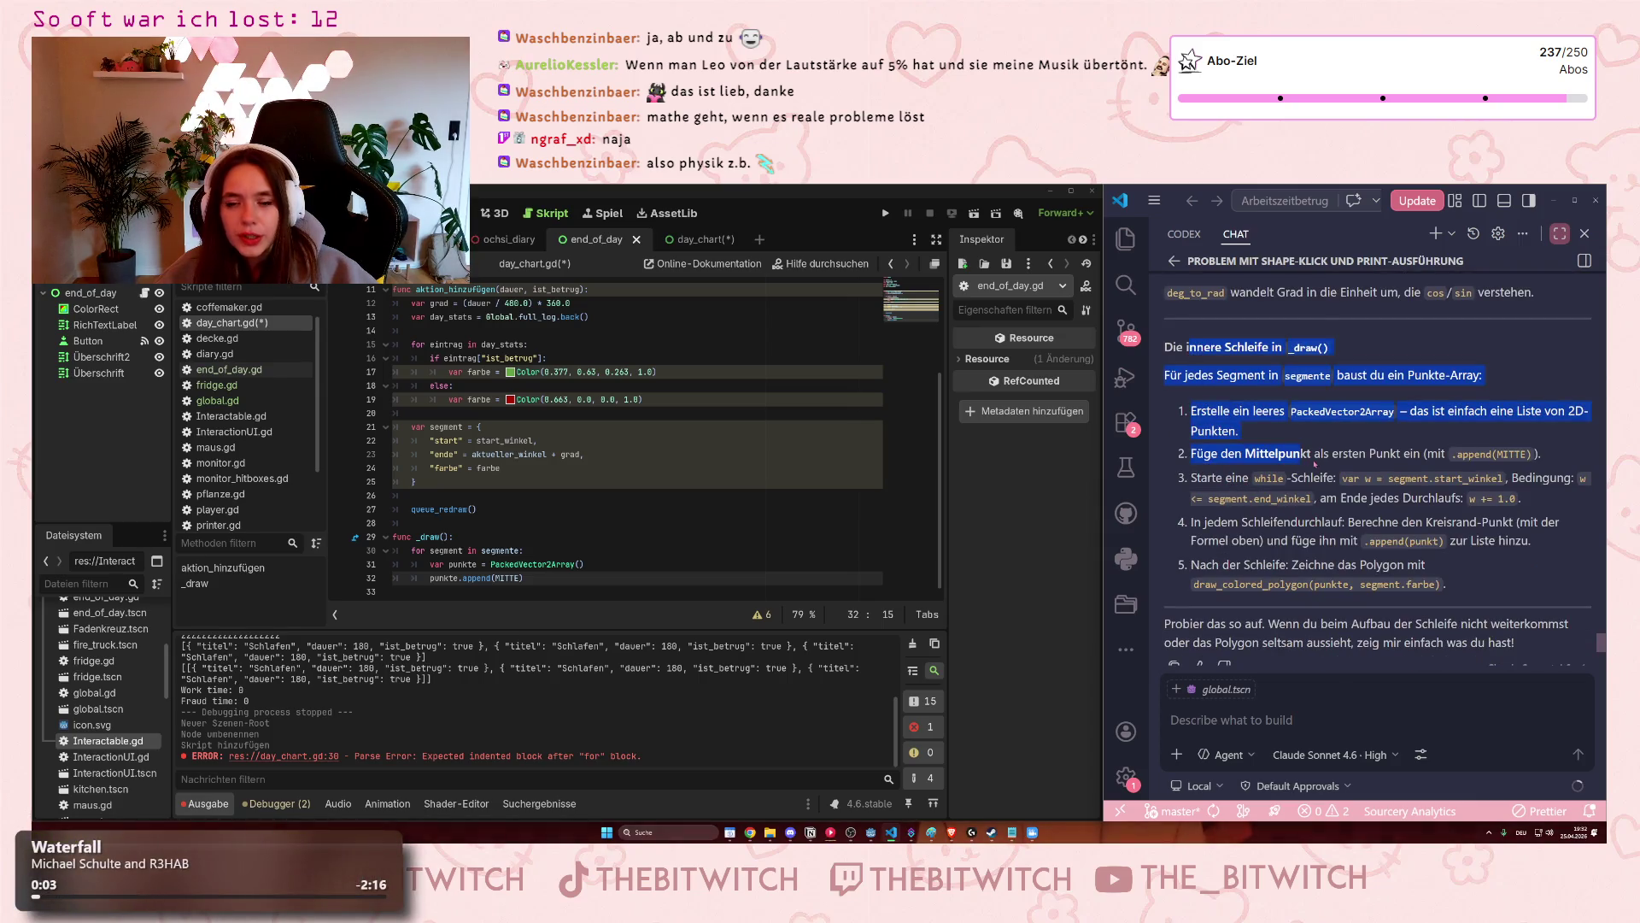
scroll(1319, 465, "up", 2)
scroll(1320, 465, "down", 4)
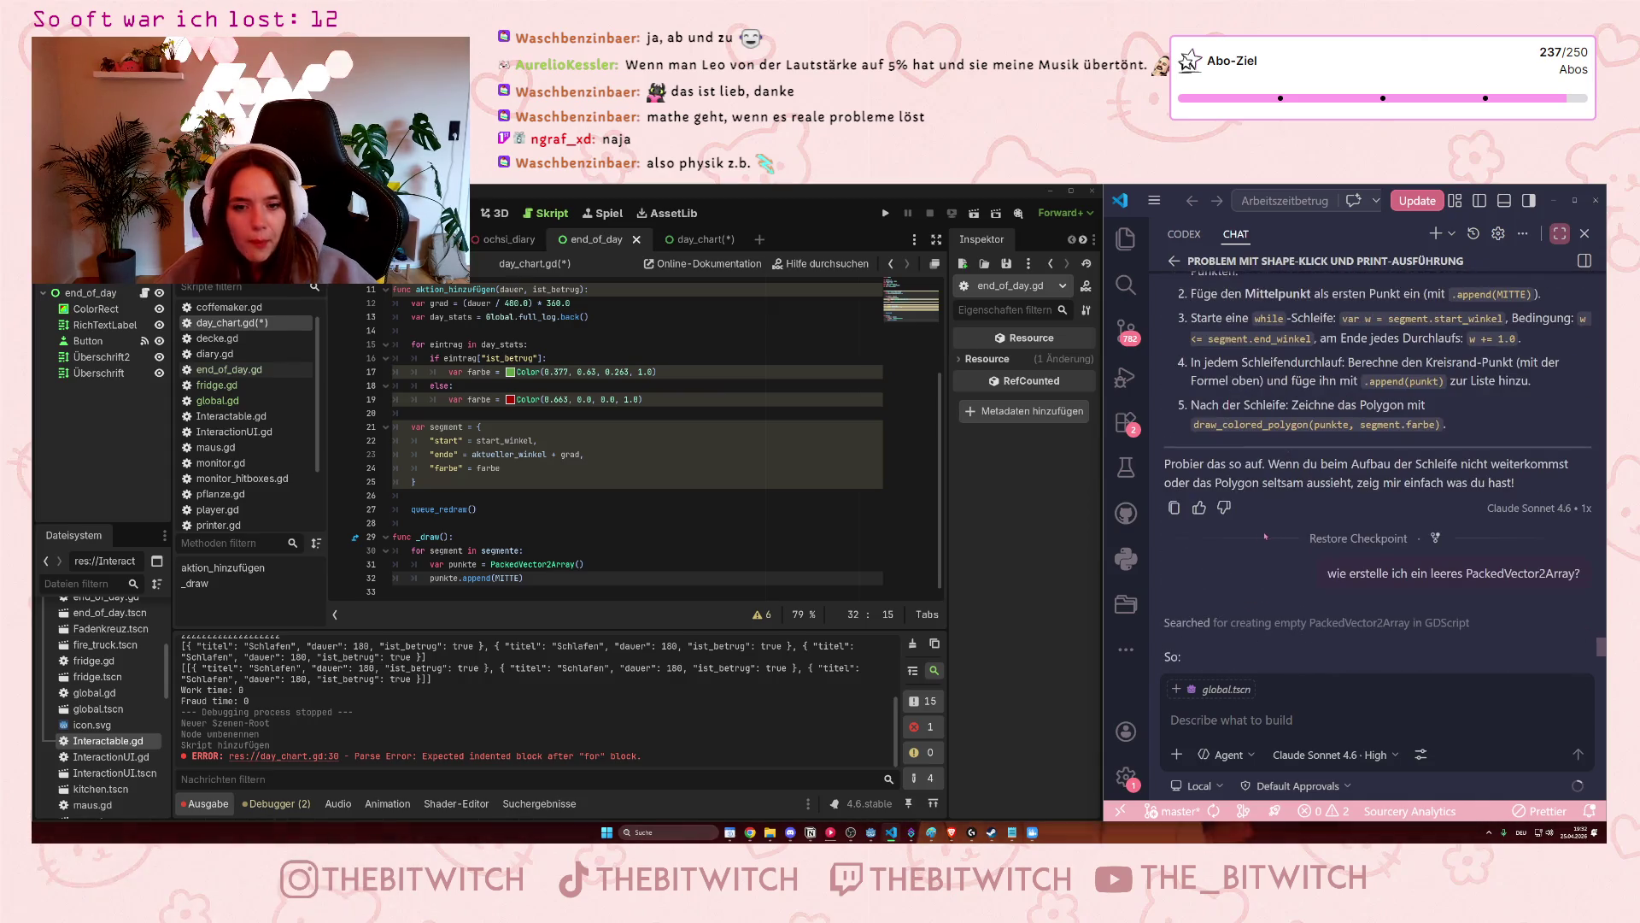
Save day_chart.gd in Godot, drop global.tscn from chat context, and open end_of_day.gd.uid.
left_click(726, 498)
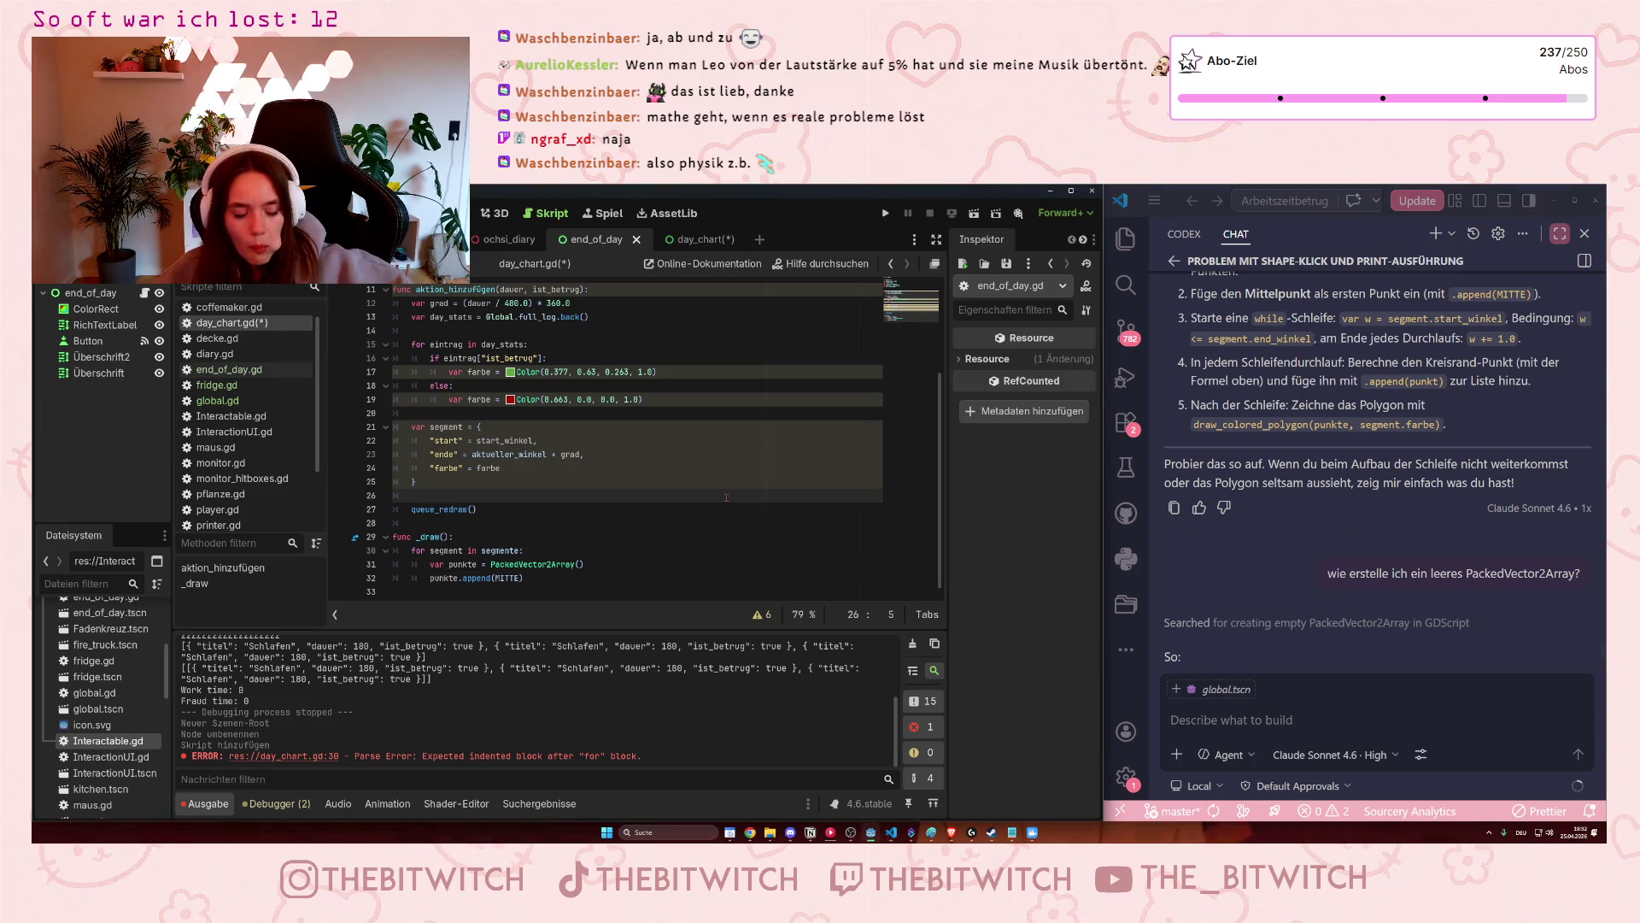
key("ctrl+s")
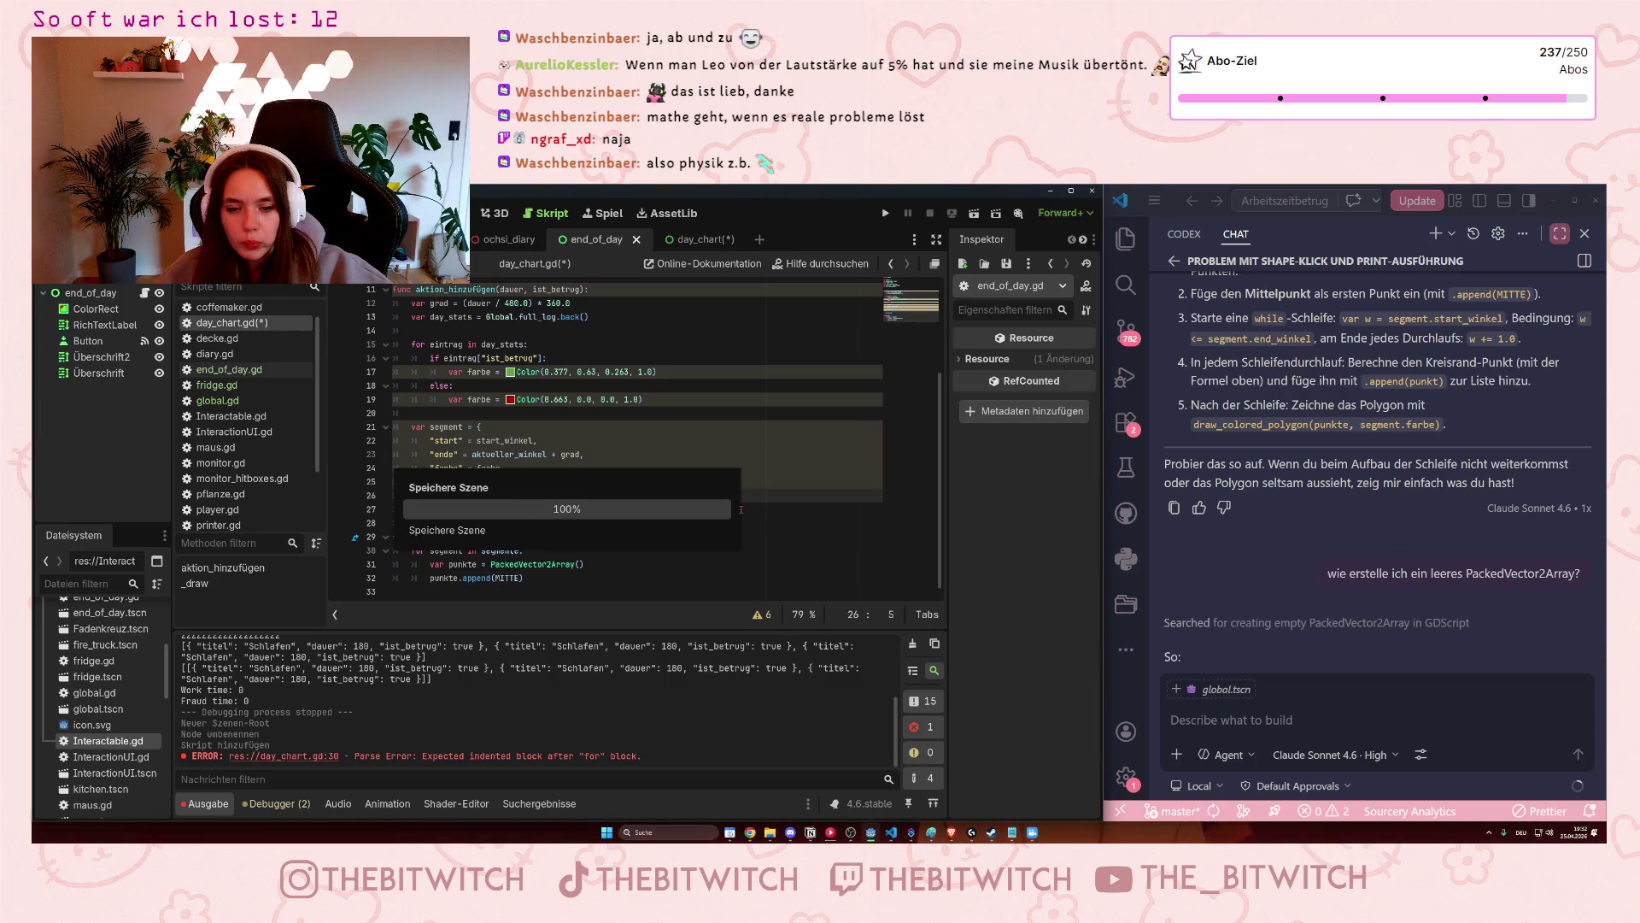
left_click(1174, 692)
left_click(1176, 690)
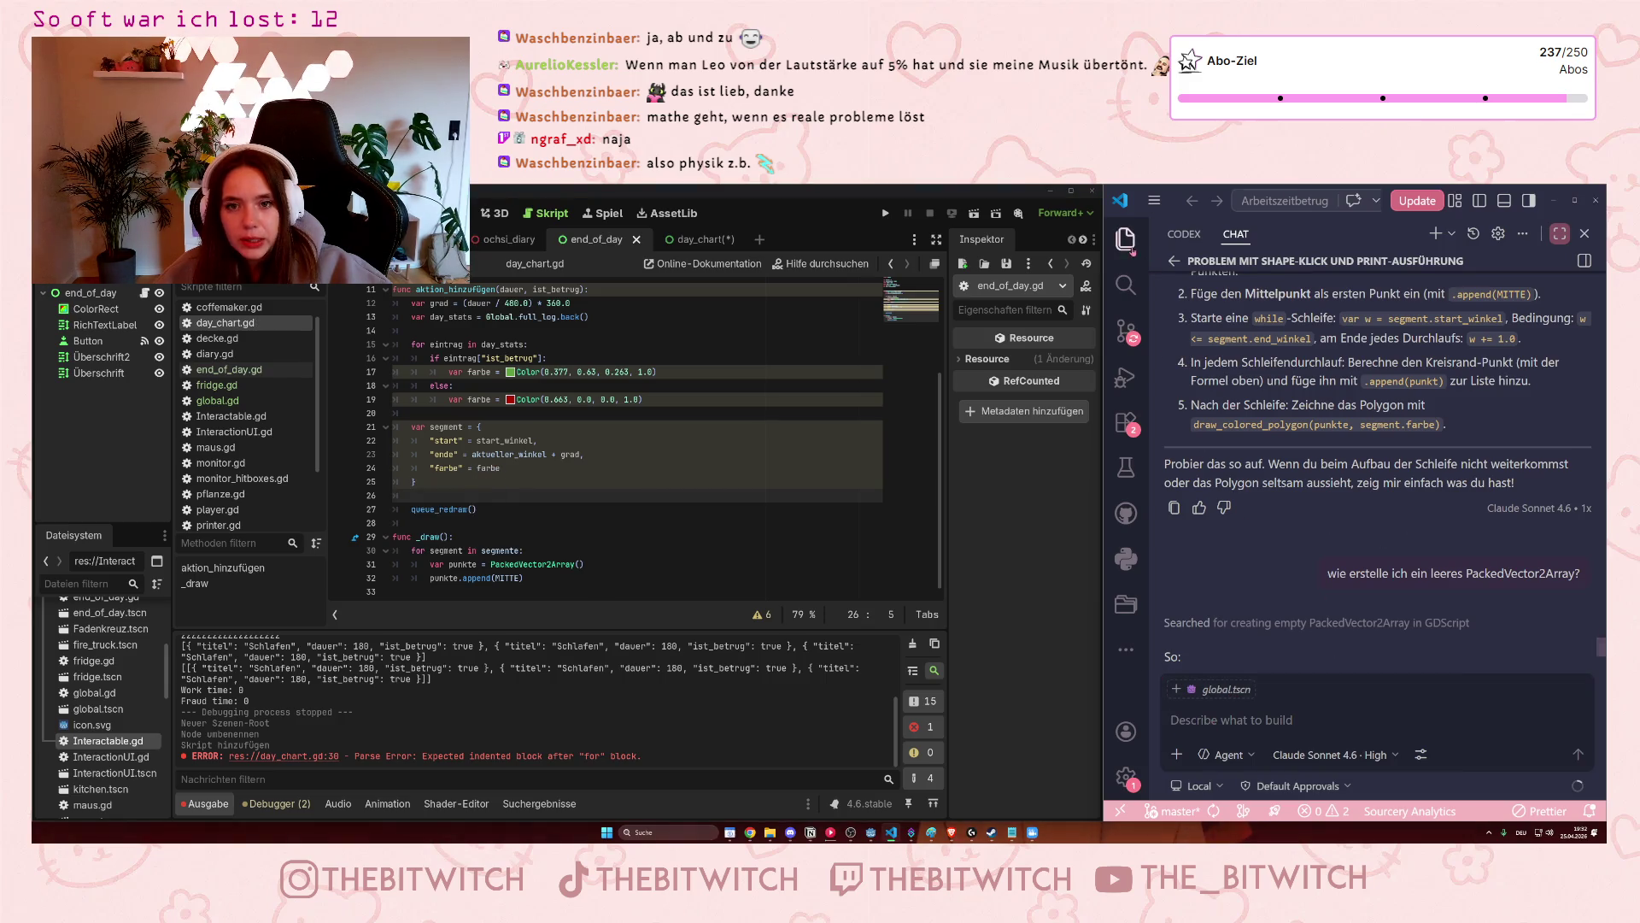
left_click(1125, 238)
scroll(1223, 649, "up", 3)
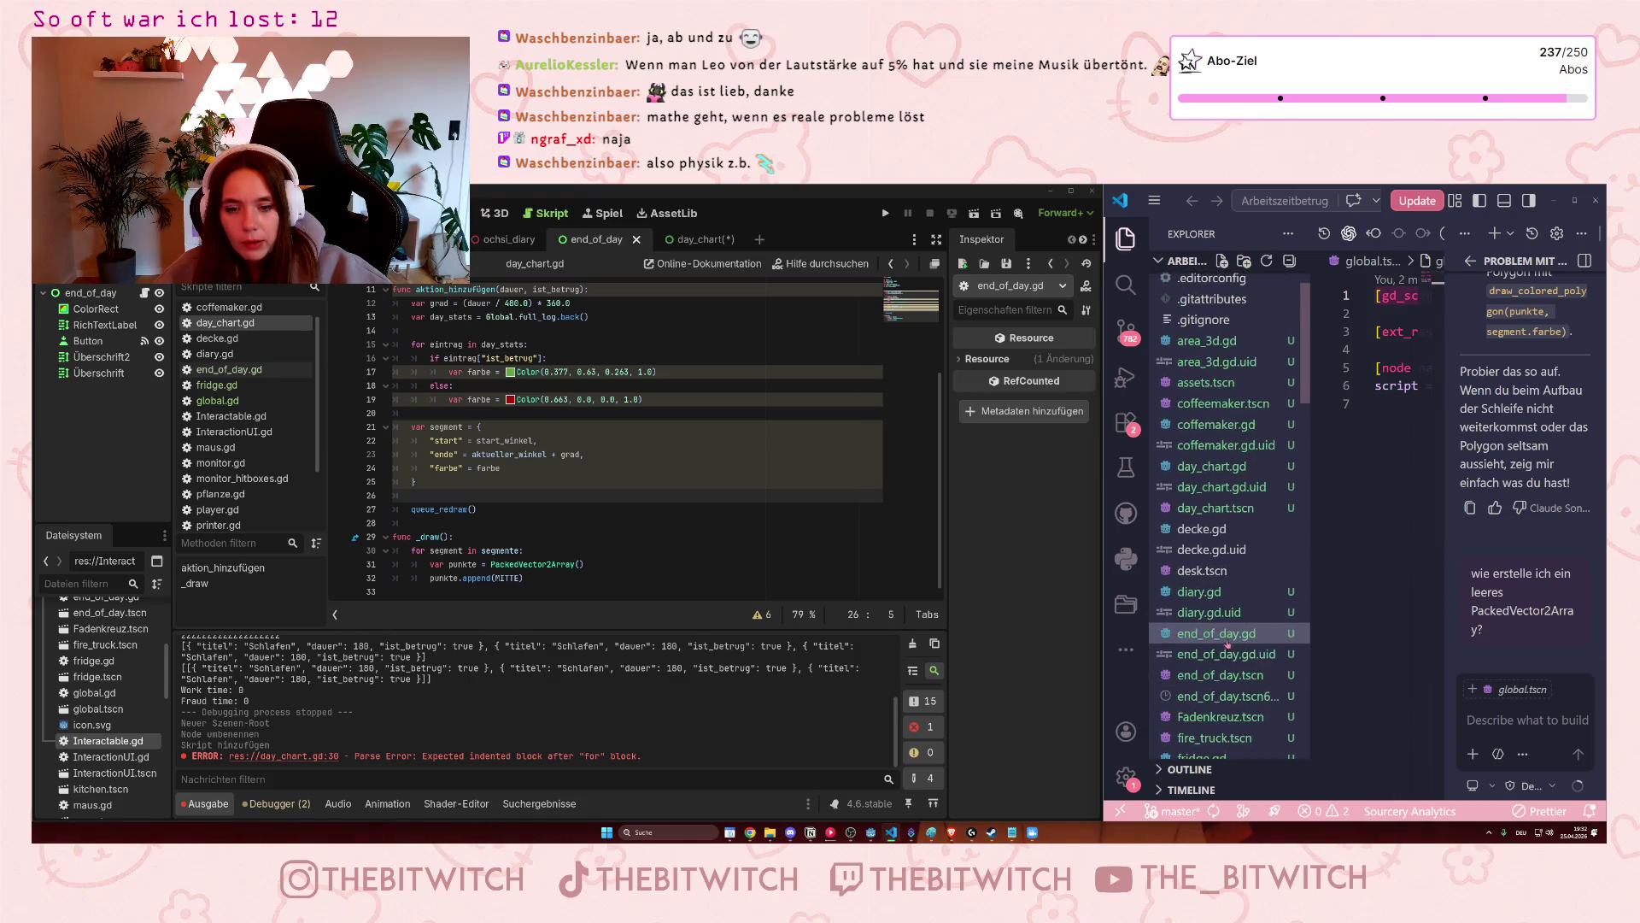
left_click(1230, 609)
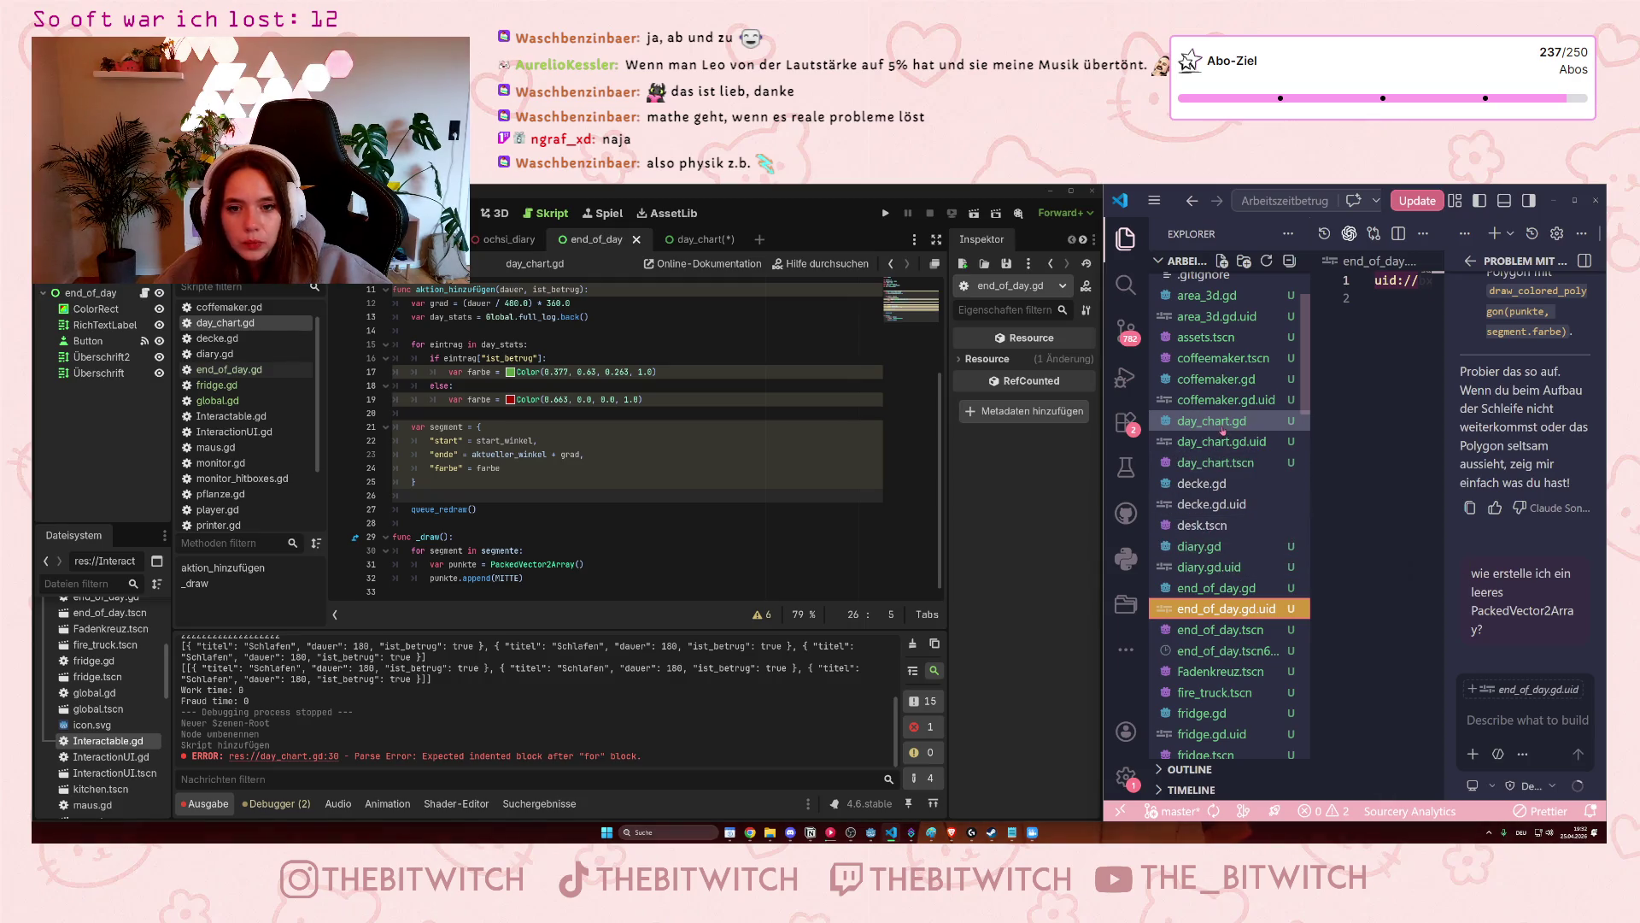
Open day_chart.gd in VS Code and widen the window leftward across the screen.
left_click(1224, 423)
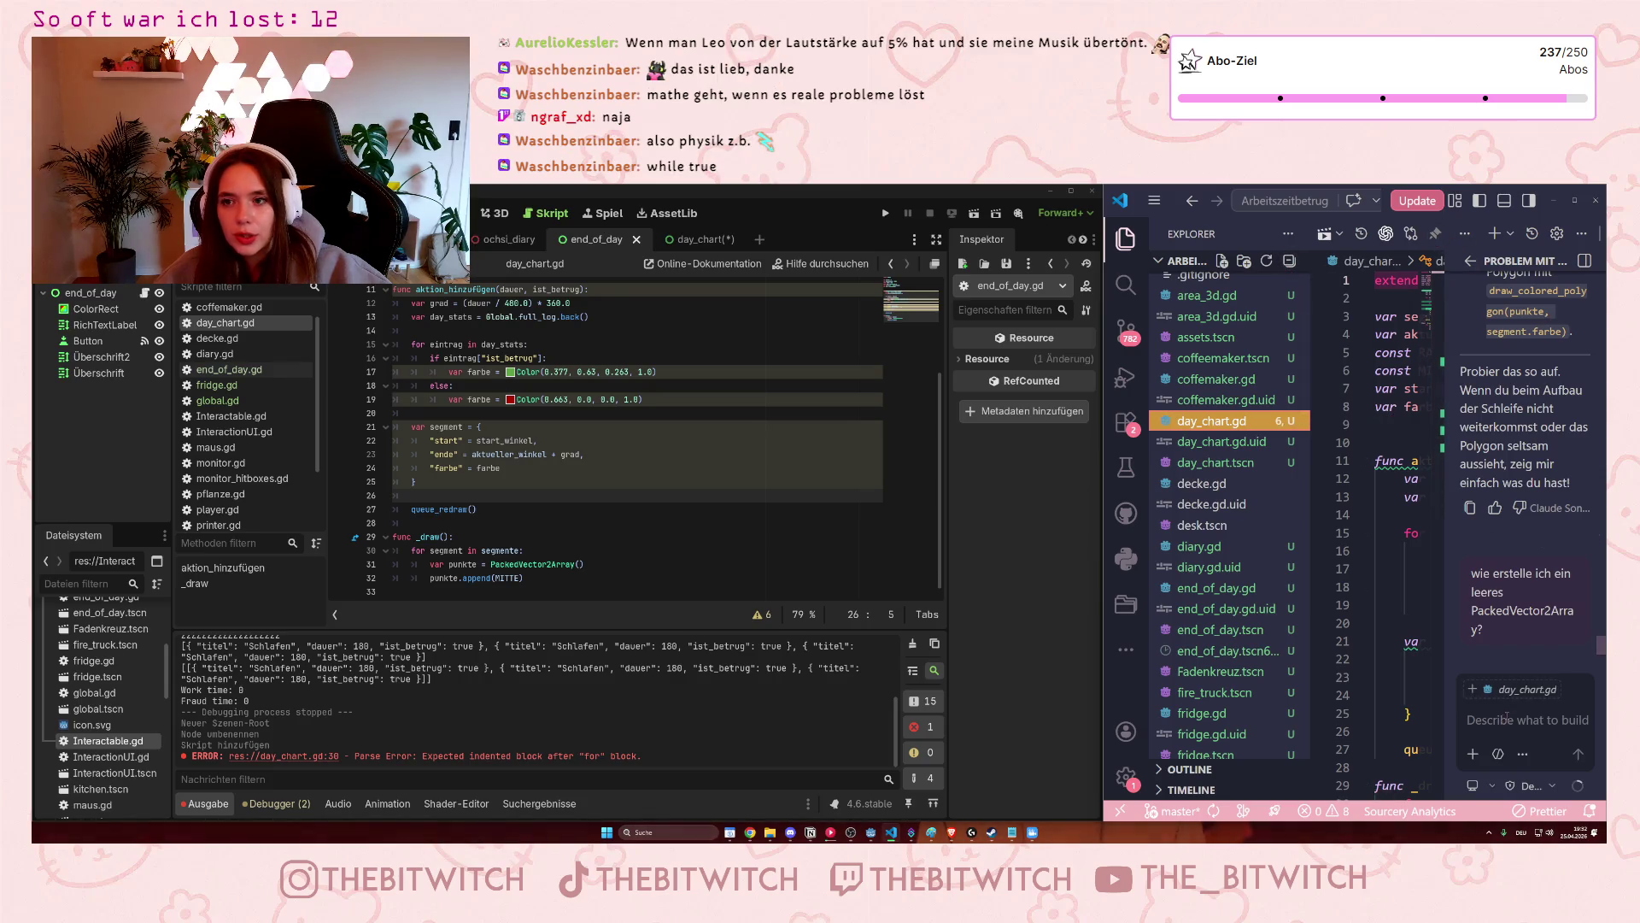
left_click(1581, 233)
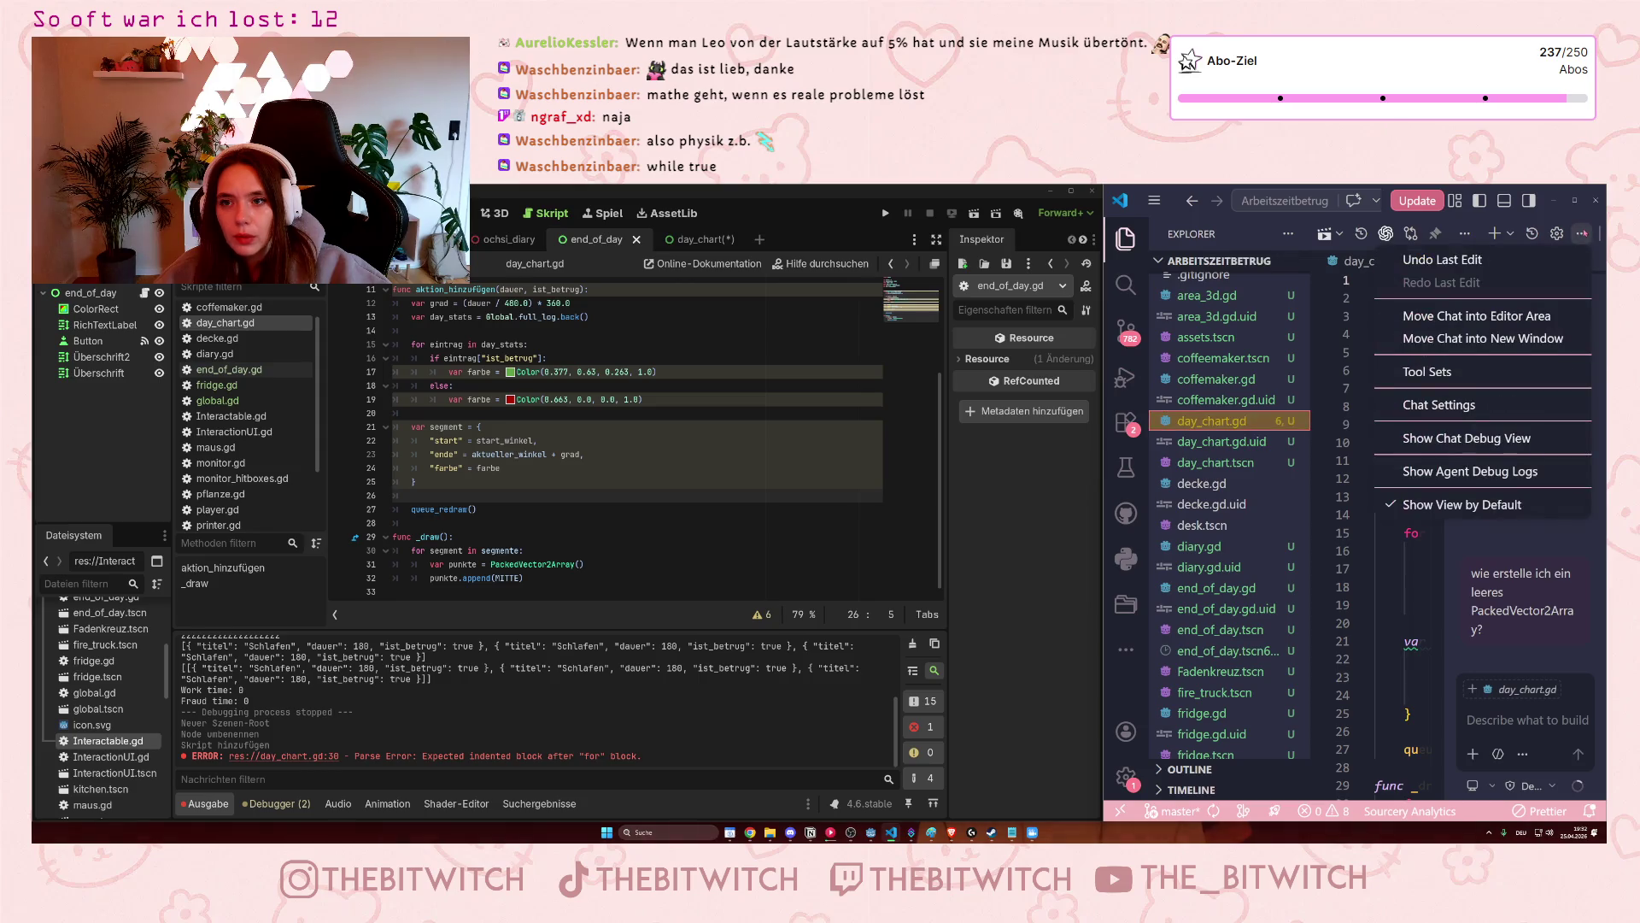
key("Escape")
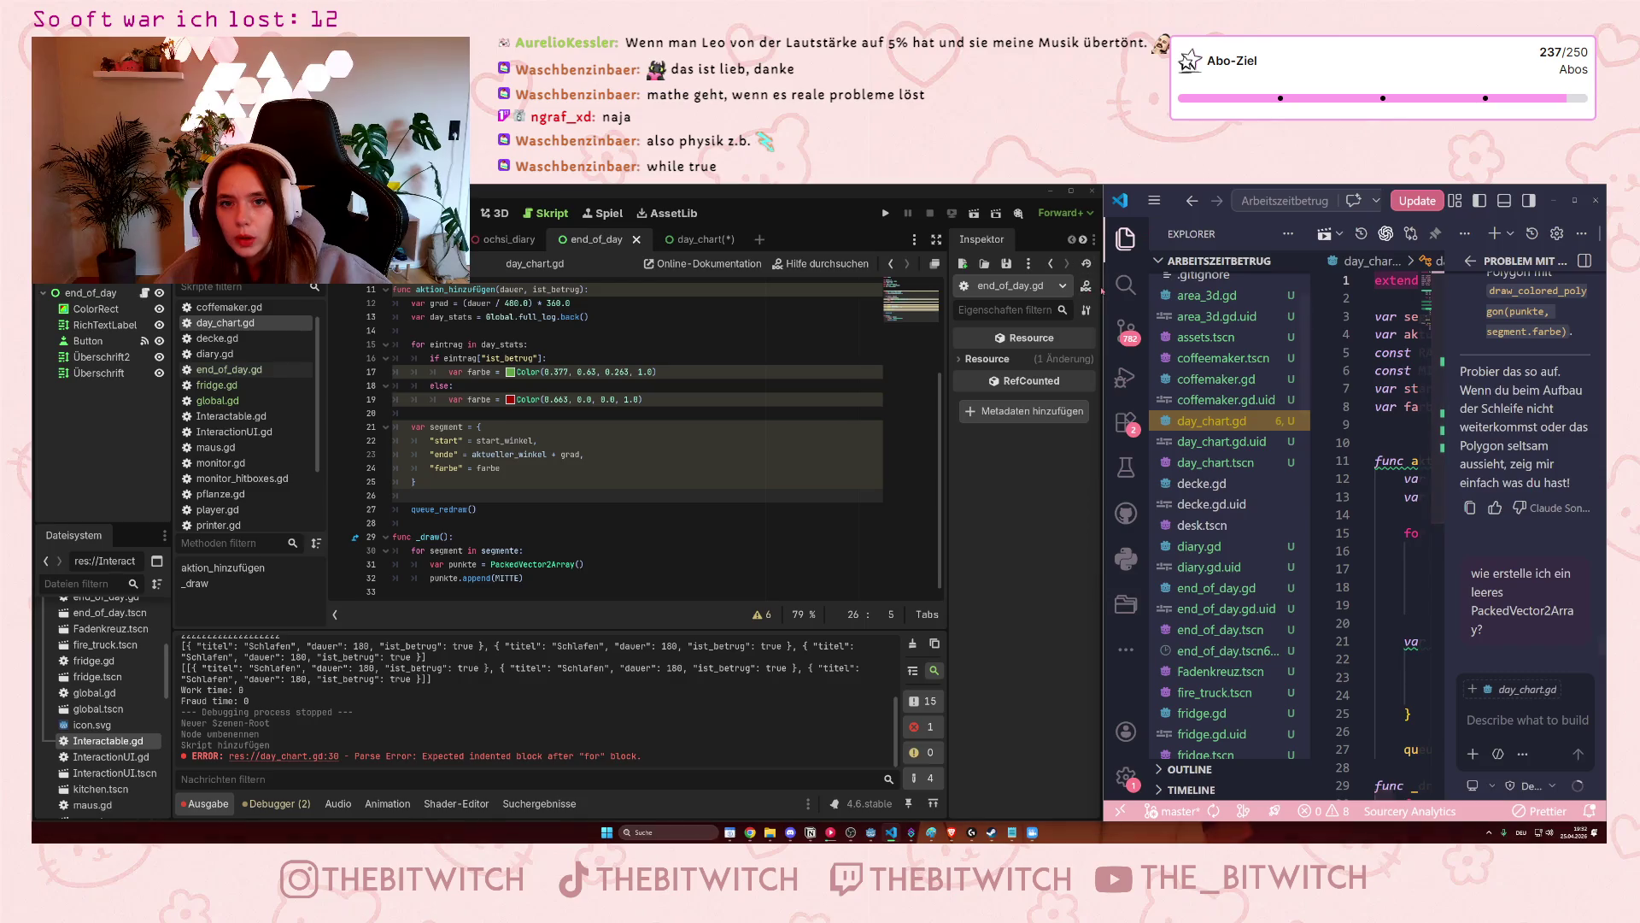
left_click_drag(1105, 282, 930, 282)
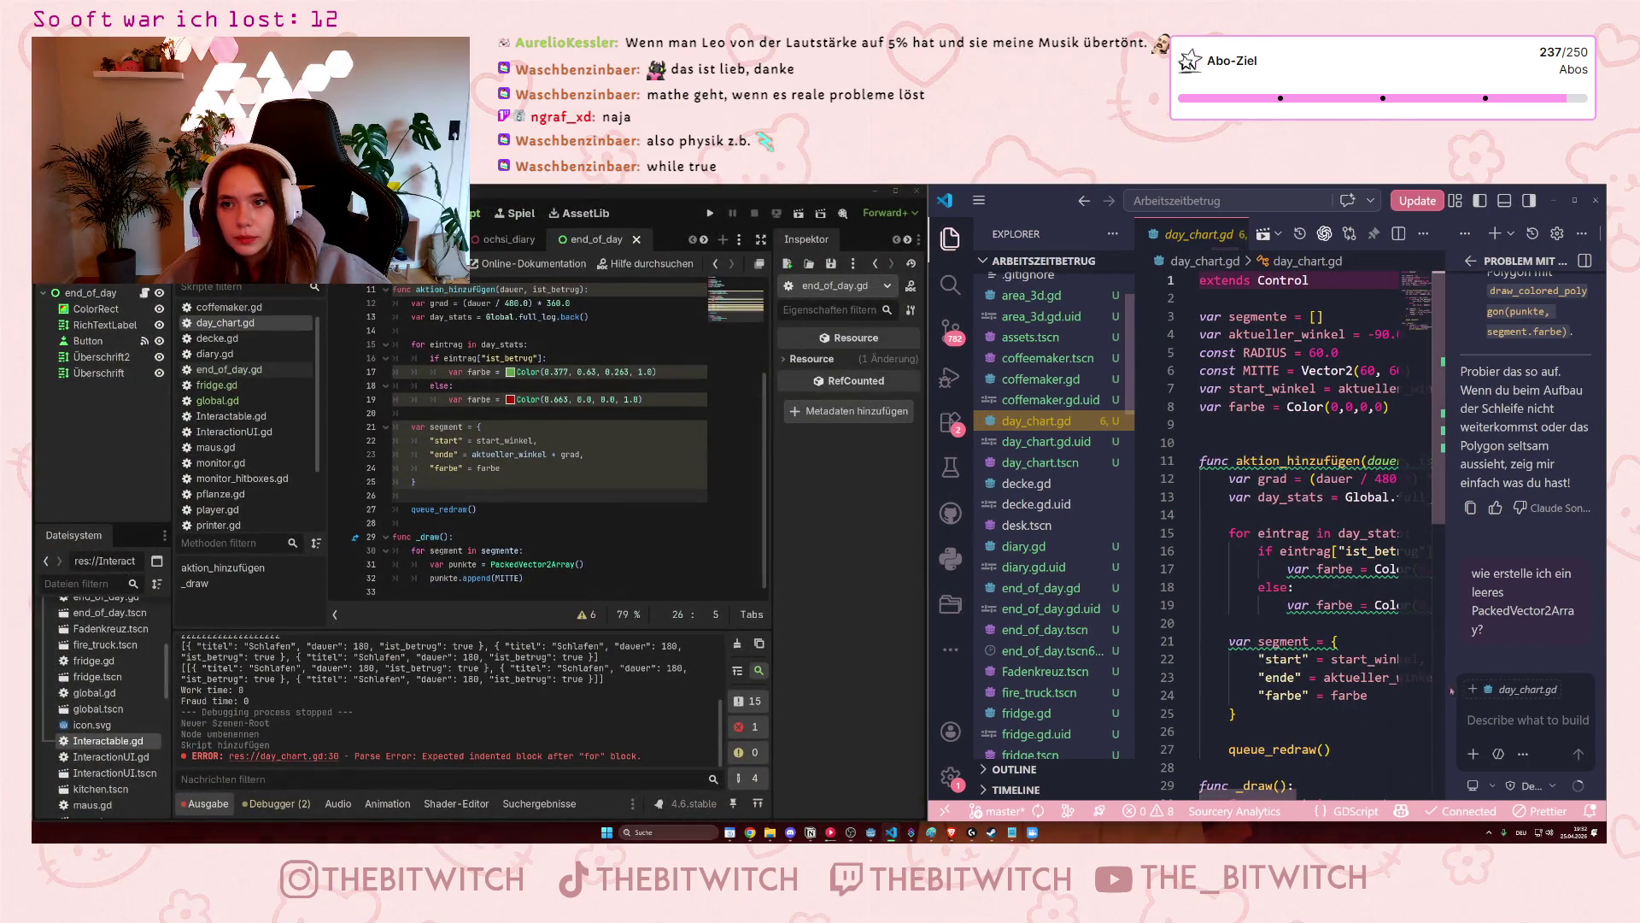
left_click_drag(927, 502, 822, 503)
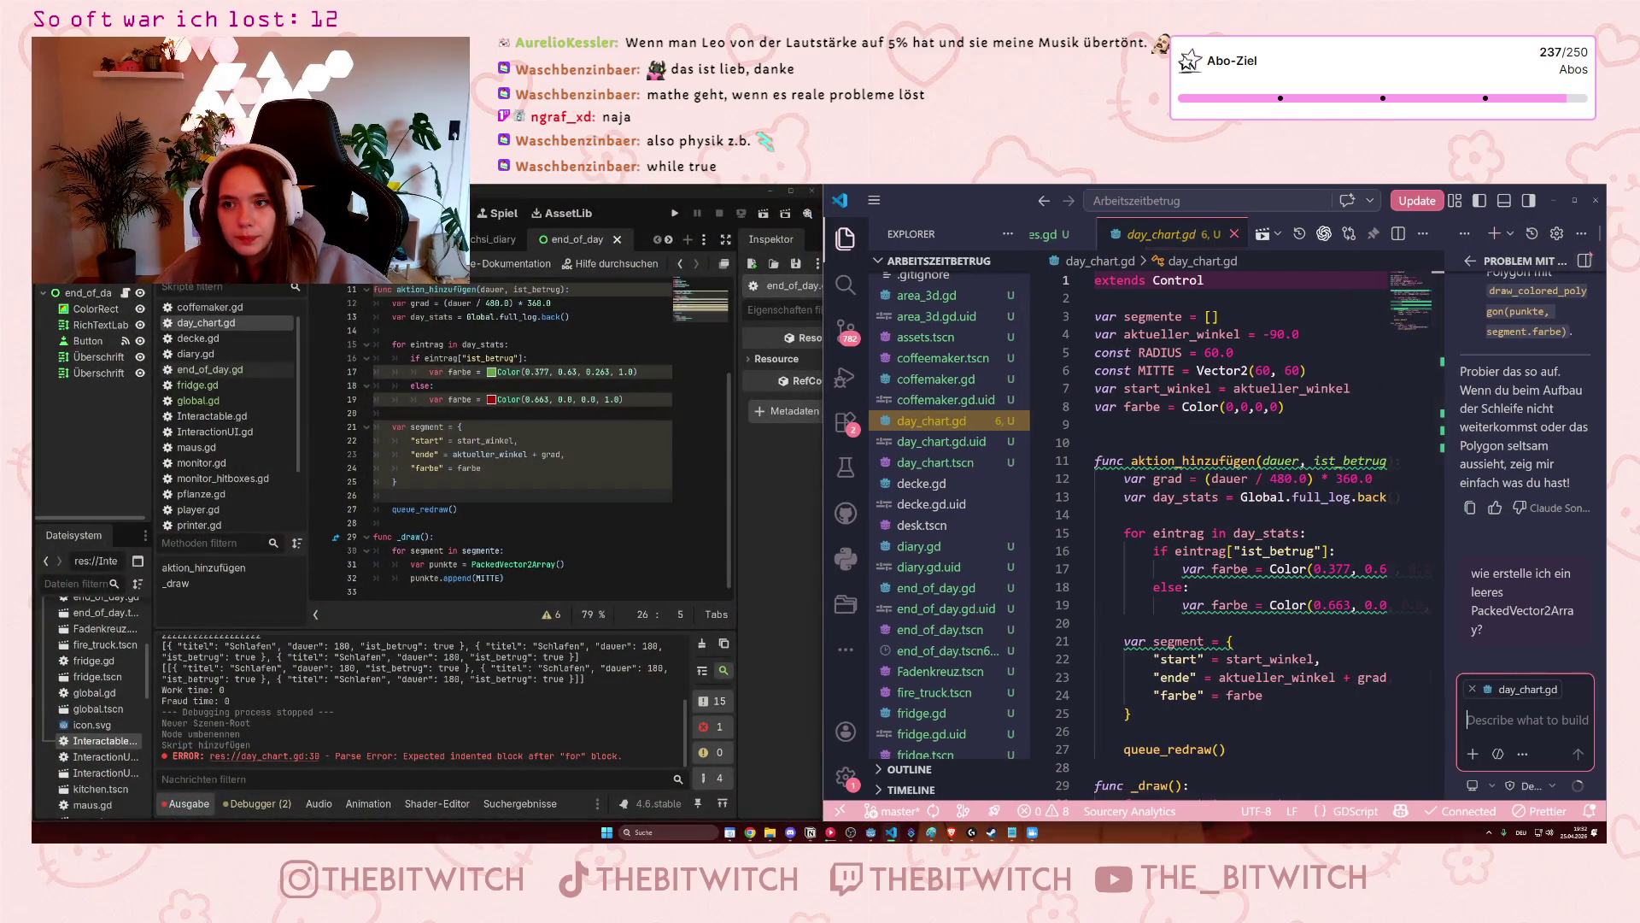
left_click_drag(828, 369, 748, 369)
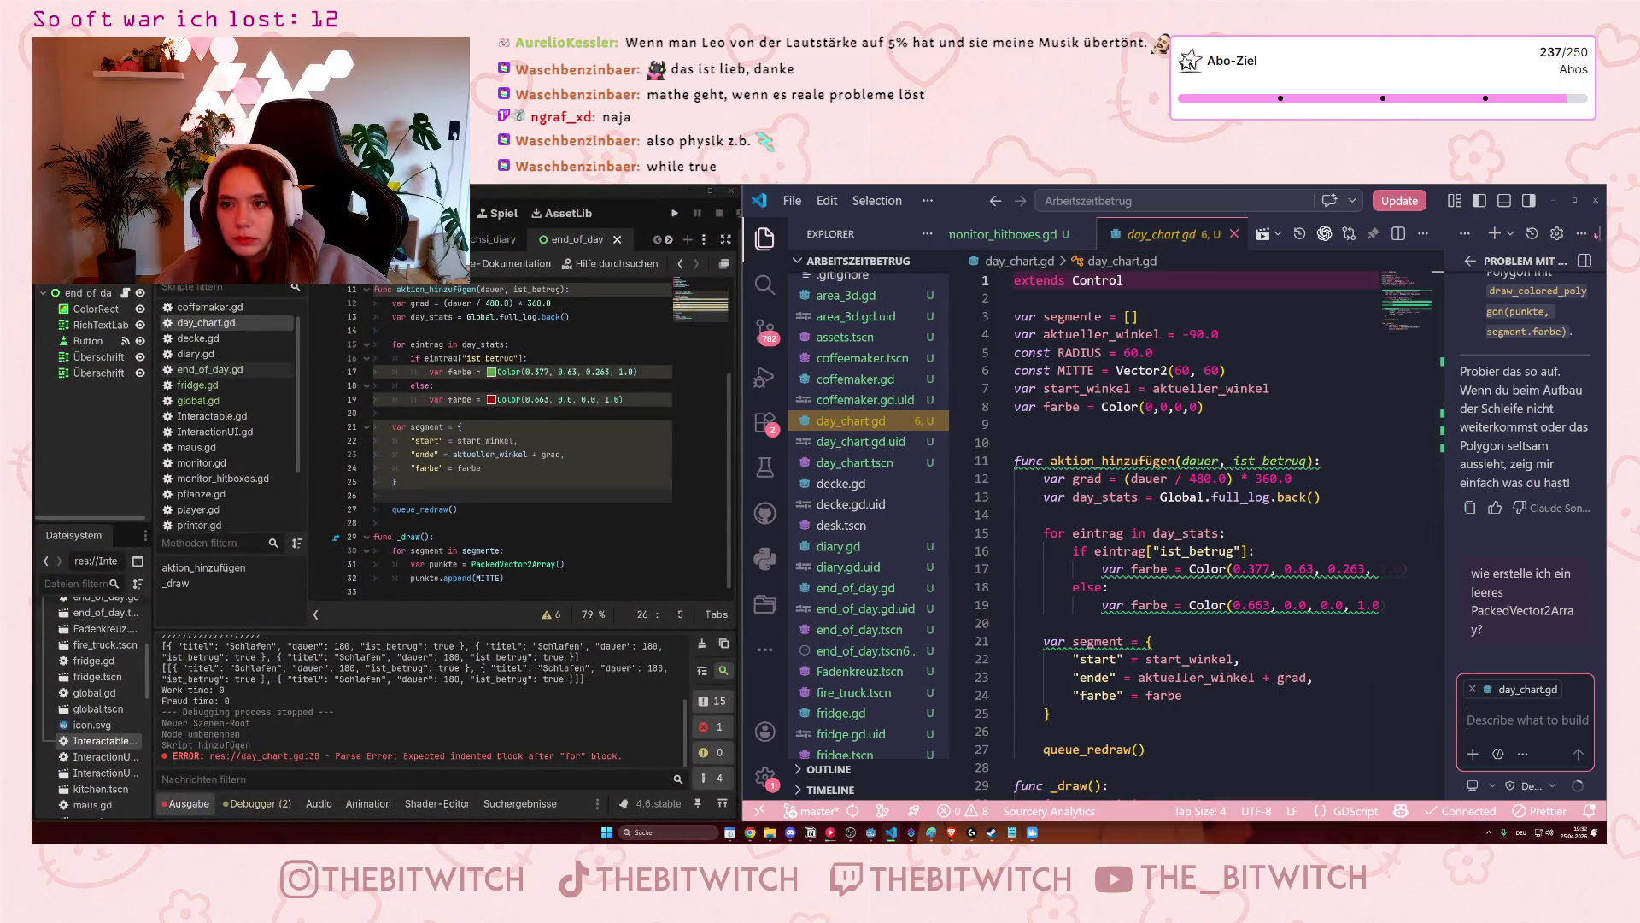
Close monitor_hitboxes.gd, hide the file sidebar, and expand the chat to fill the window.
left_click(1082, 233)
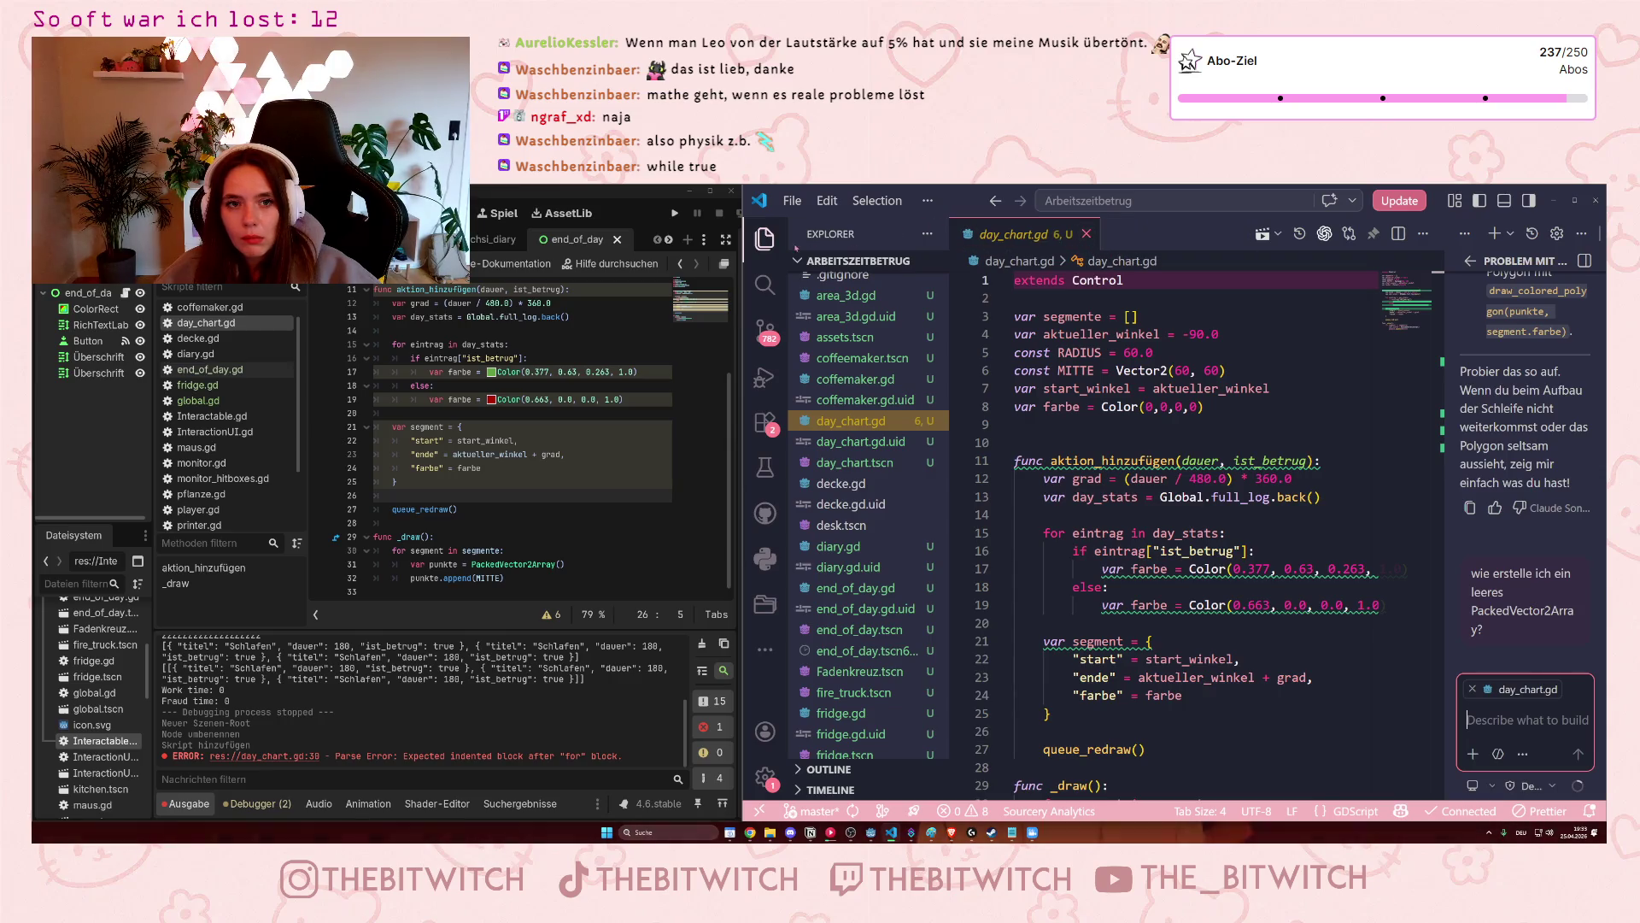
left_click(765, 238)
left_click_drag(1445, 376, 1045, 378)
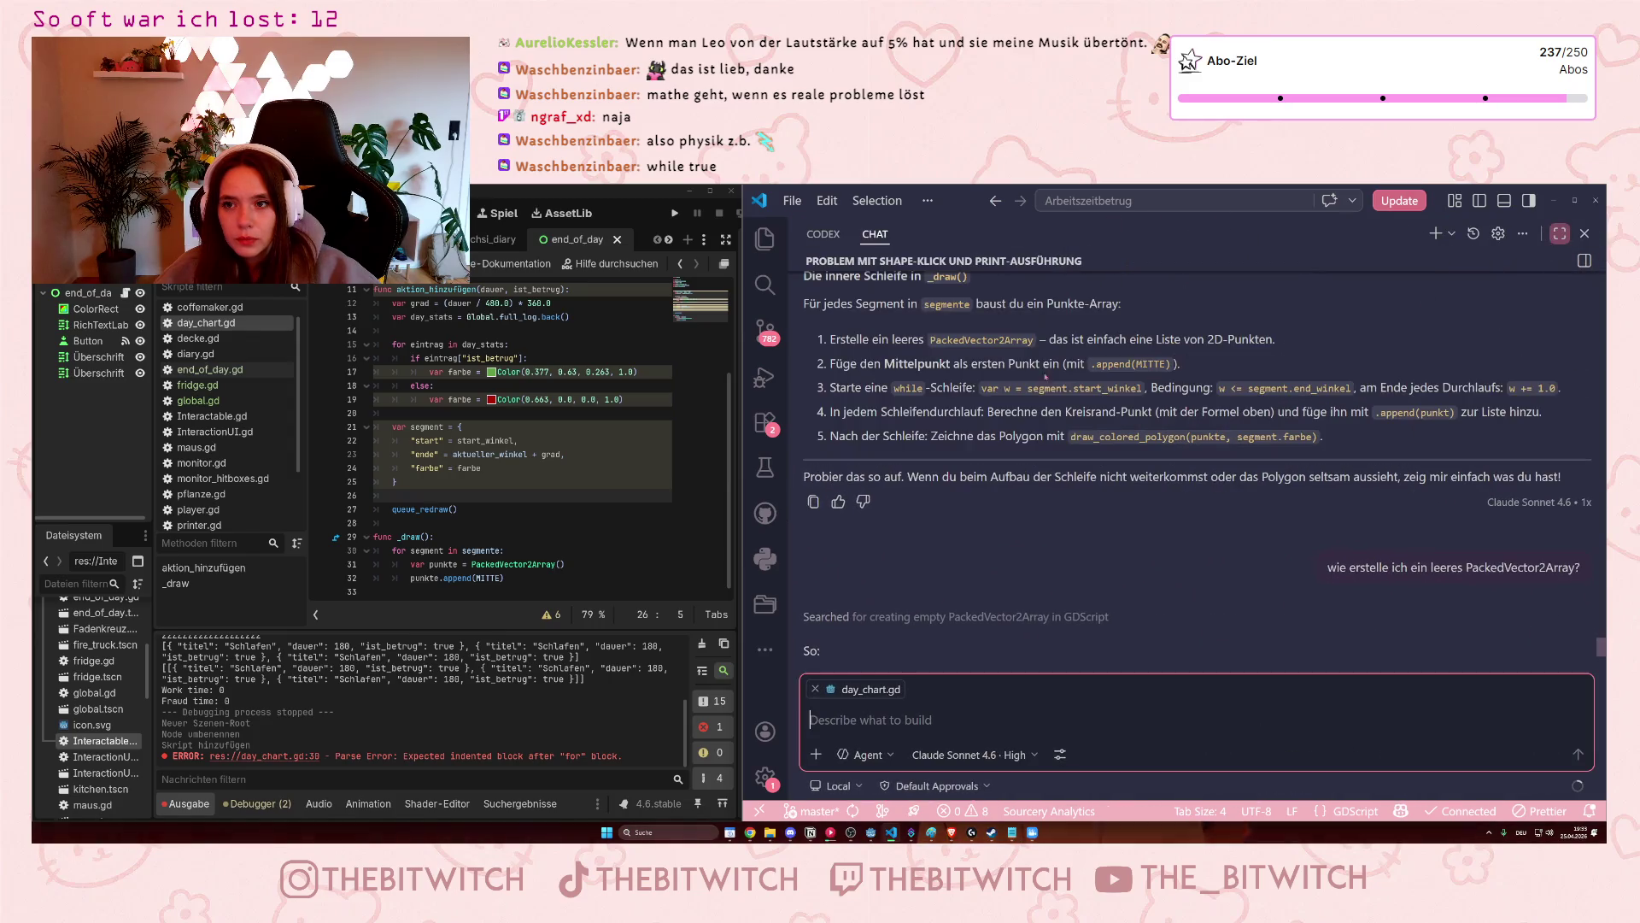
Shrink VS Code back to a right-hand strip and draft the request to review day_chart.gd.
left_click(743, 343)
mouse_move(743, 343)
left_mouse_down()
mouse_move(1262, 478)
mouse_move(1246, 501)
left_mouse_up()
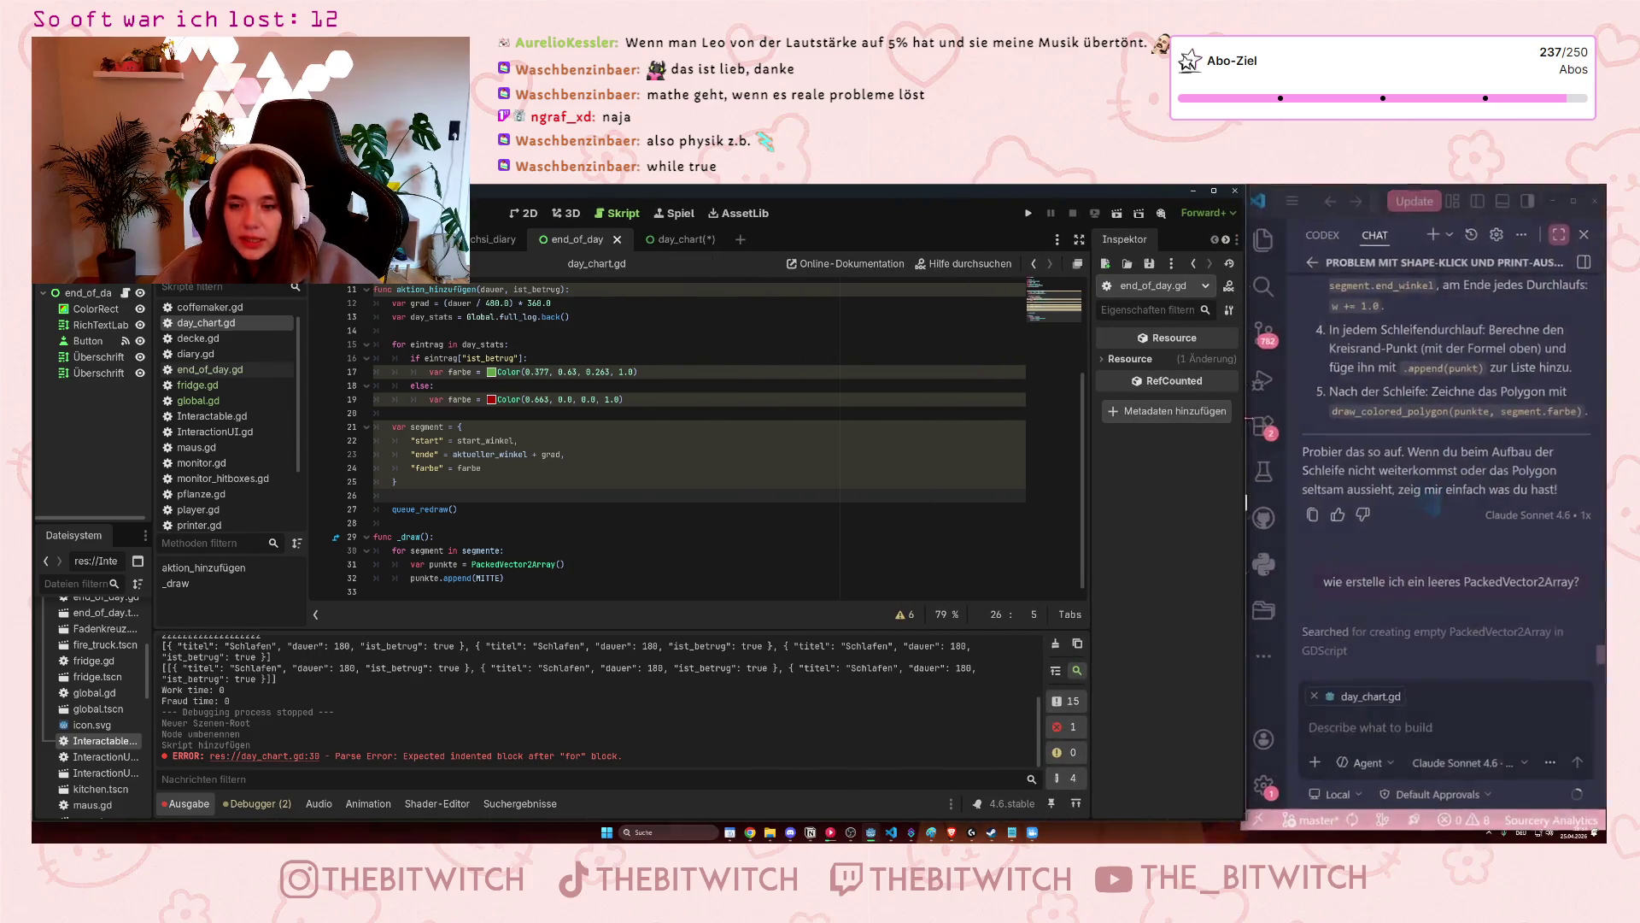
left_click(1439, 730)
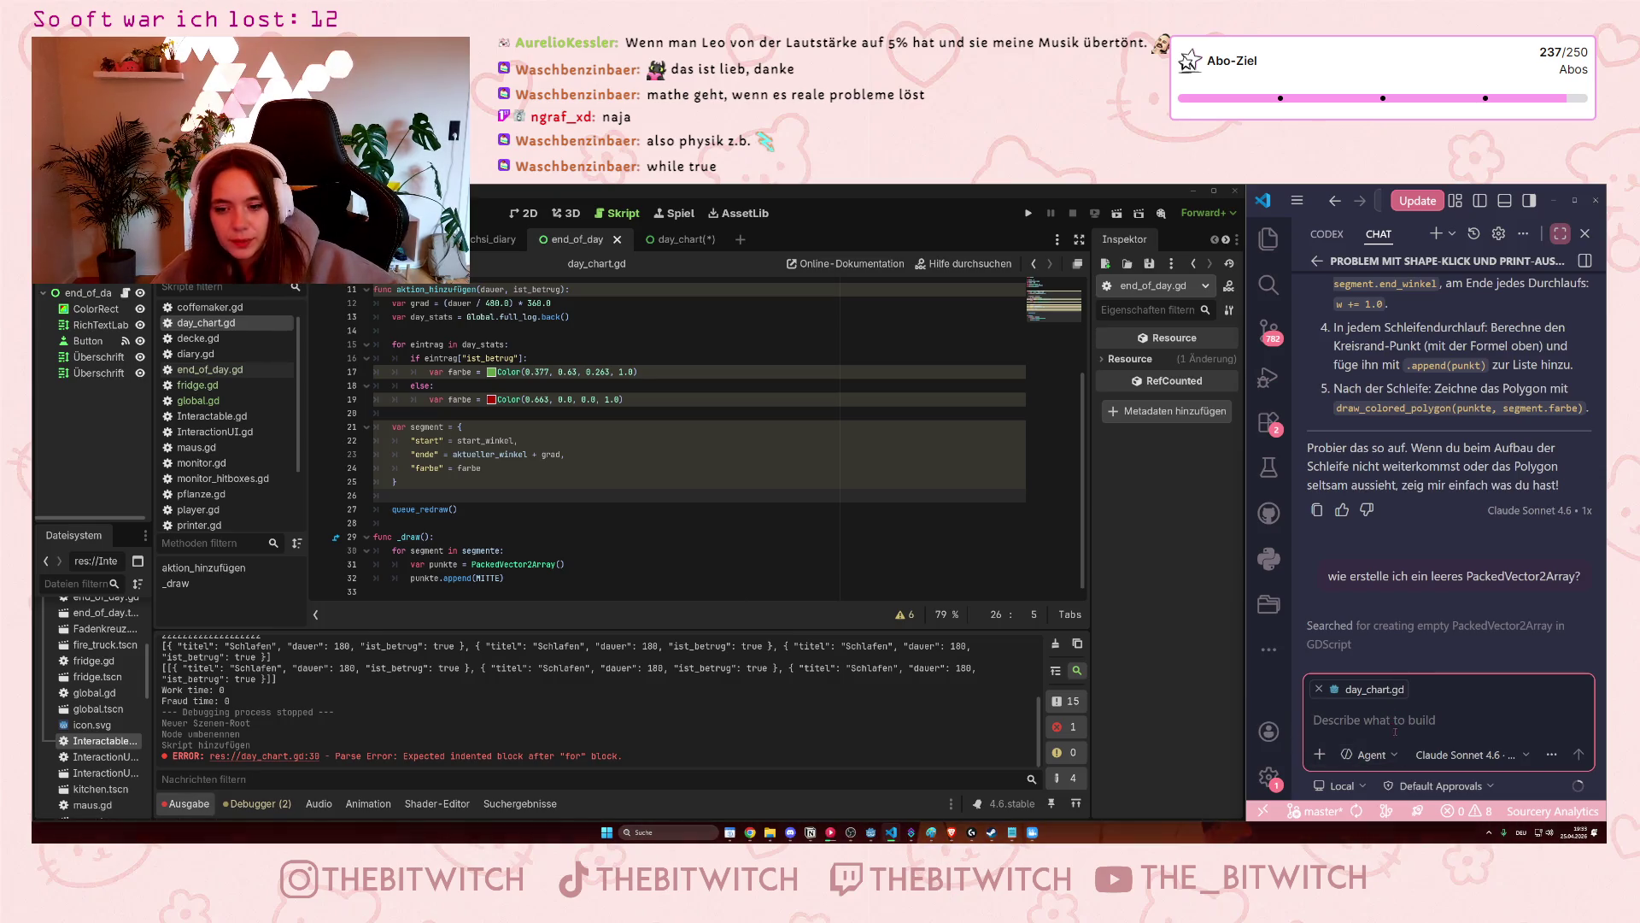
type("okay, ich bin verwirrt. guck dir meine day_chart")
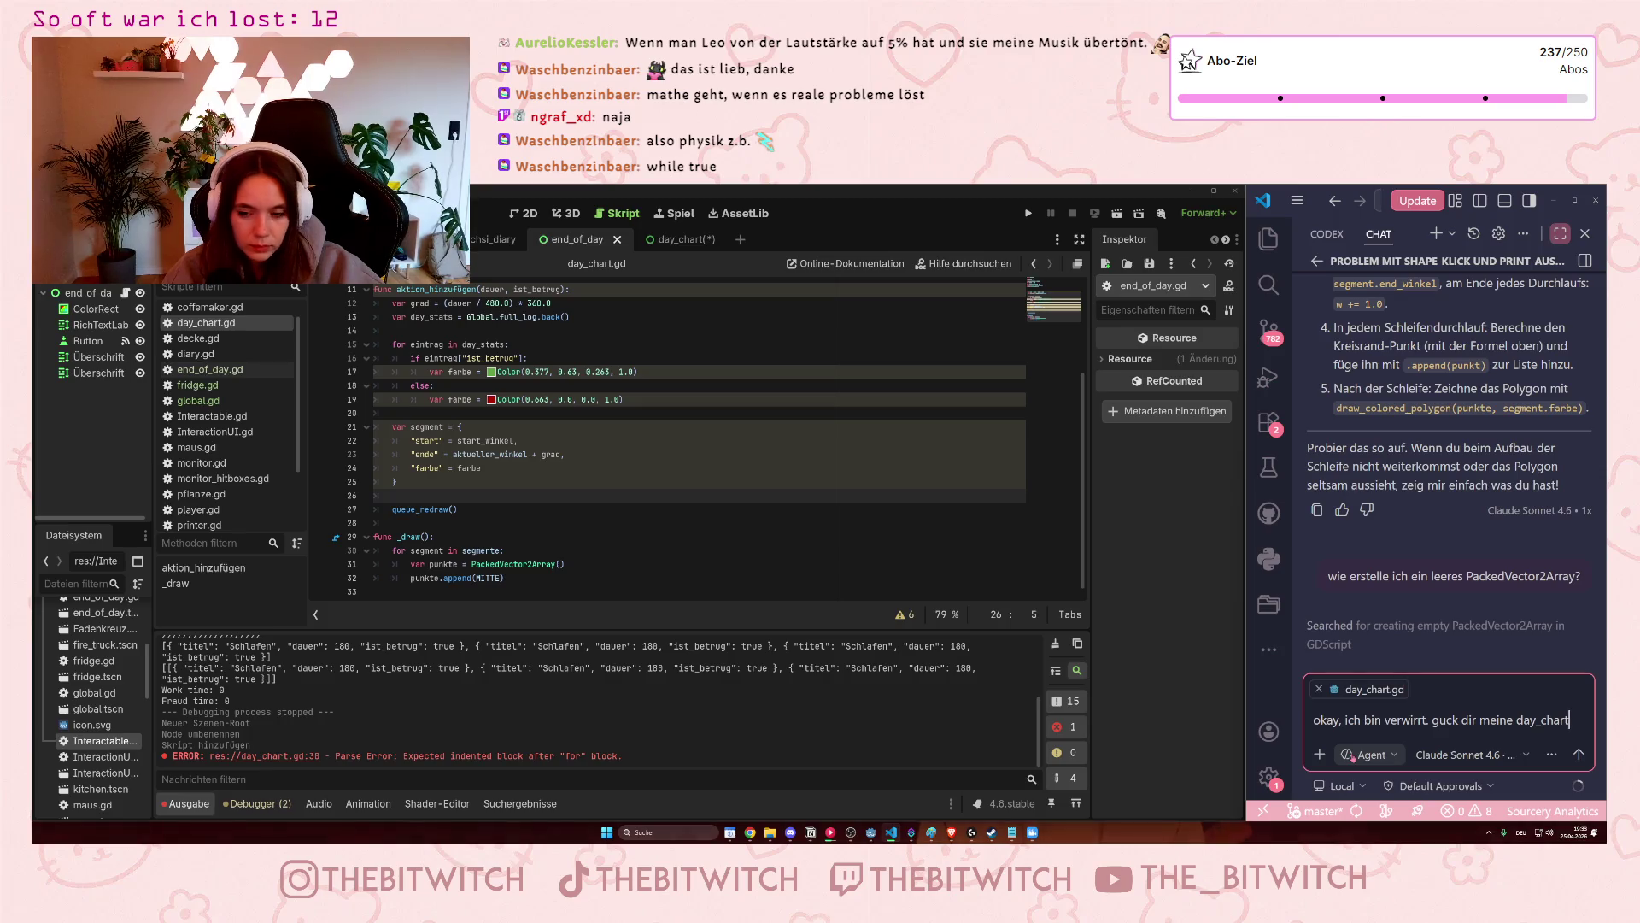
type(".gd an und")
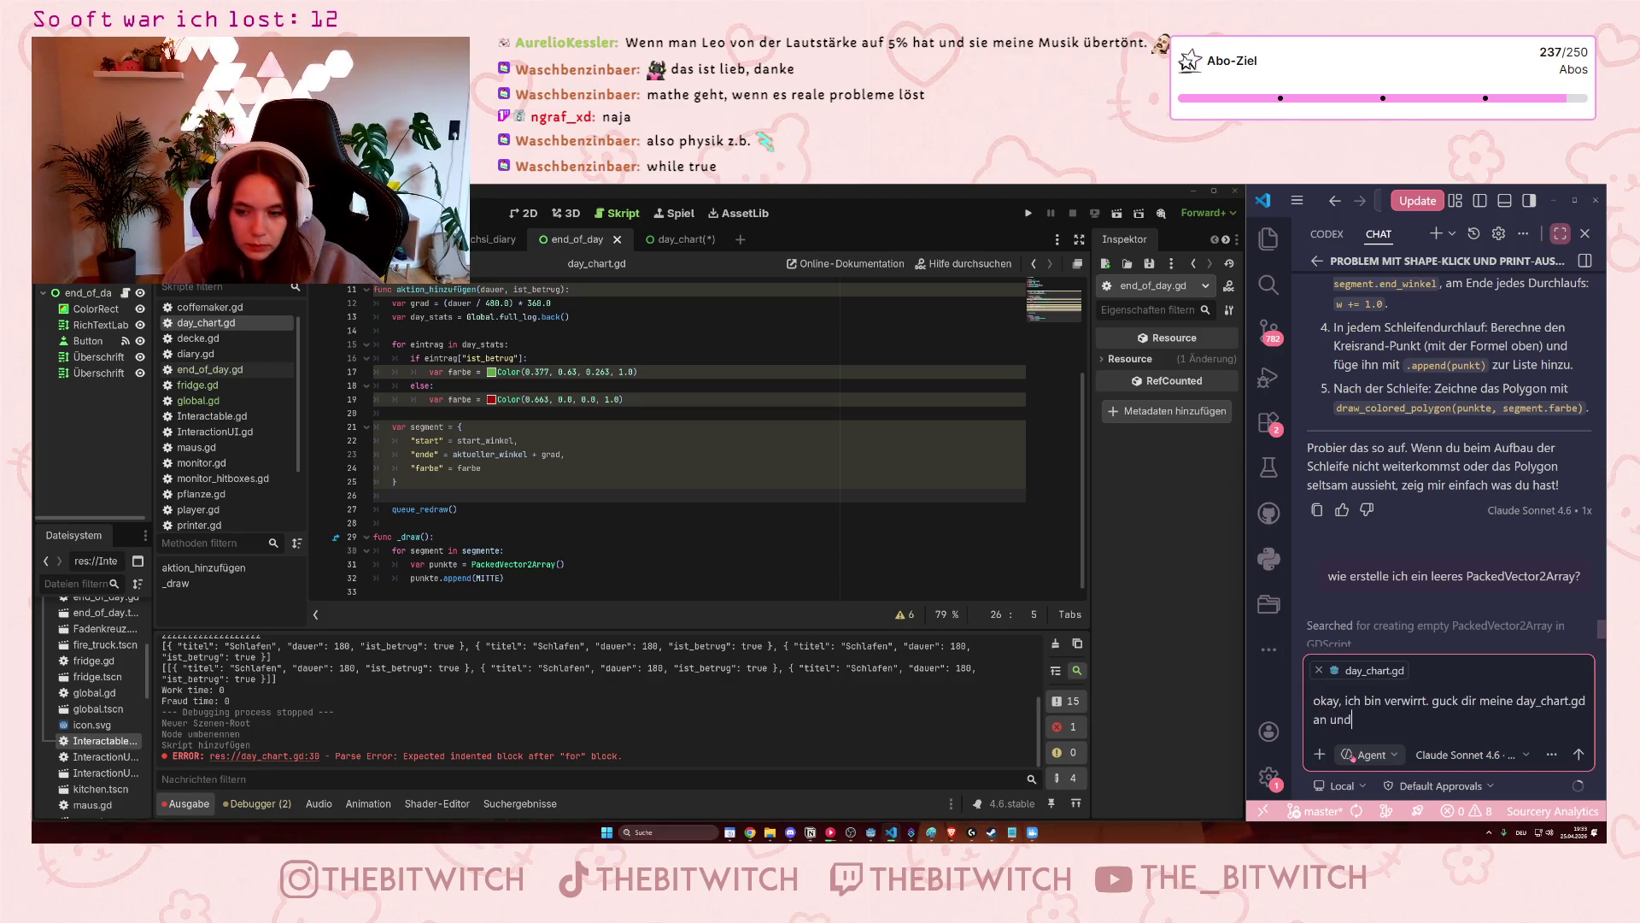
type(" sag mir, wie ich weitermachen soll")
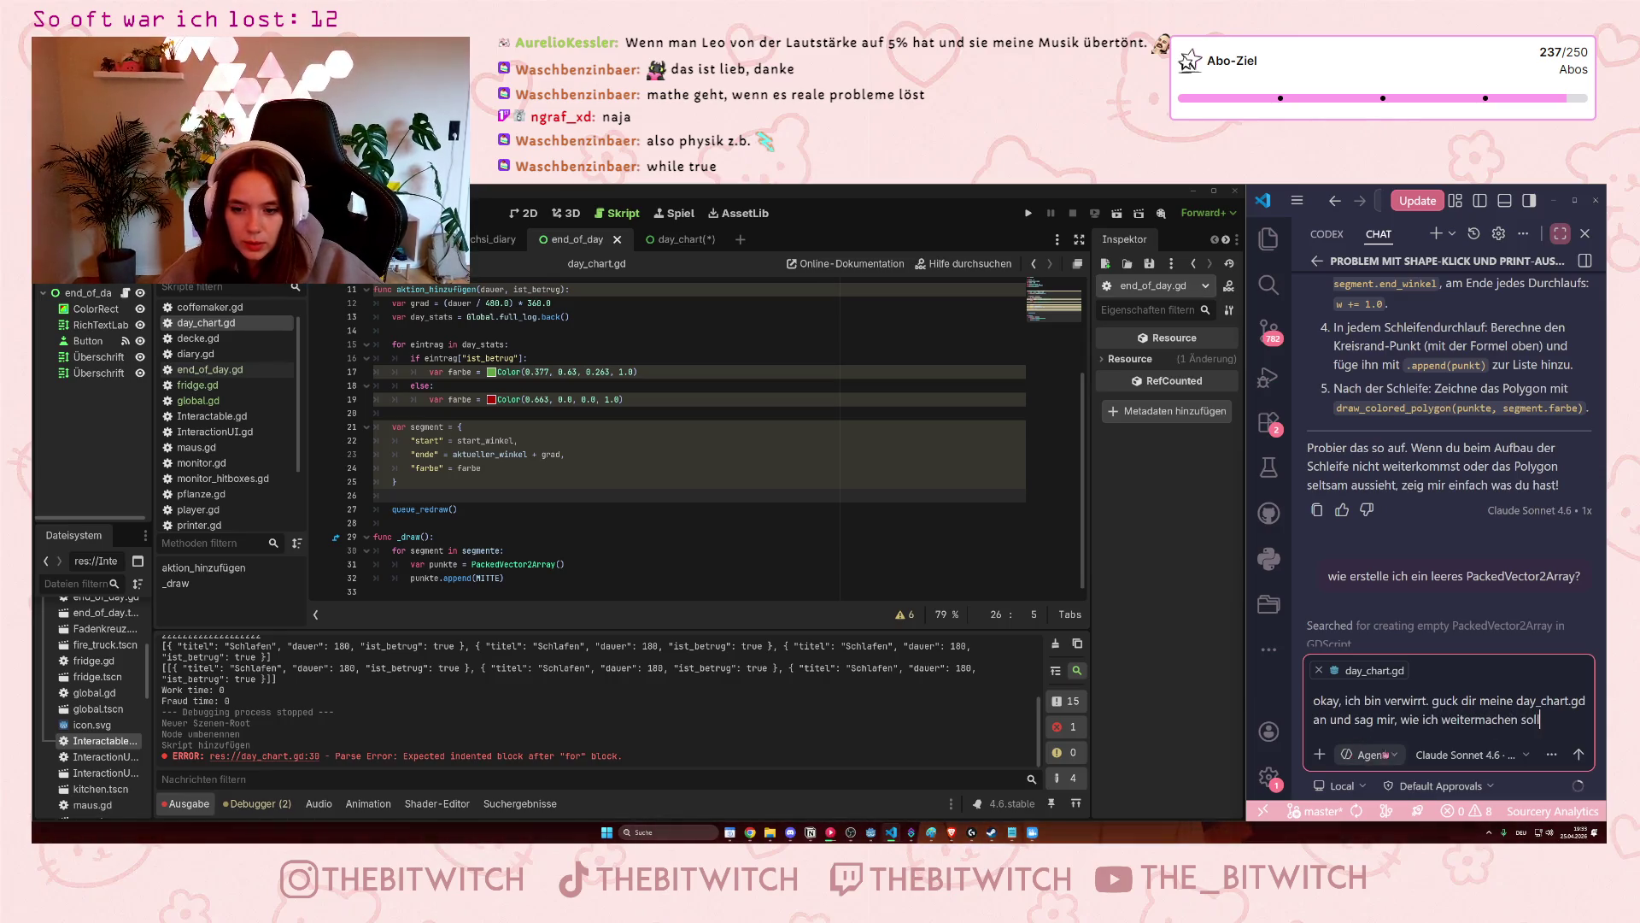
Switch the chat to Ask mode and send the question.
left_click(1367, 754)
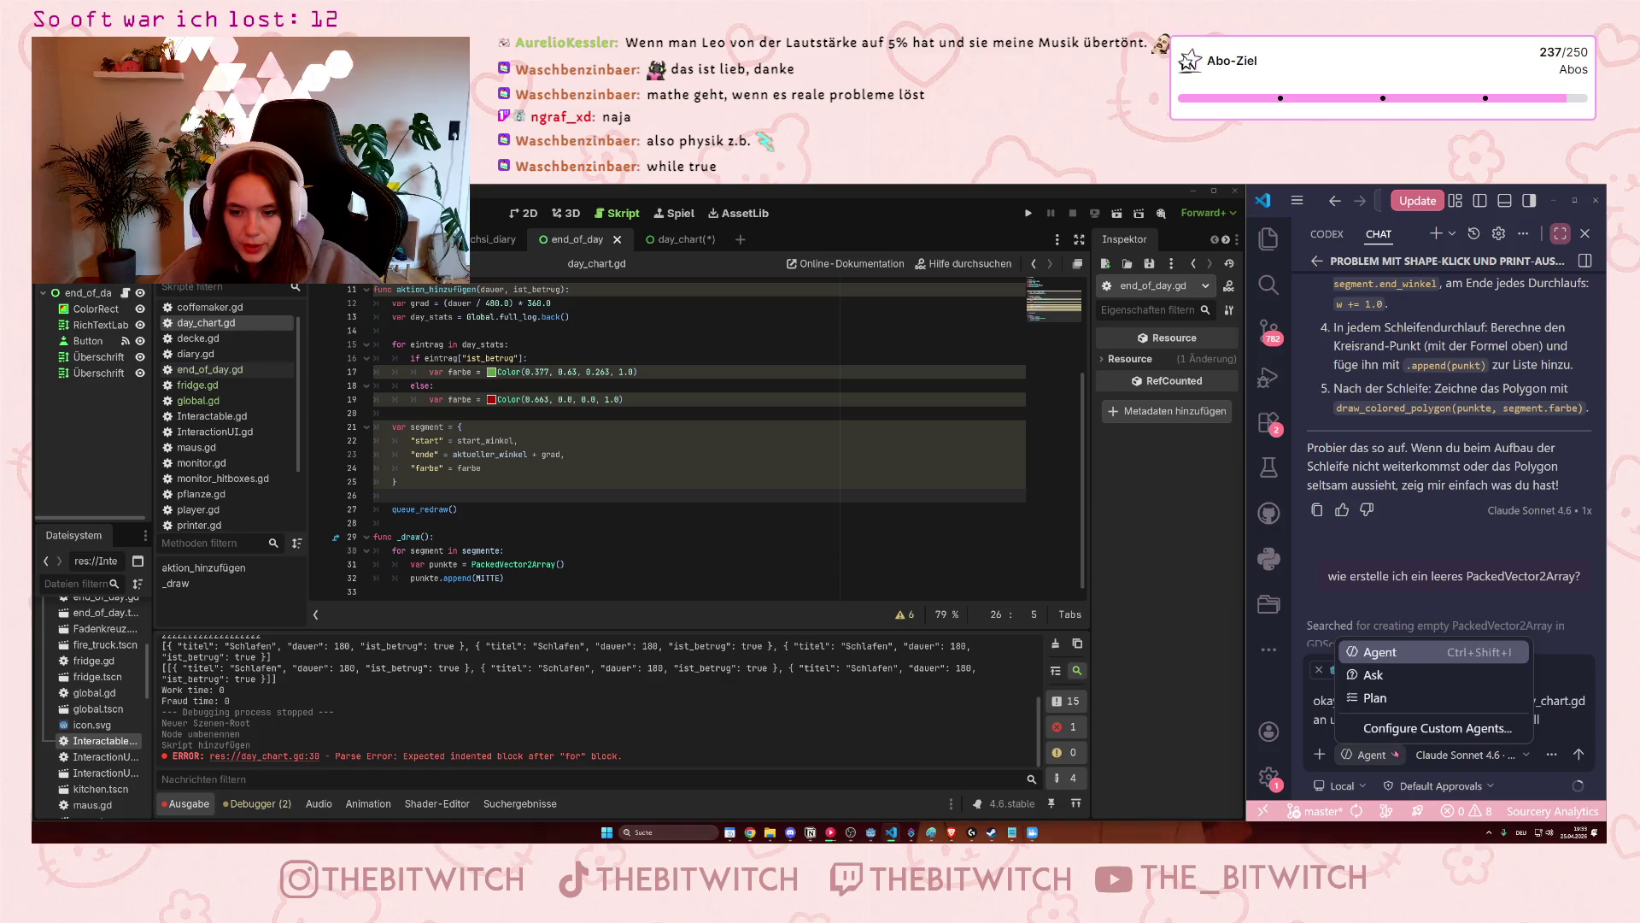
left_click(1507, 709)
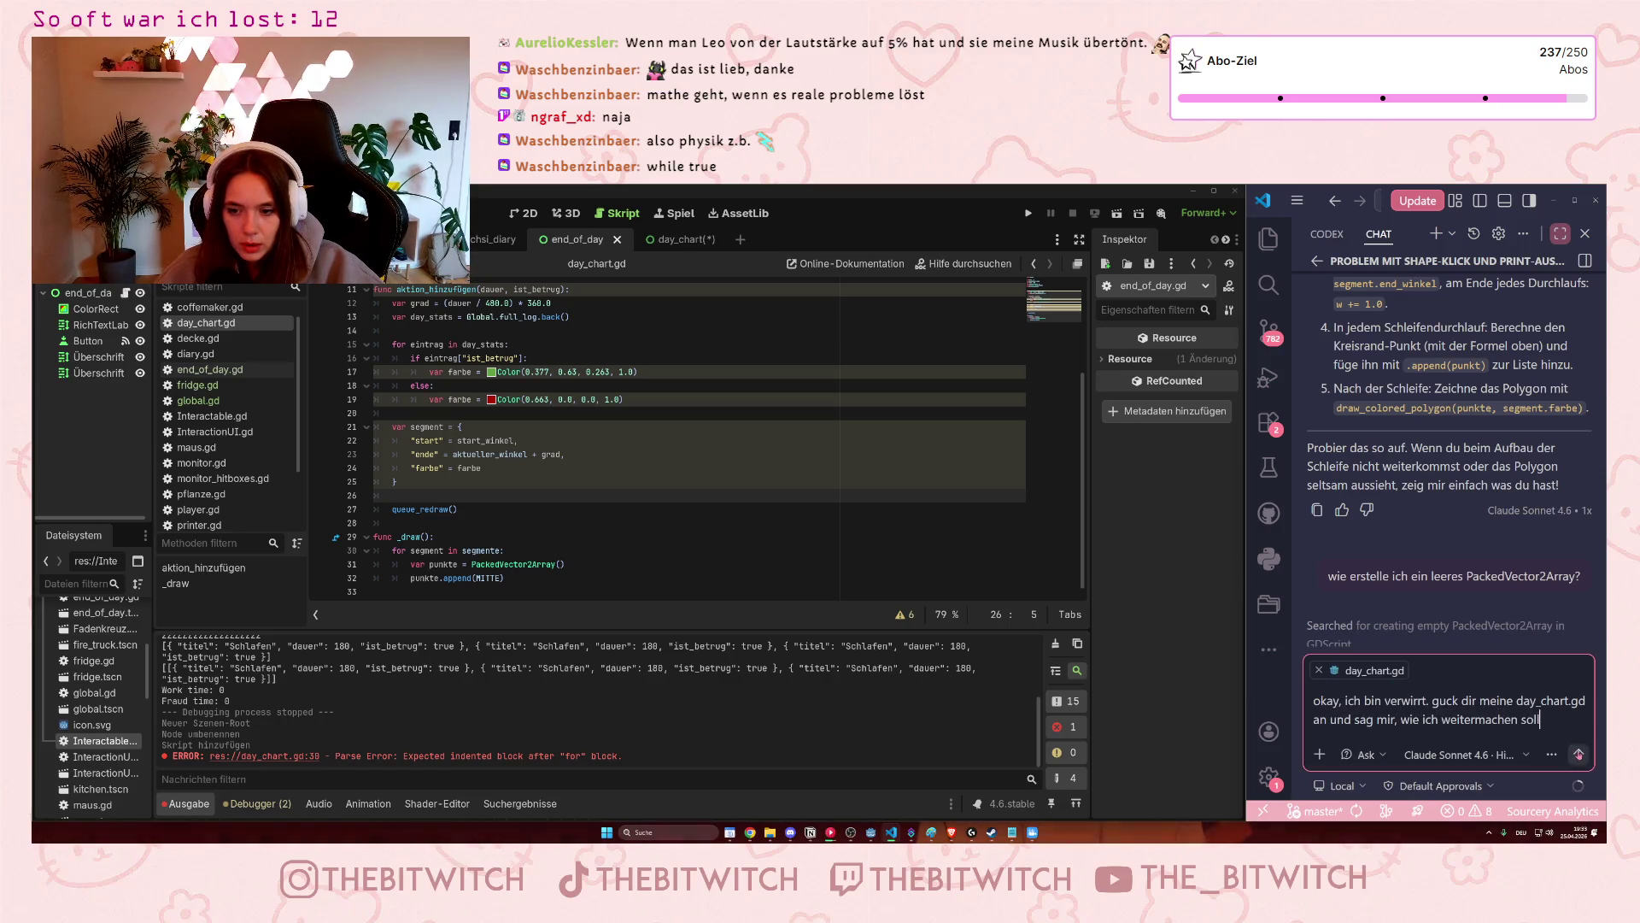
left_click(1579, 754)
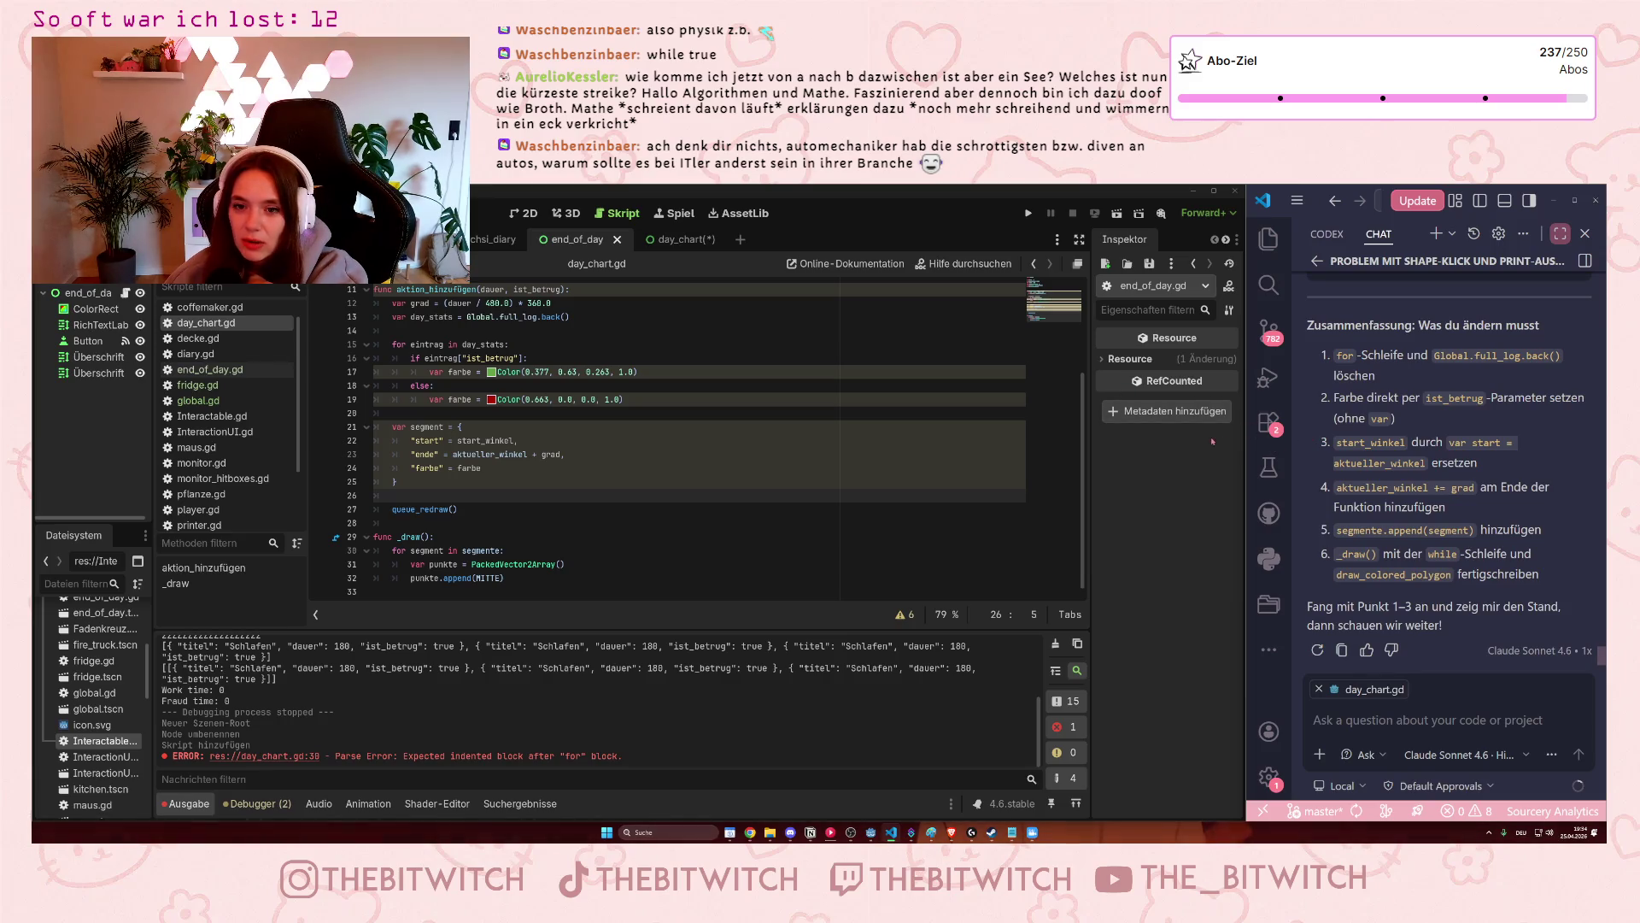
key("super+Down")
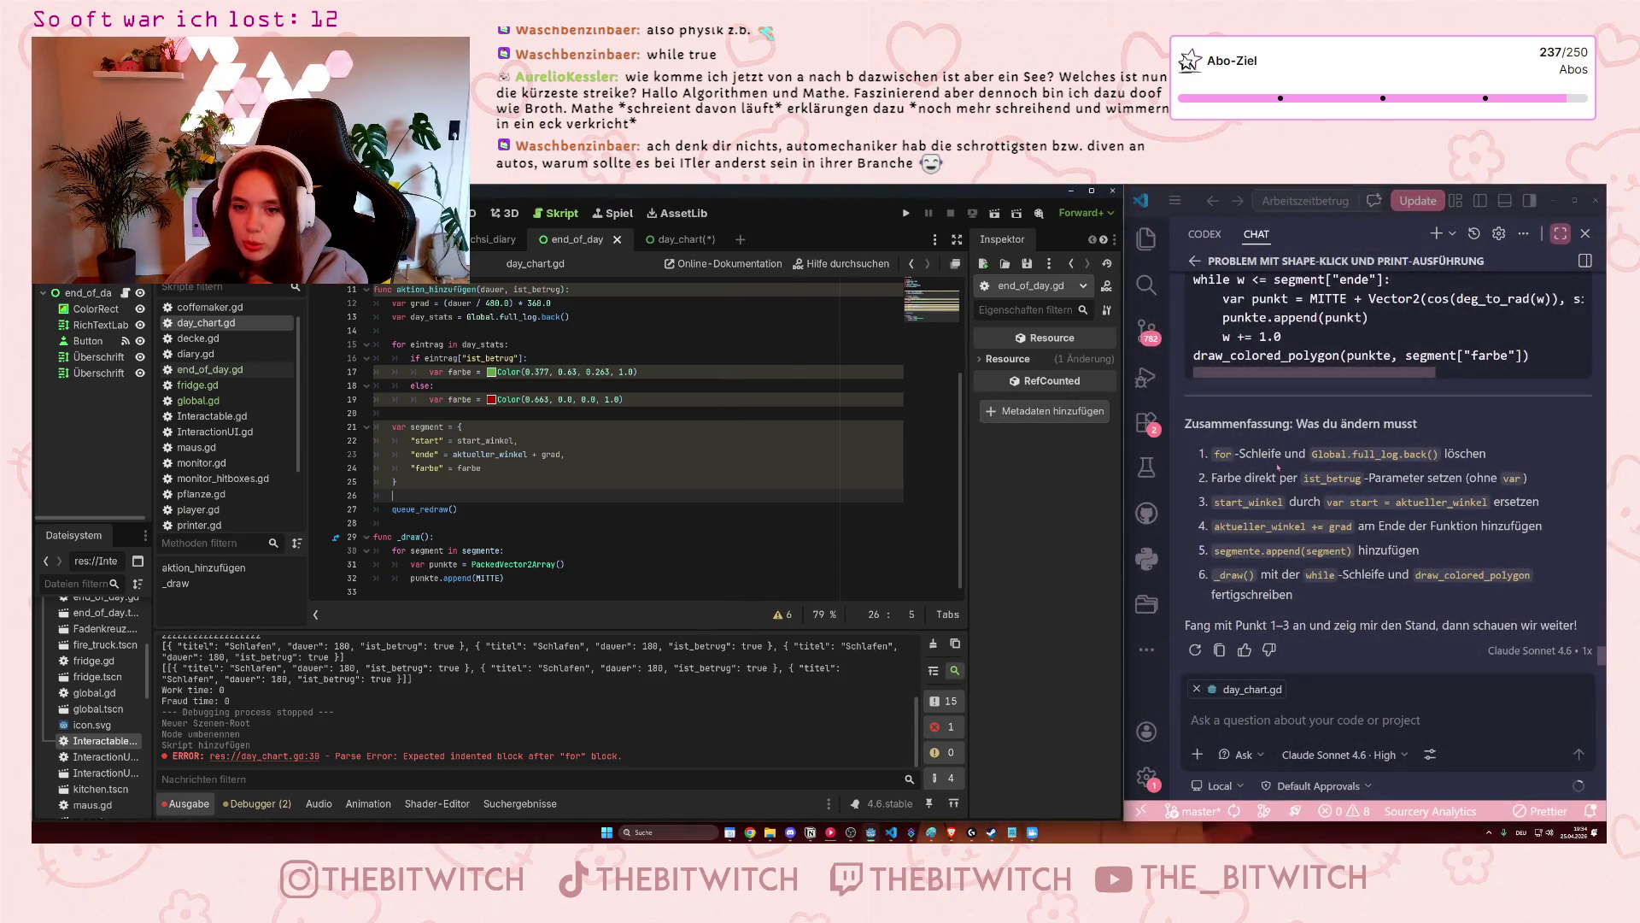
scroll(1414, 594, "up", 2)
scroll(1416, 594, "up", 5)
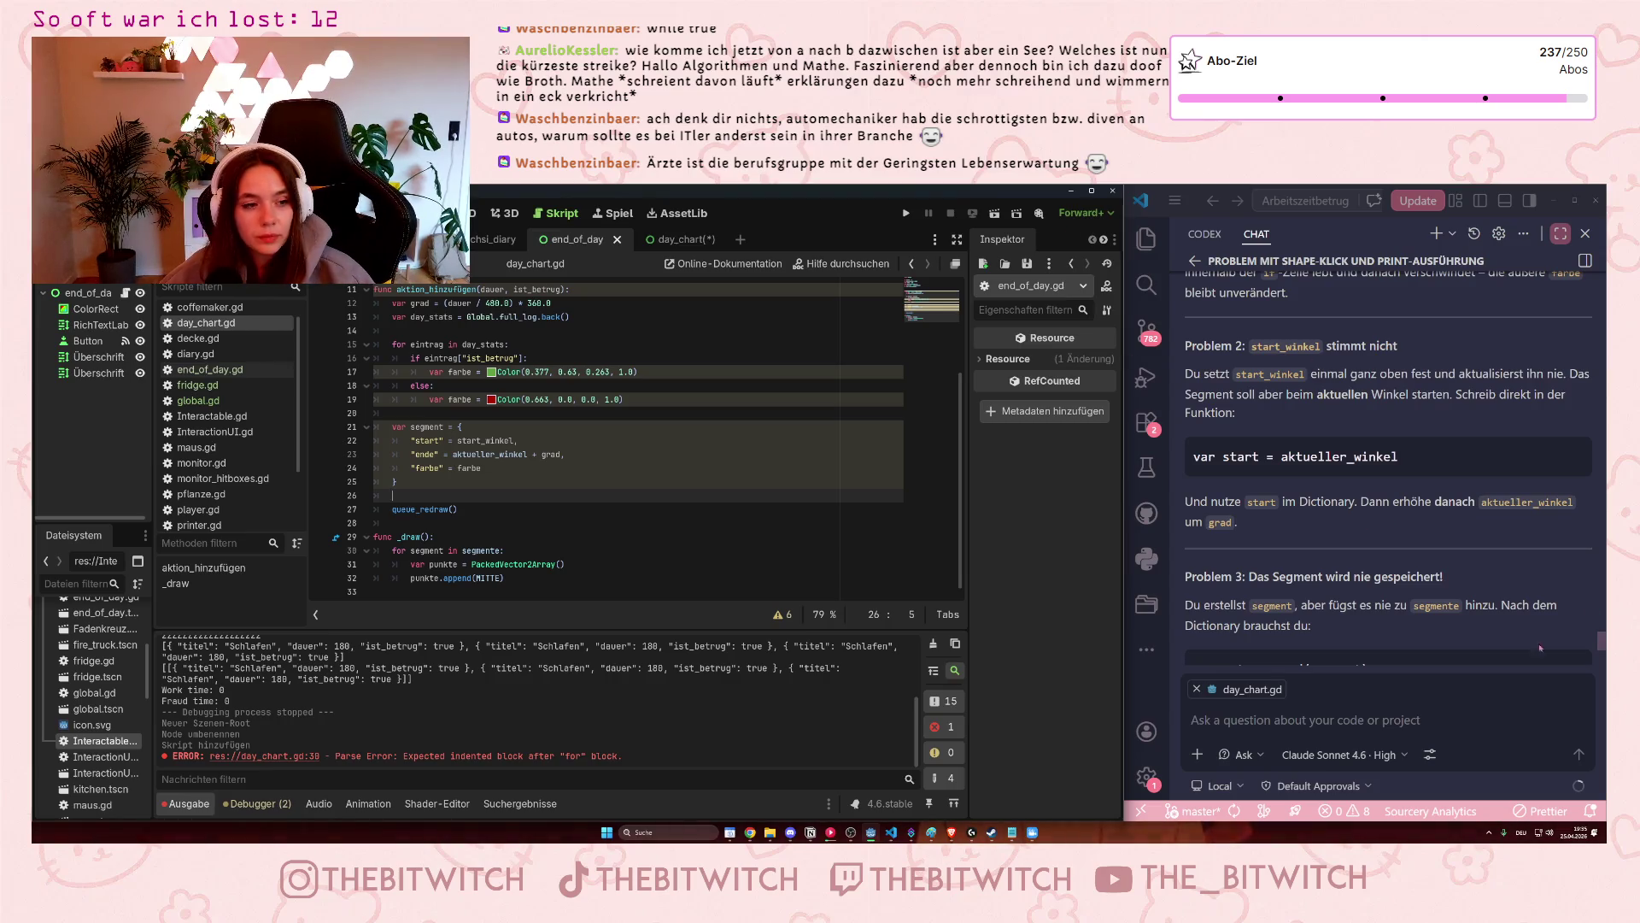
scroll(1365, 437, "up", 3)
scroll(1366, 438, "up", 5)
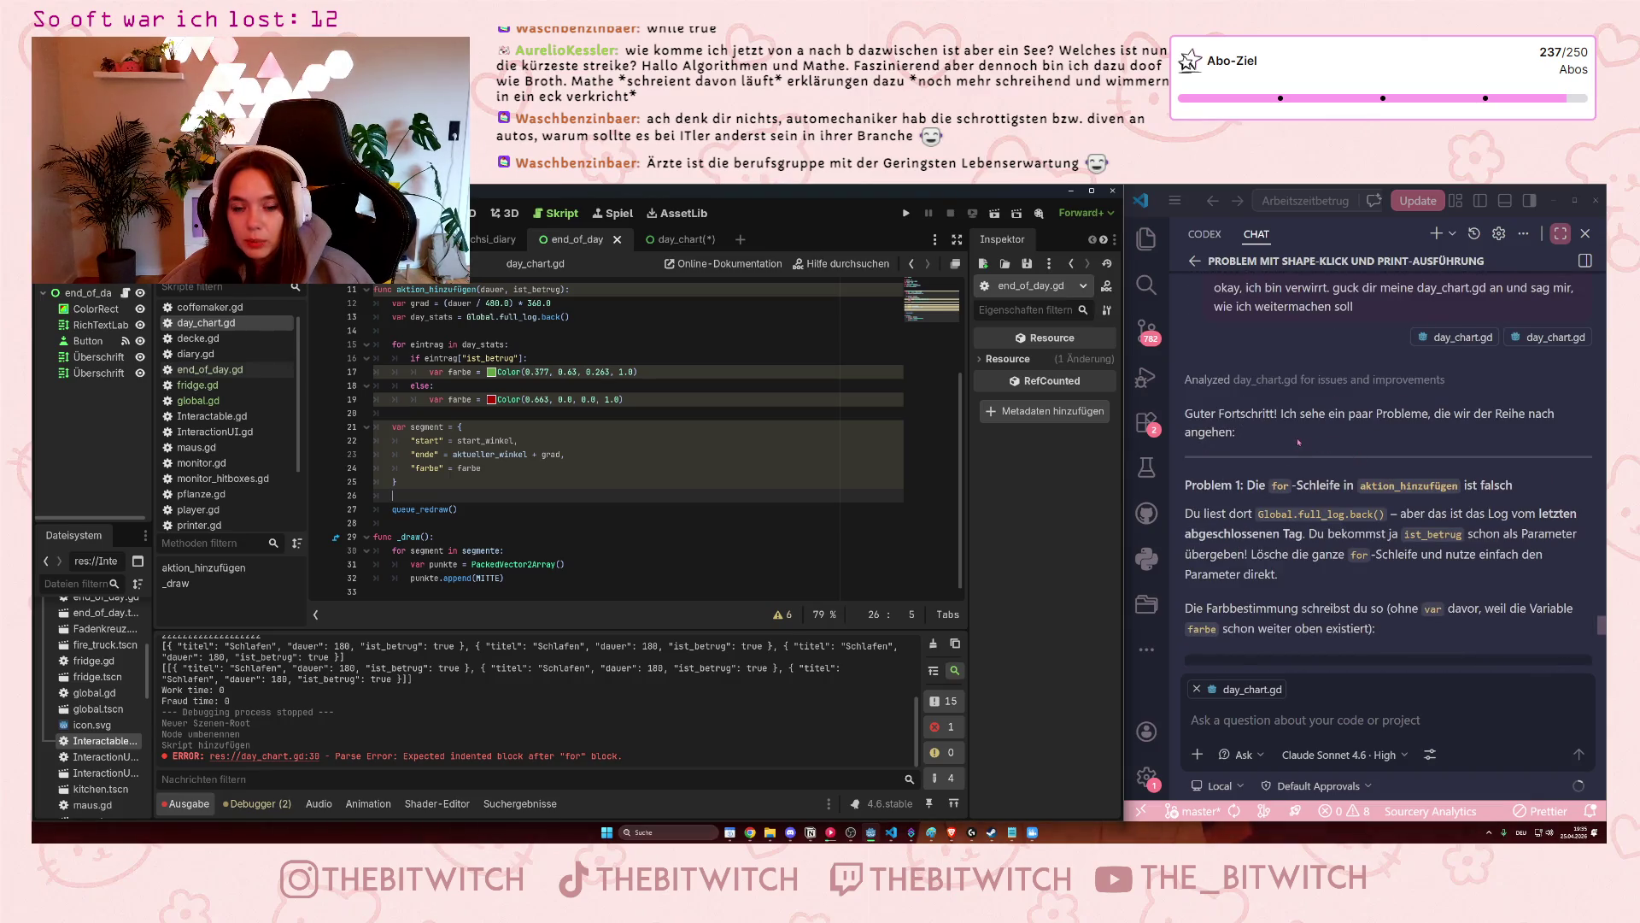
scroll(1298, 442, "down", 1)
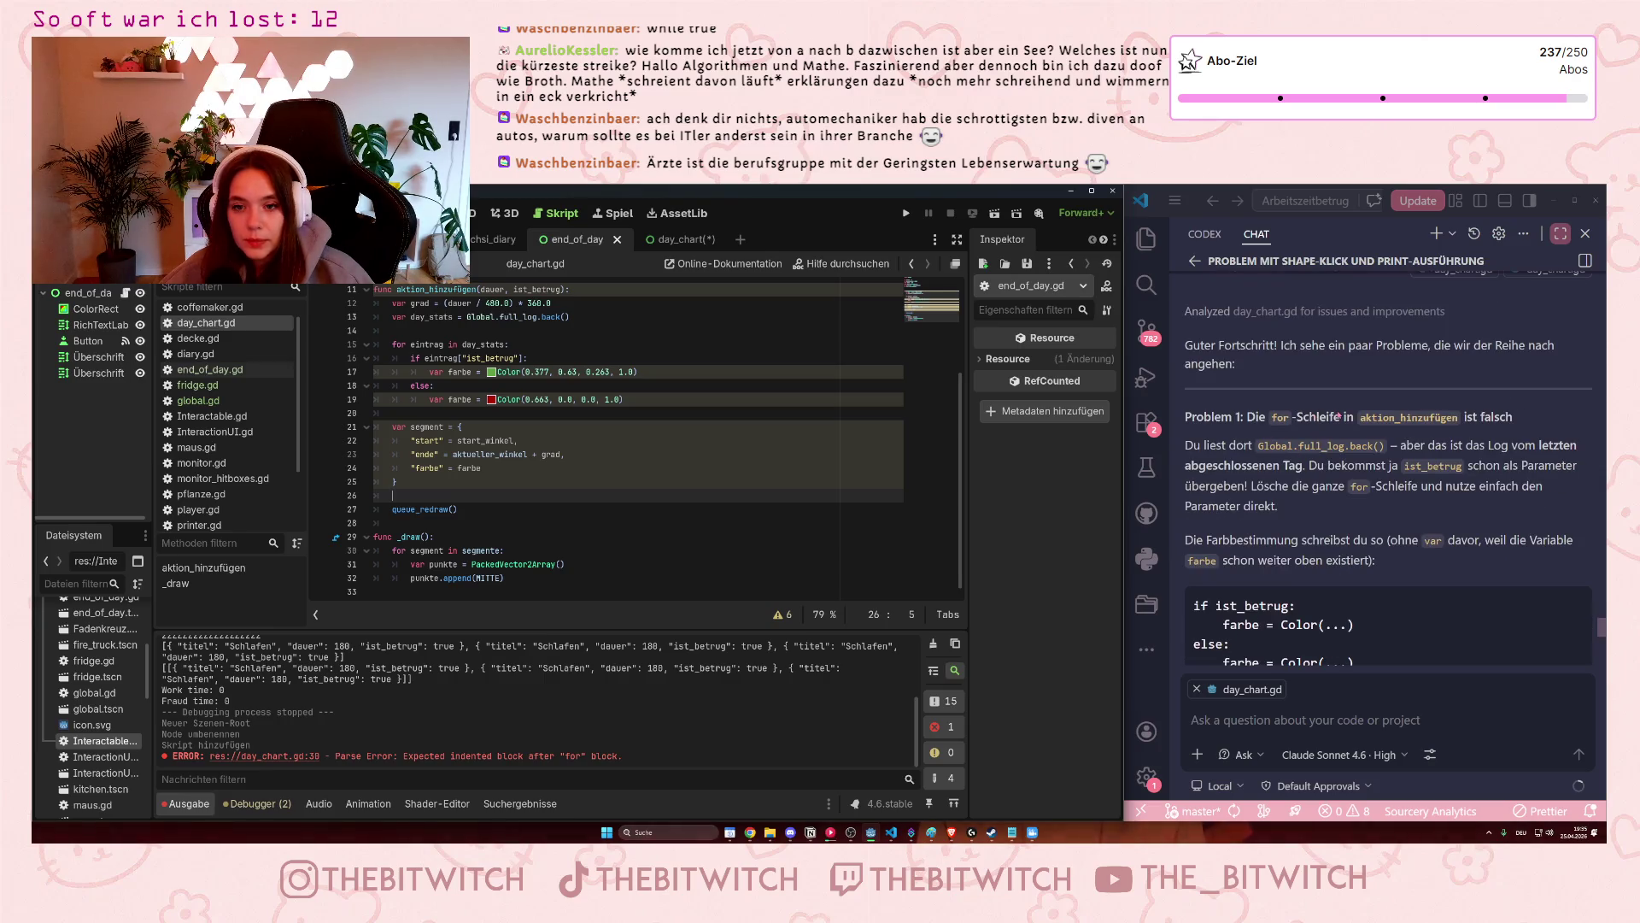
scroll(595, 495, "up", 1)
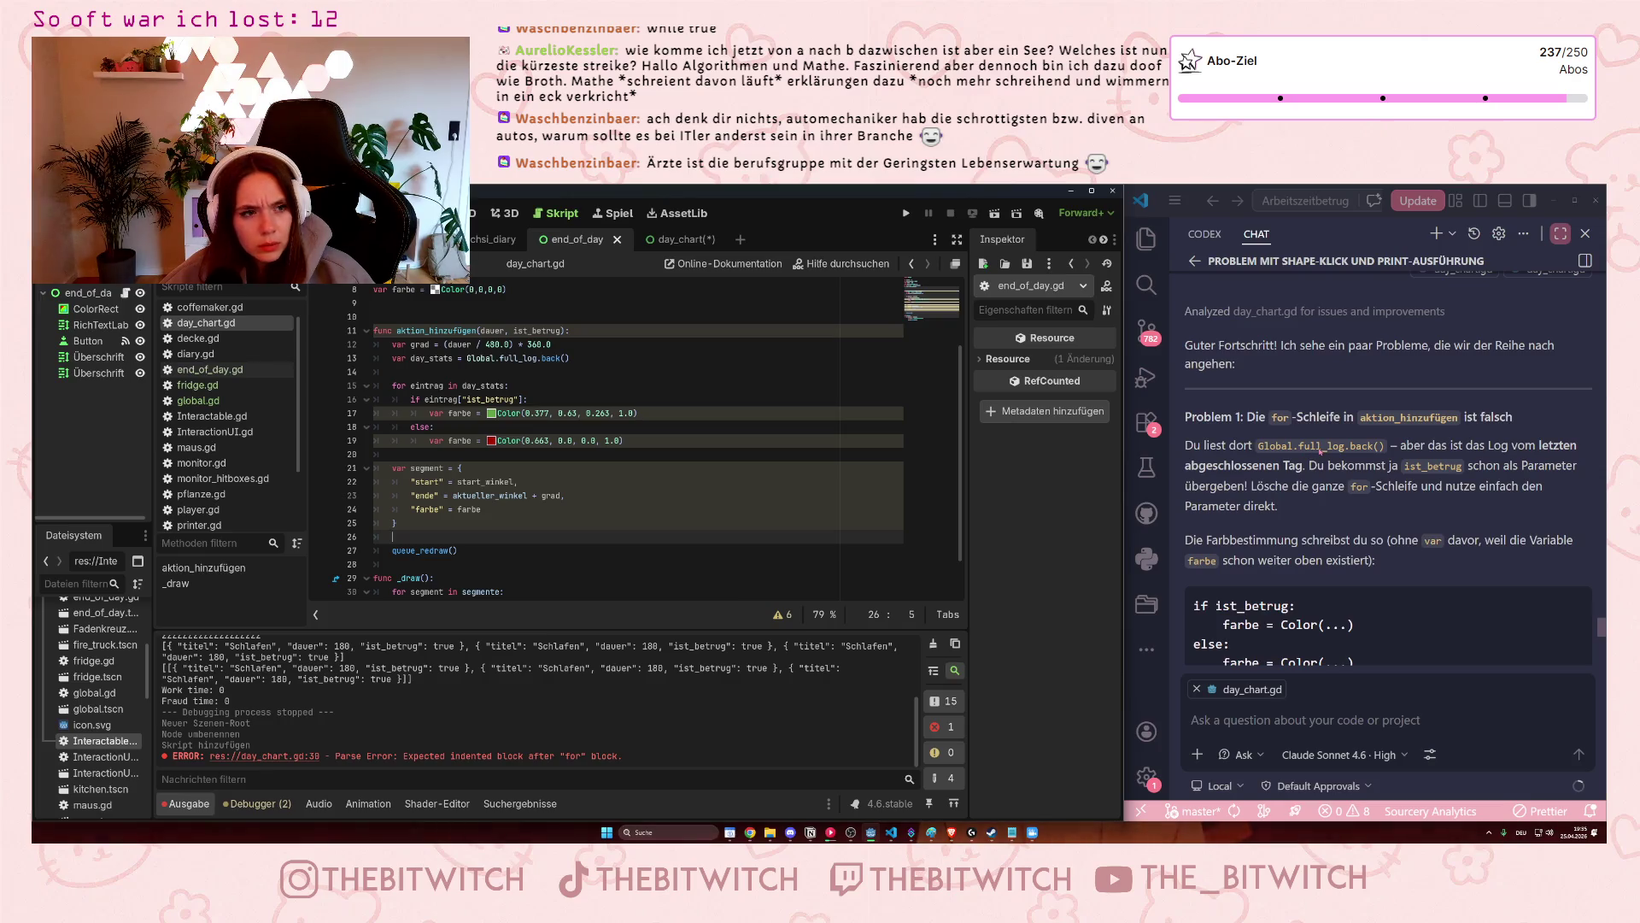
left_click(508, 395)
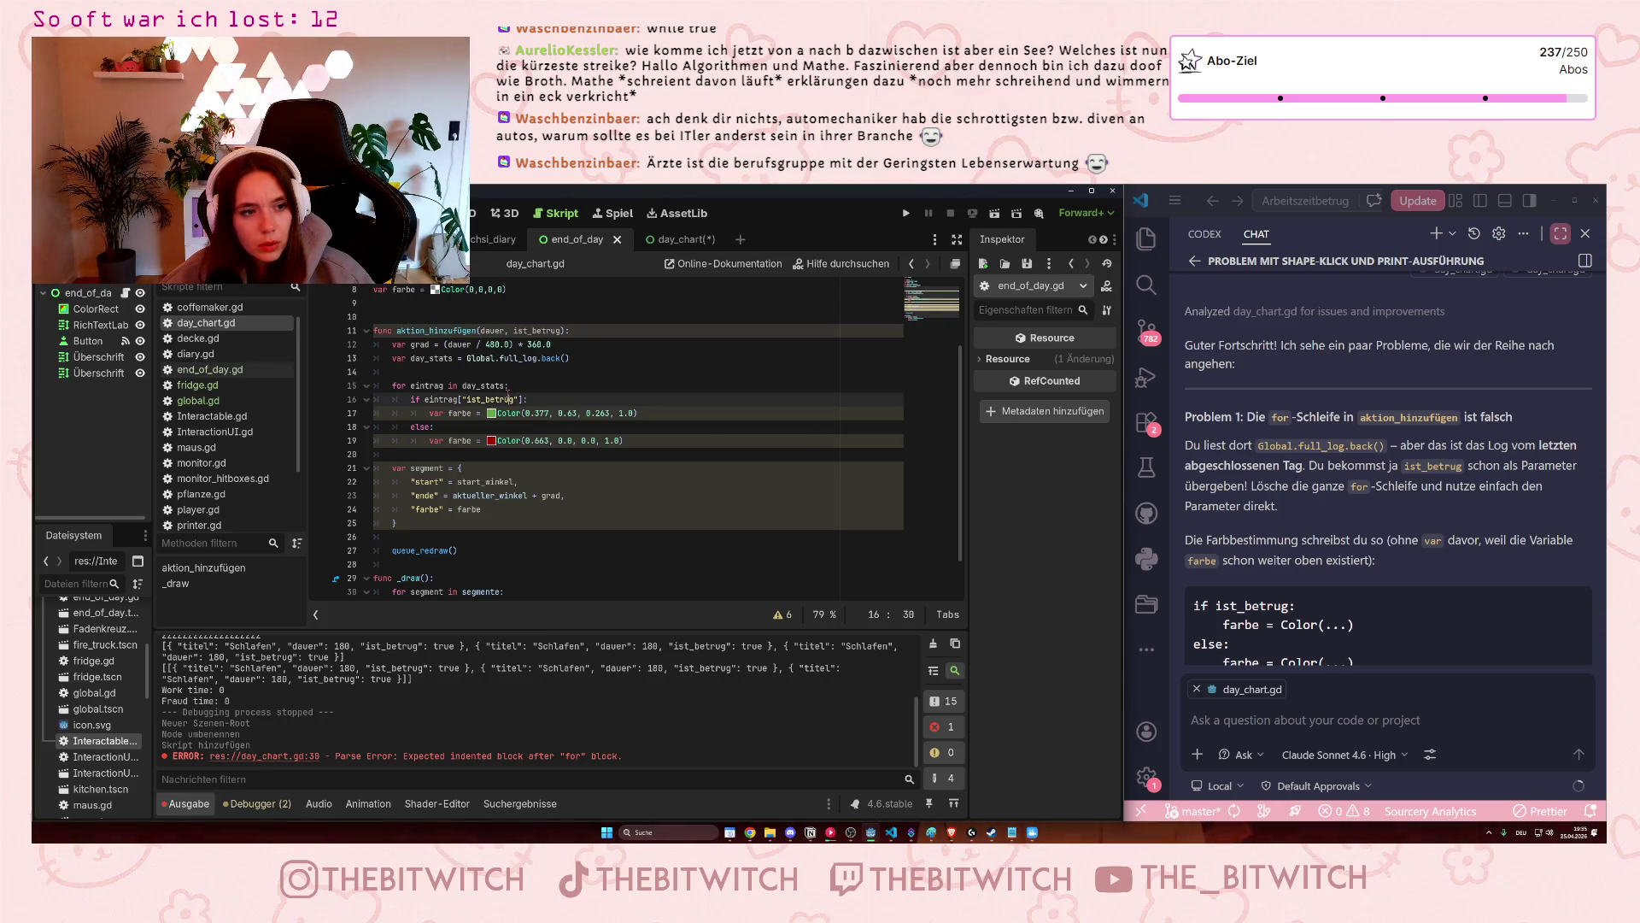
left_click(474, 450)
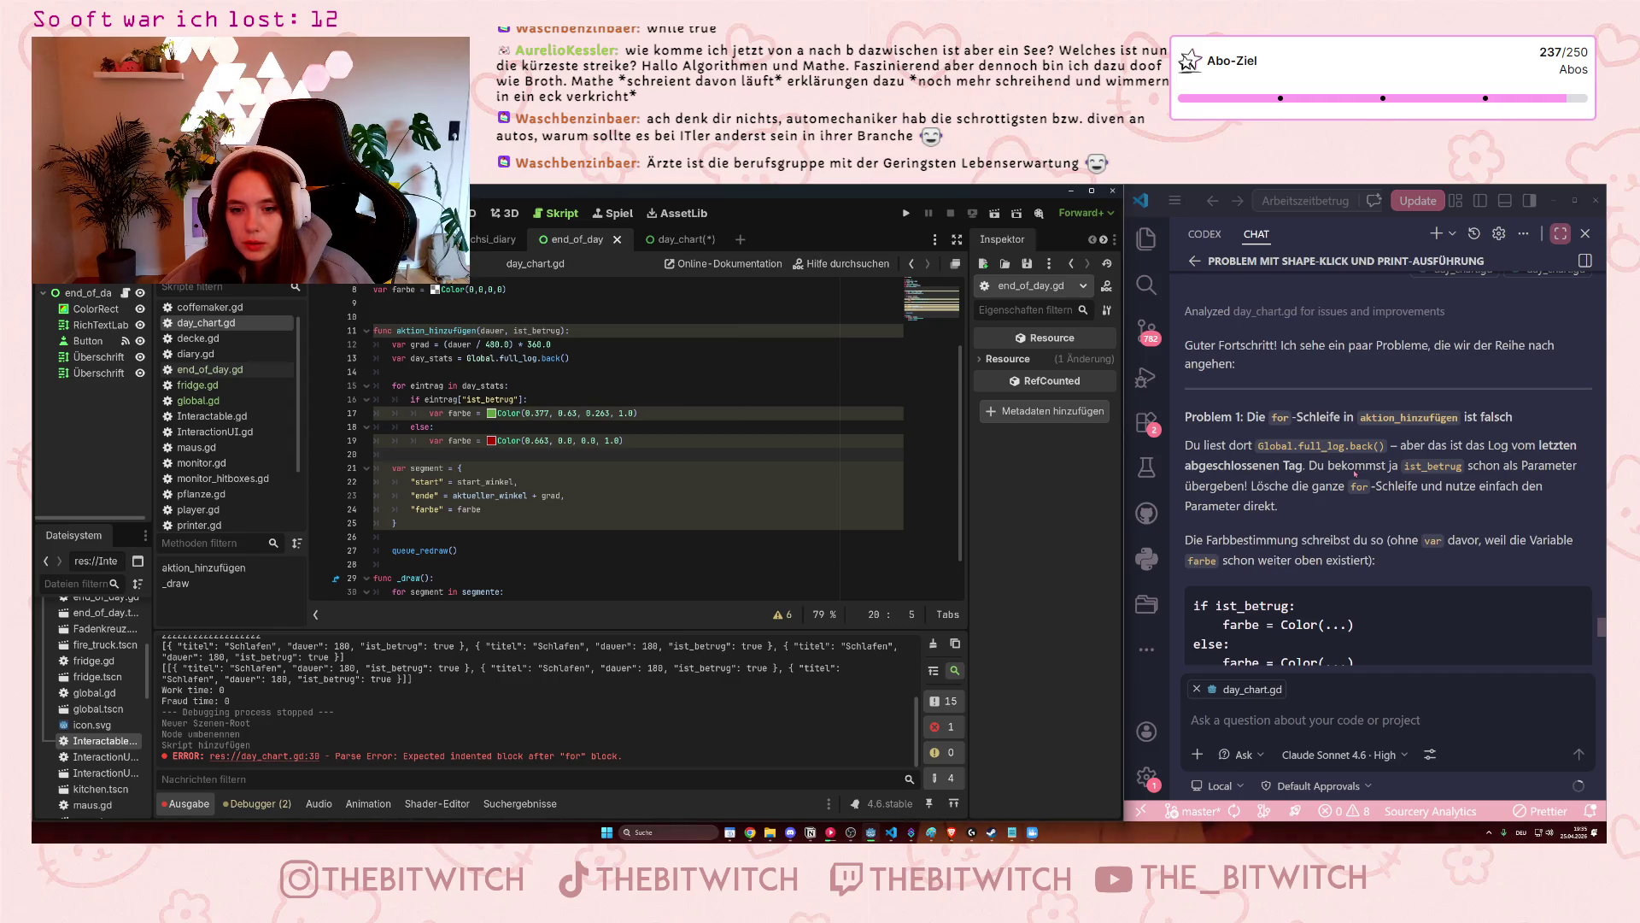
scroll(1355, 475, "down", 1)
scroll(519, 386, "up", 1)
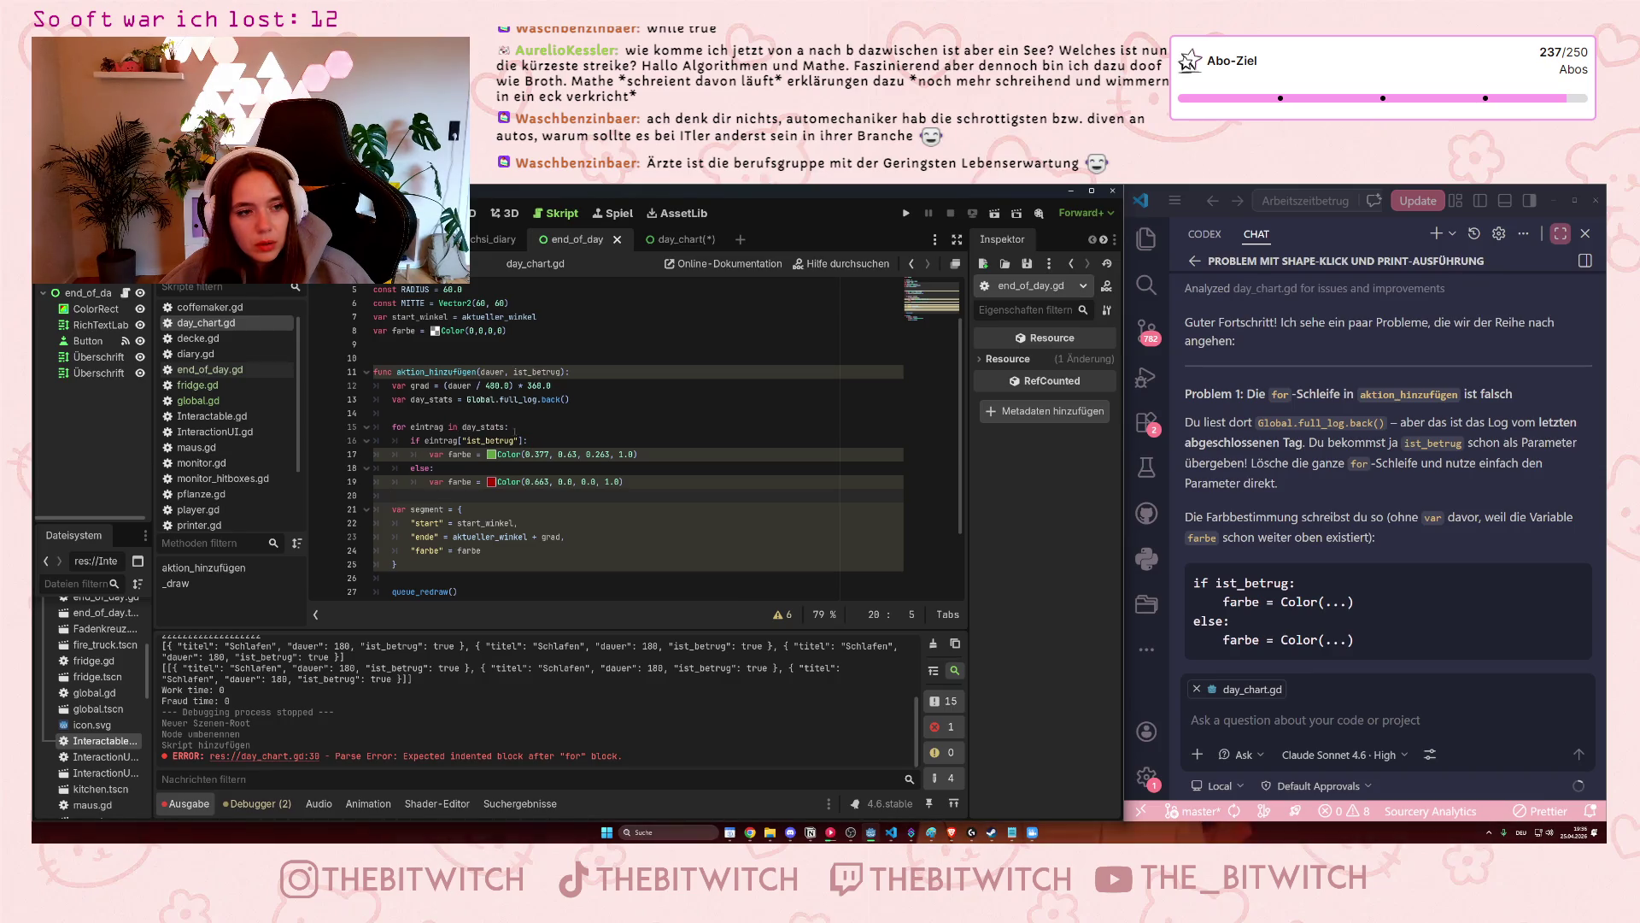
Delete the 'for eintrag in day_stats:' line and unindent the colour if/else block.
left_click_drag(520, 427, 392, 431)
key("BackSpace")
mouse_move(625, 481)
left_mouse_down()
mouse_move(394, 441)
mouse_move(505, 440)
left_mouse_up()
key("shift+Tab")
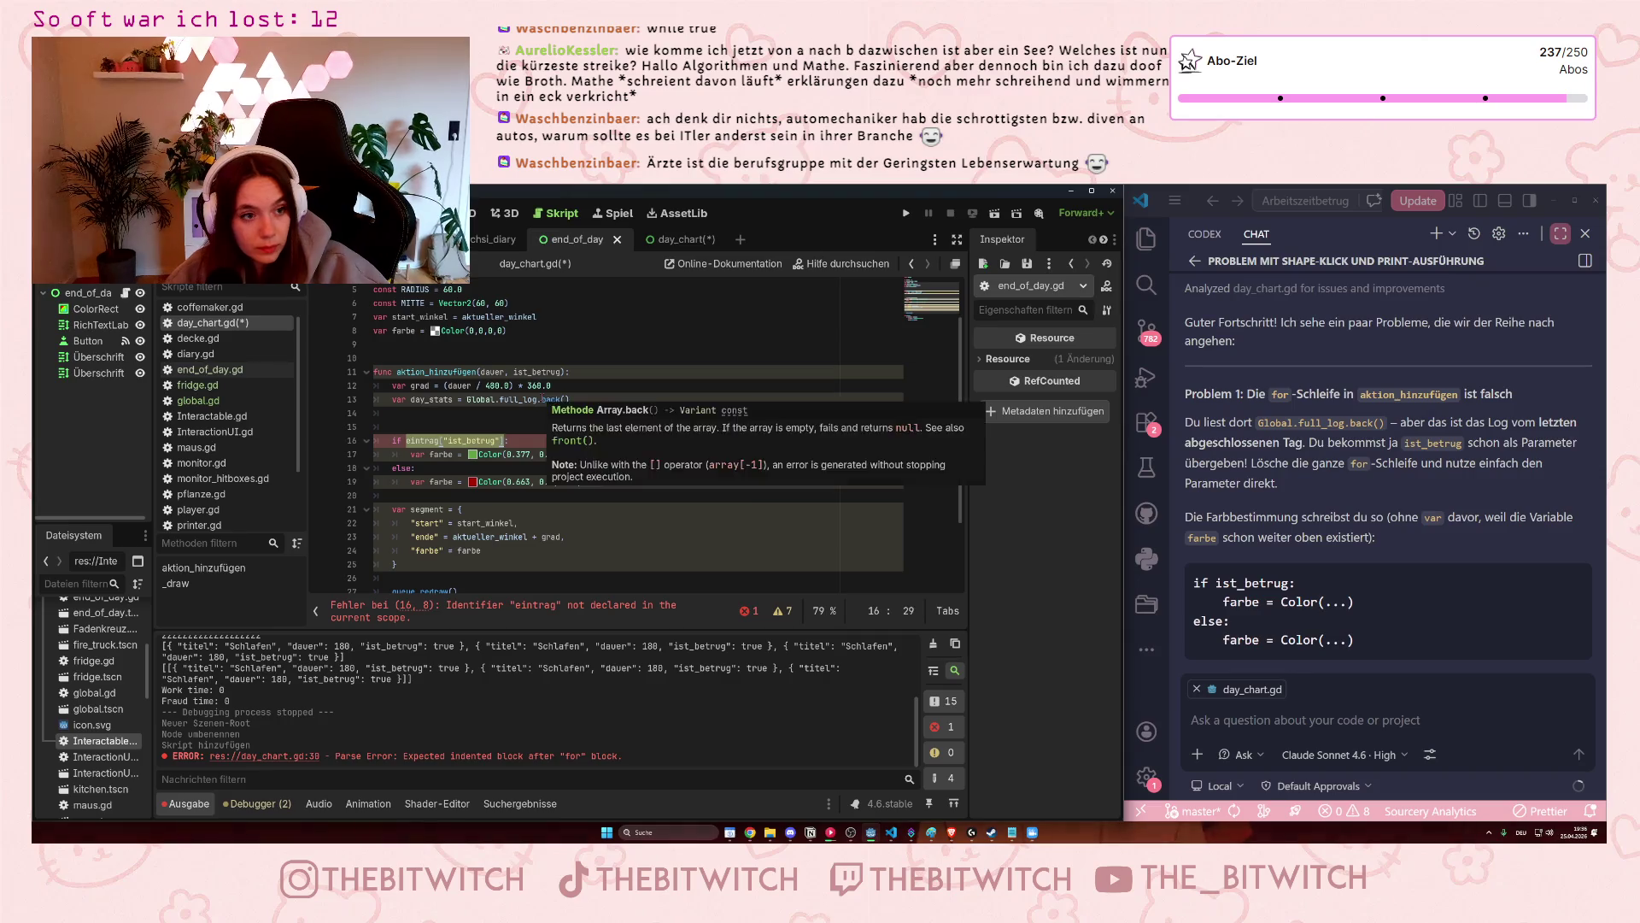
Replace the eintrag["ist_betrug"] condition with the ist_betrug parameter.
type("ist_bet:")
key("Return")
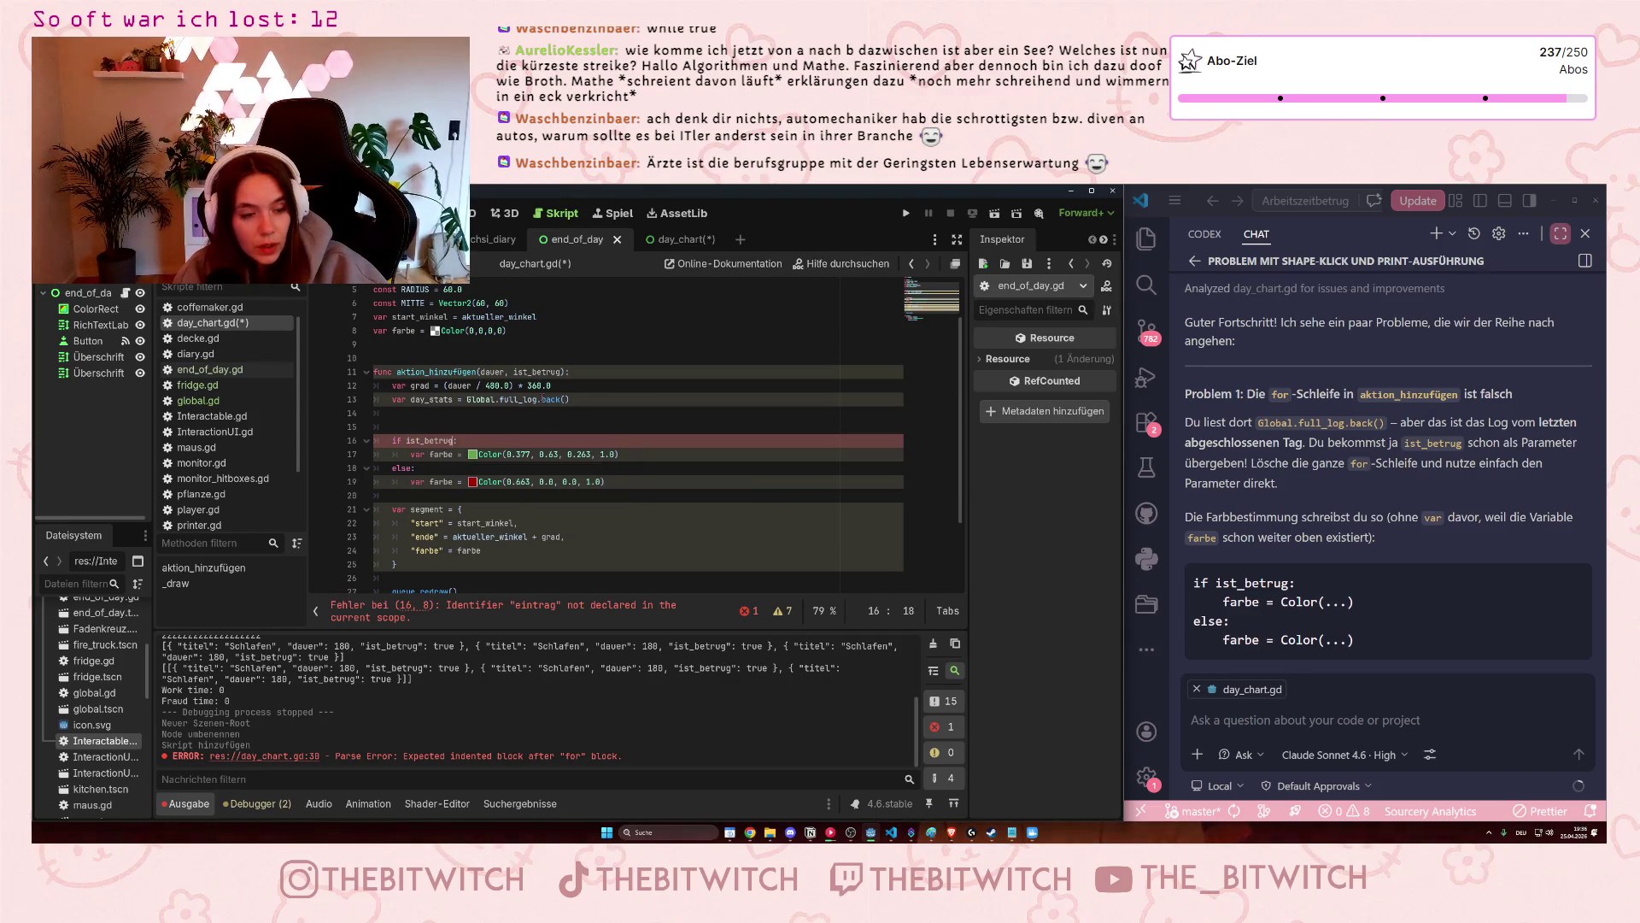
left_click(747, 402)
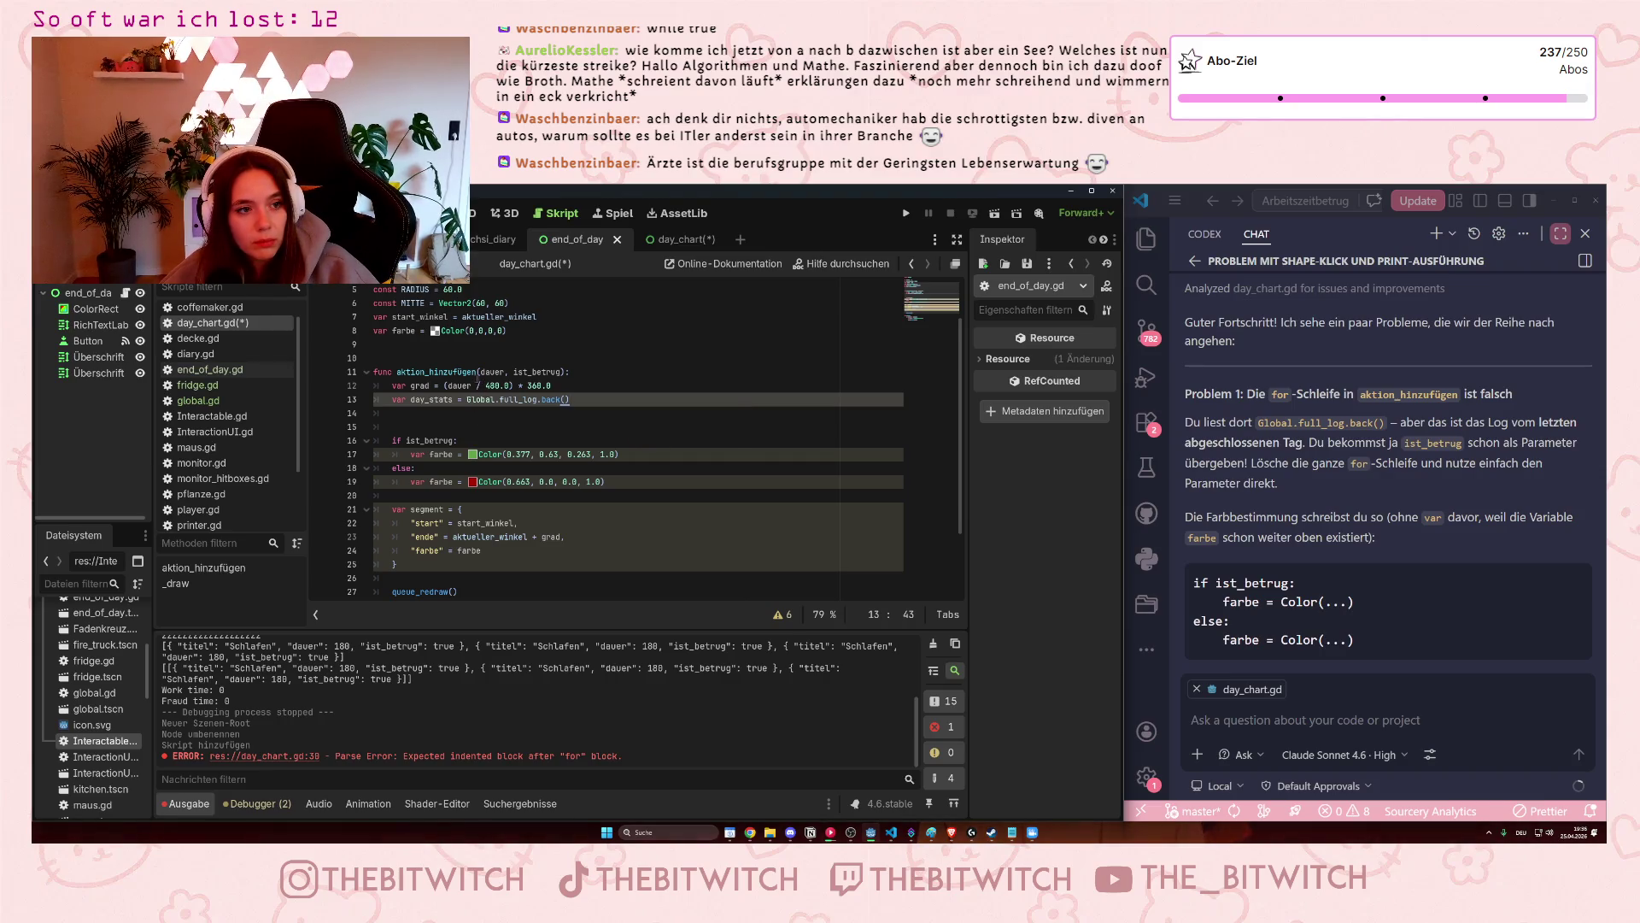
left_click(589, 428)
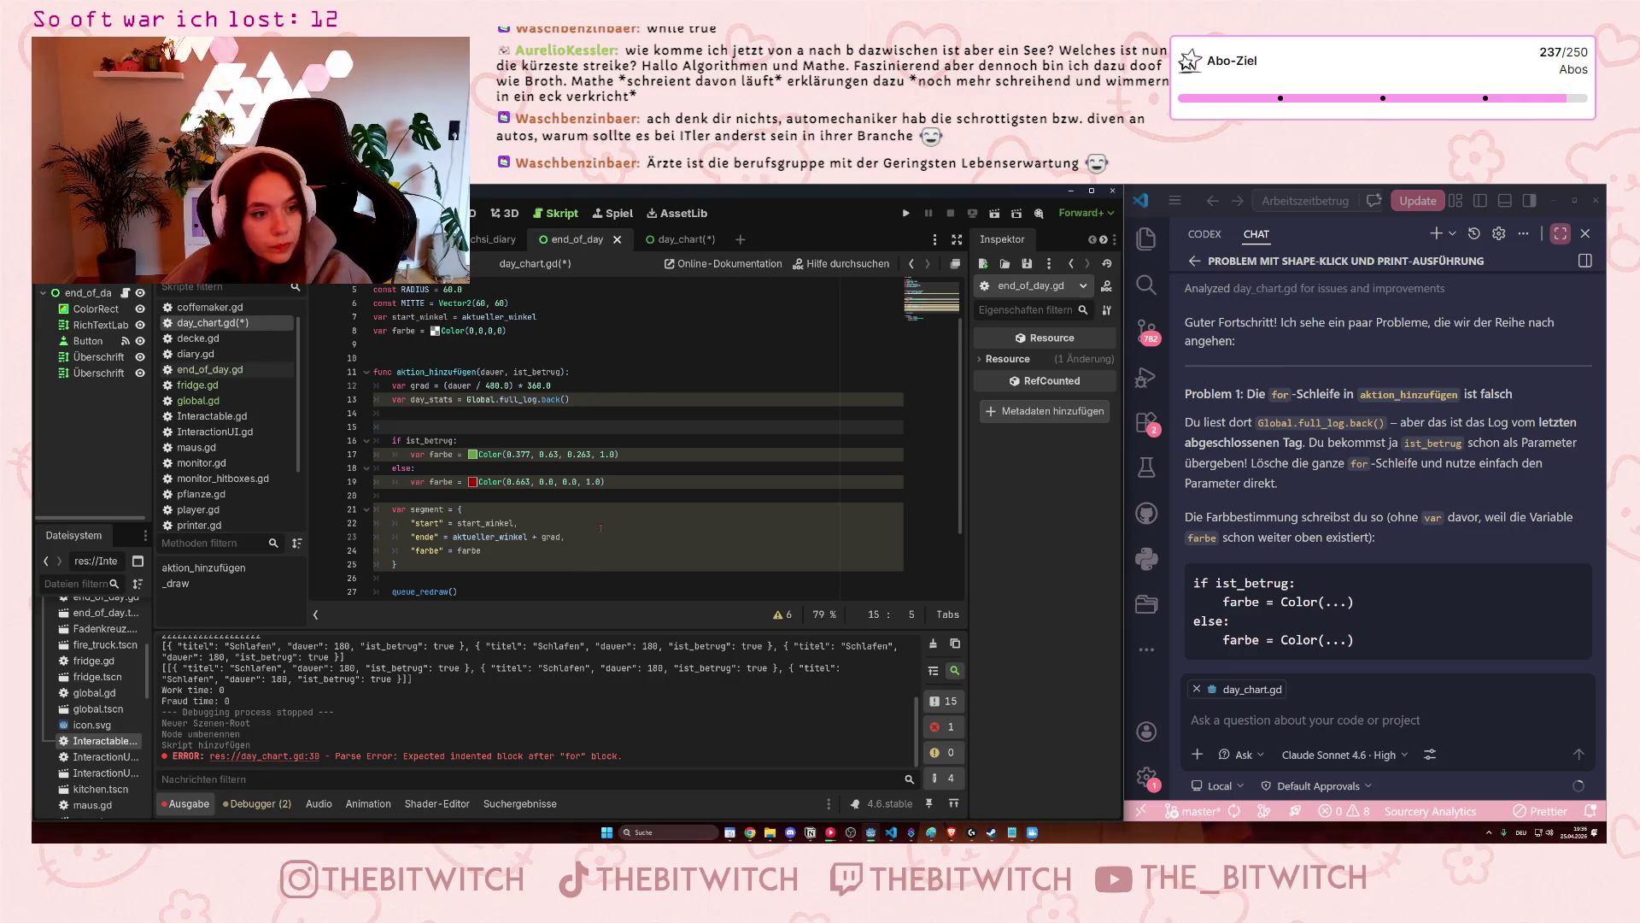
key("BackSpace")
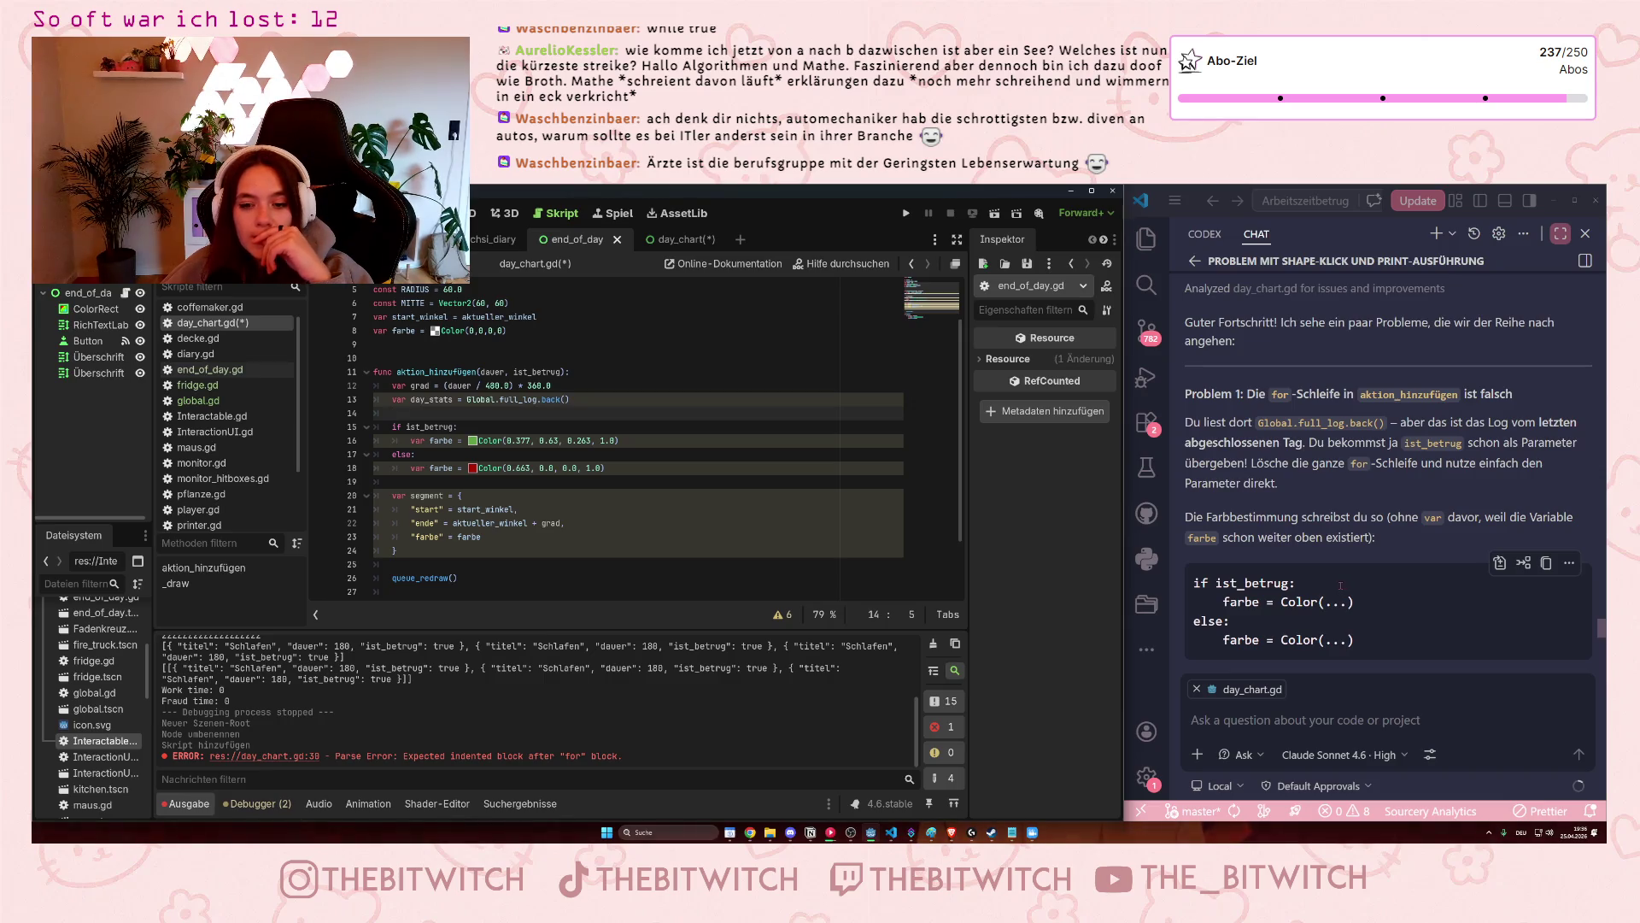
scroll(1282, 577, "down", 2)
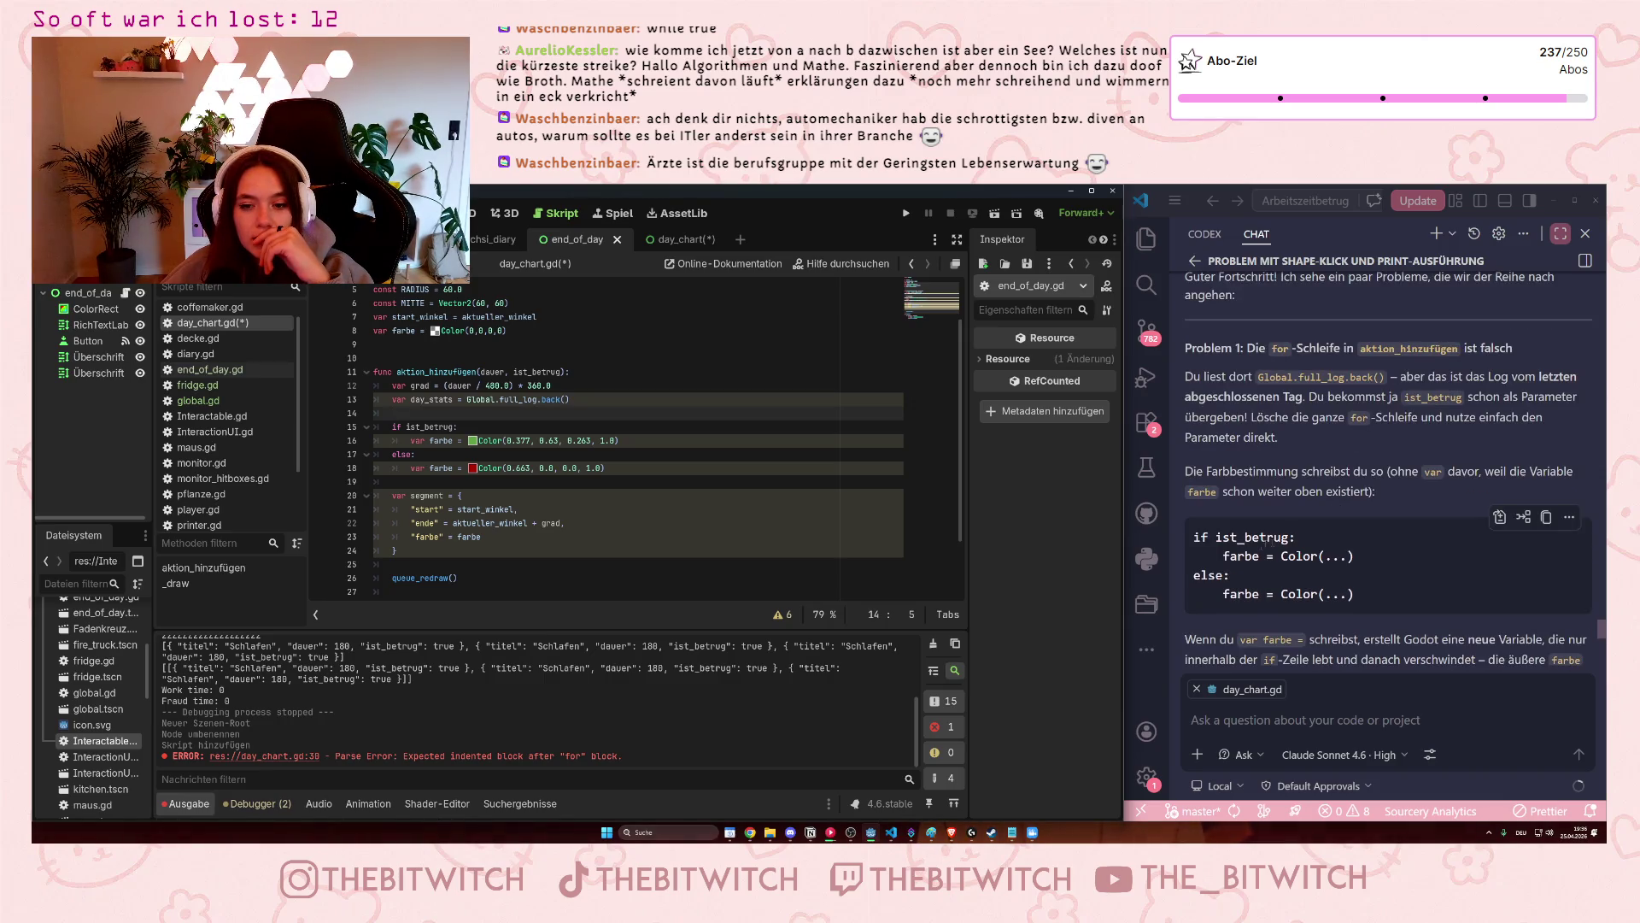
scroll(1244, 571, "down", 2)
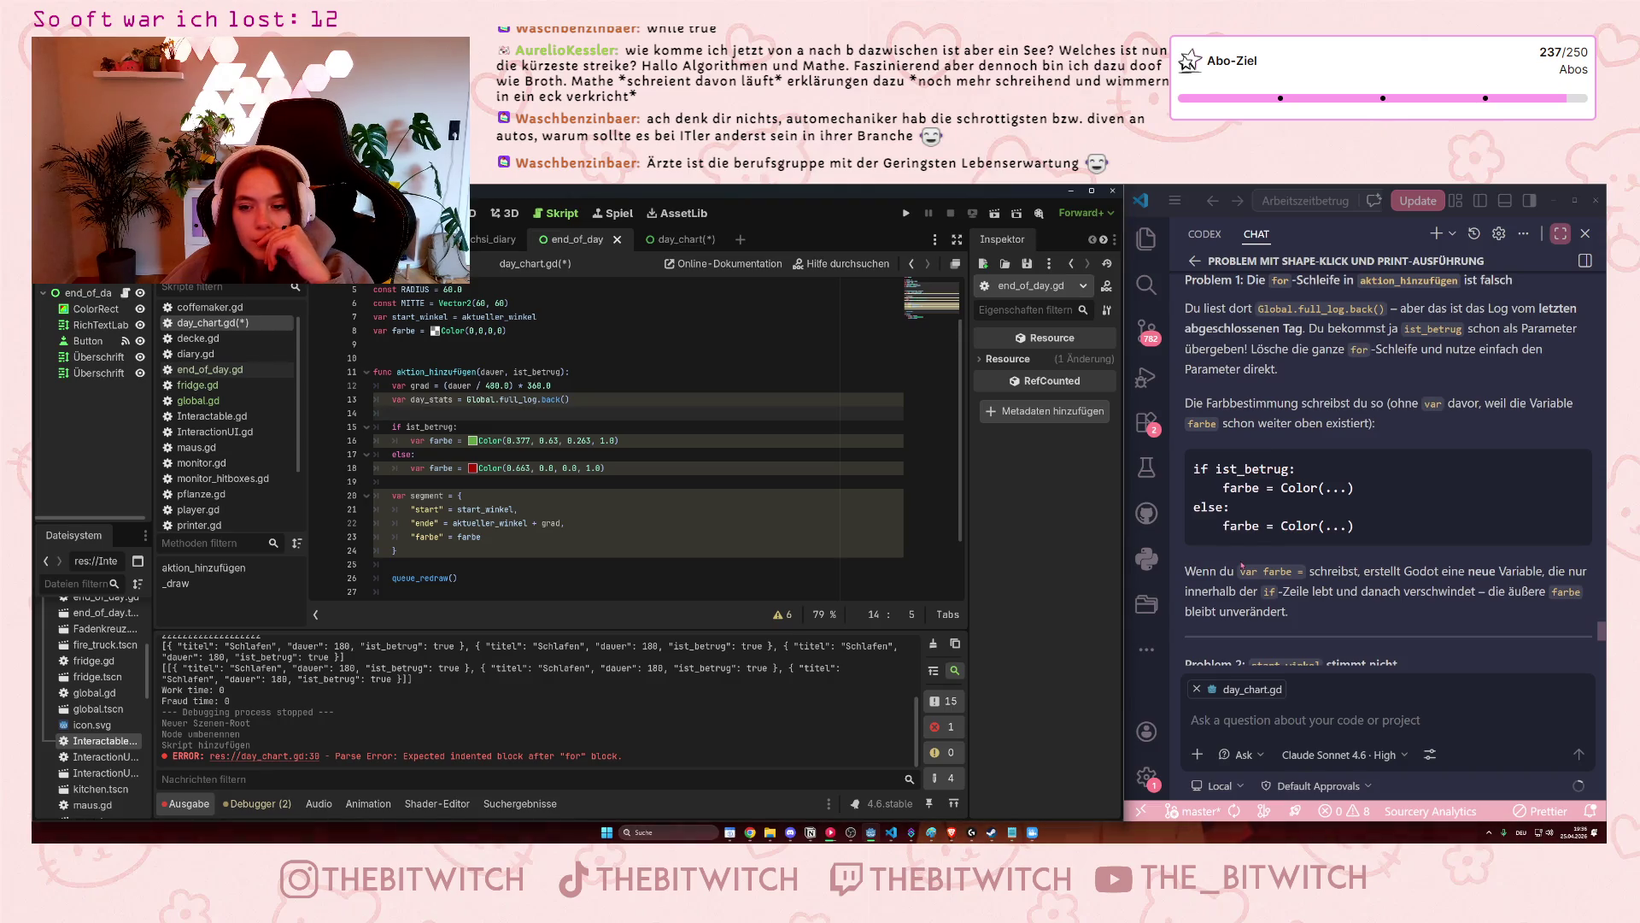
scroll(1242, 565, "down", 1)
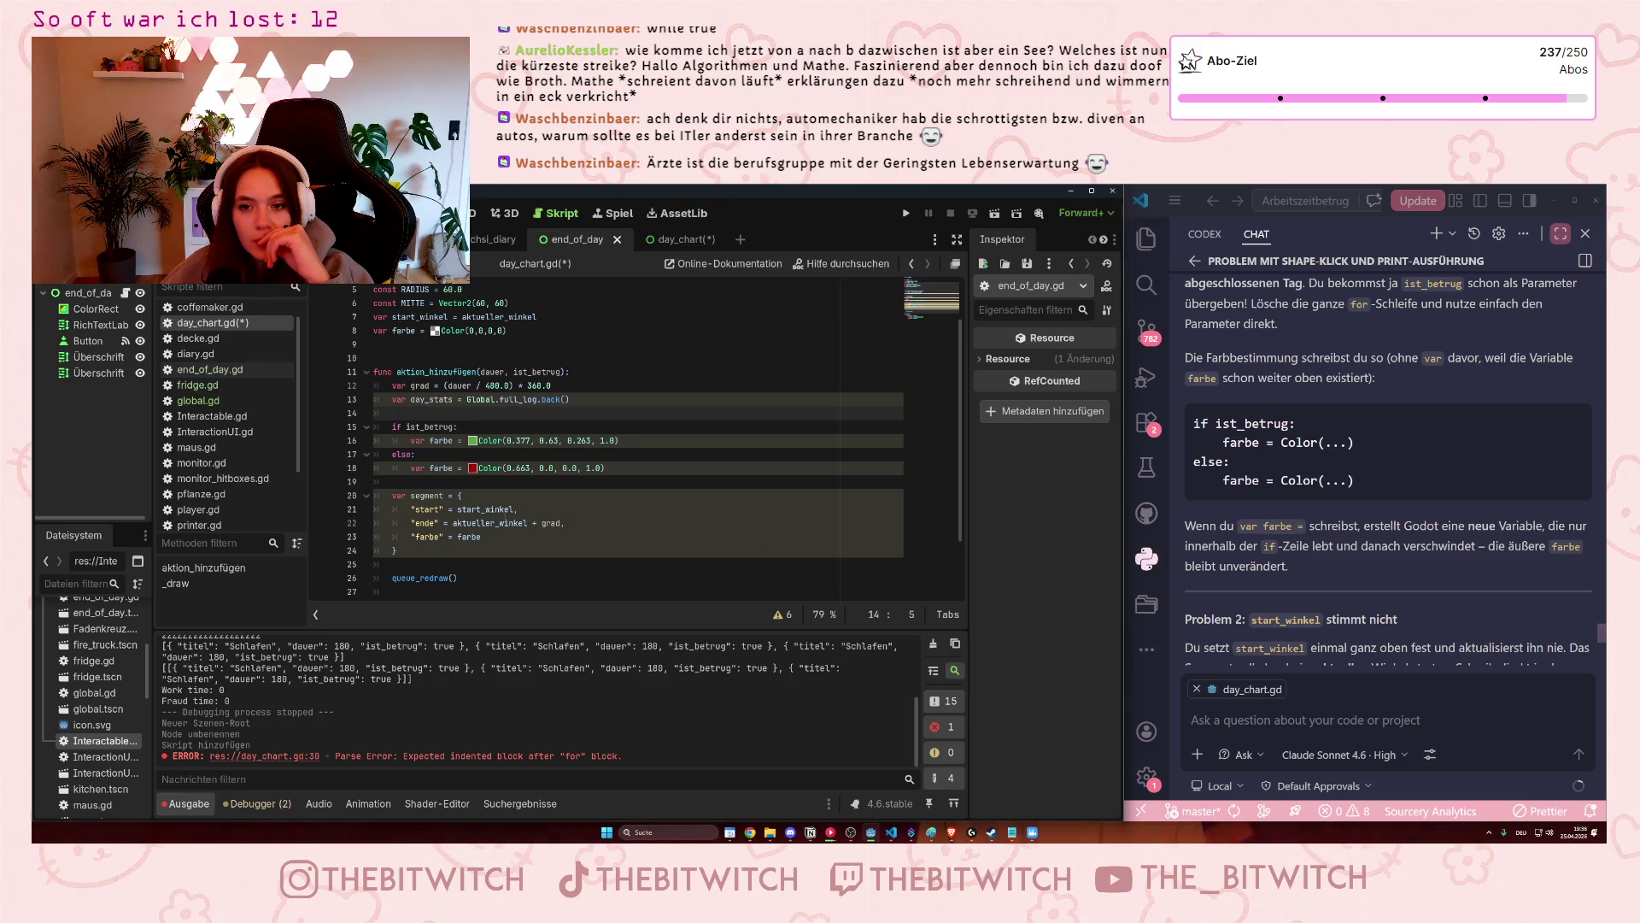
left_click(413, 468)
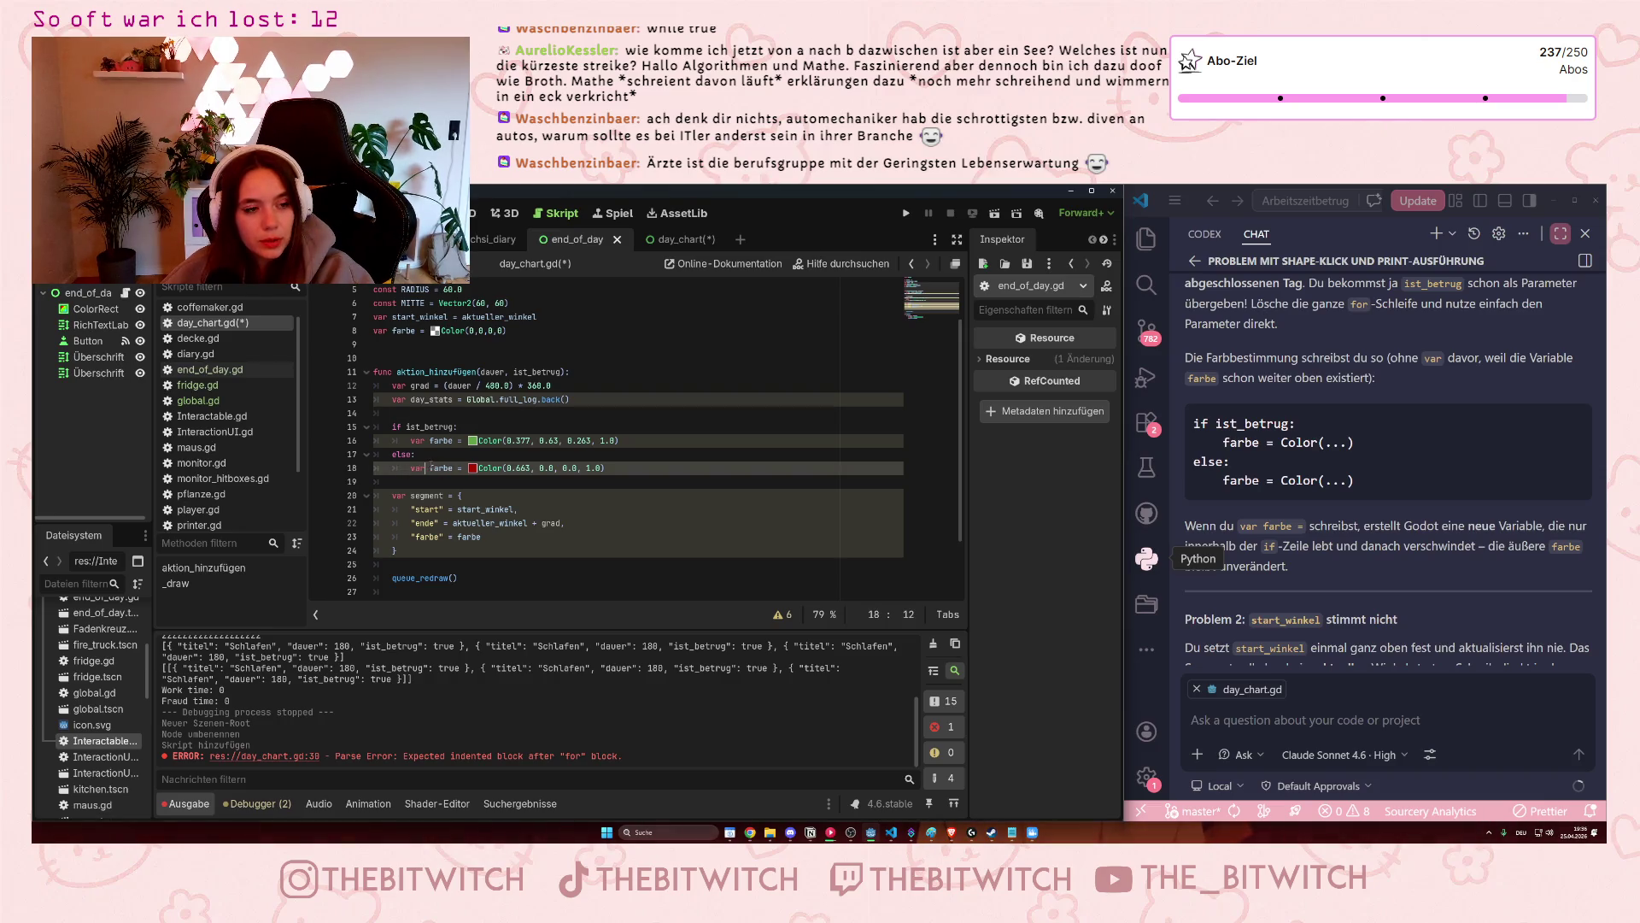
left_click(413, 441)
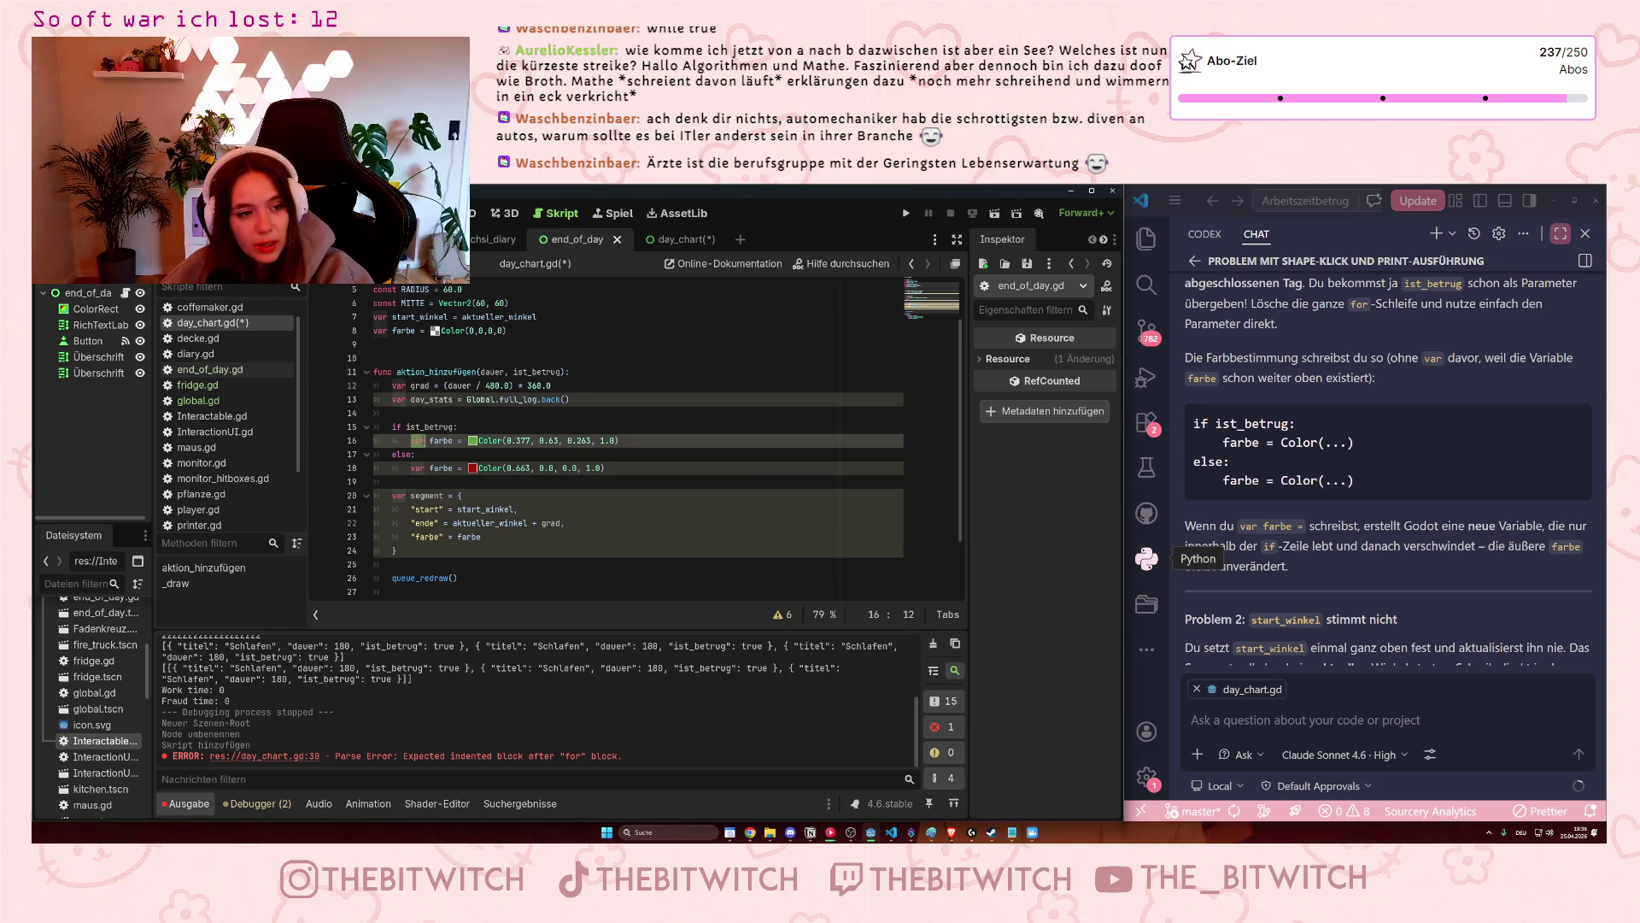
key("BackSpace")
key("Delete")
key("Delete")
key("Delete")
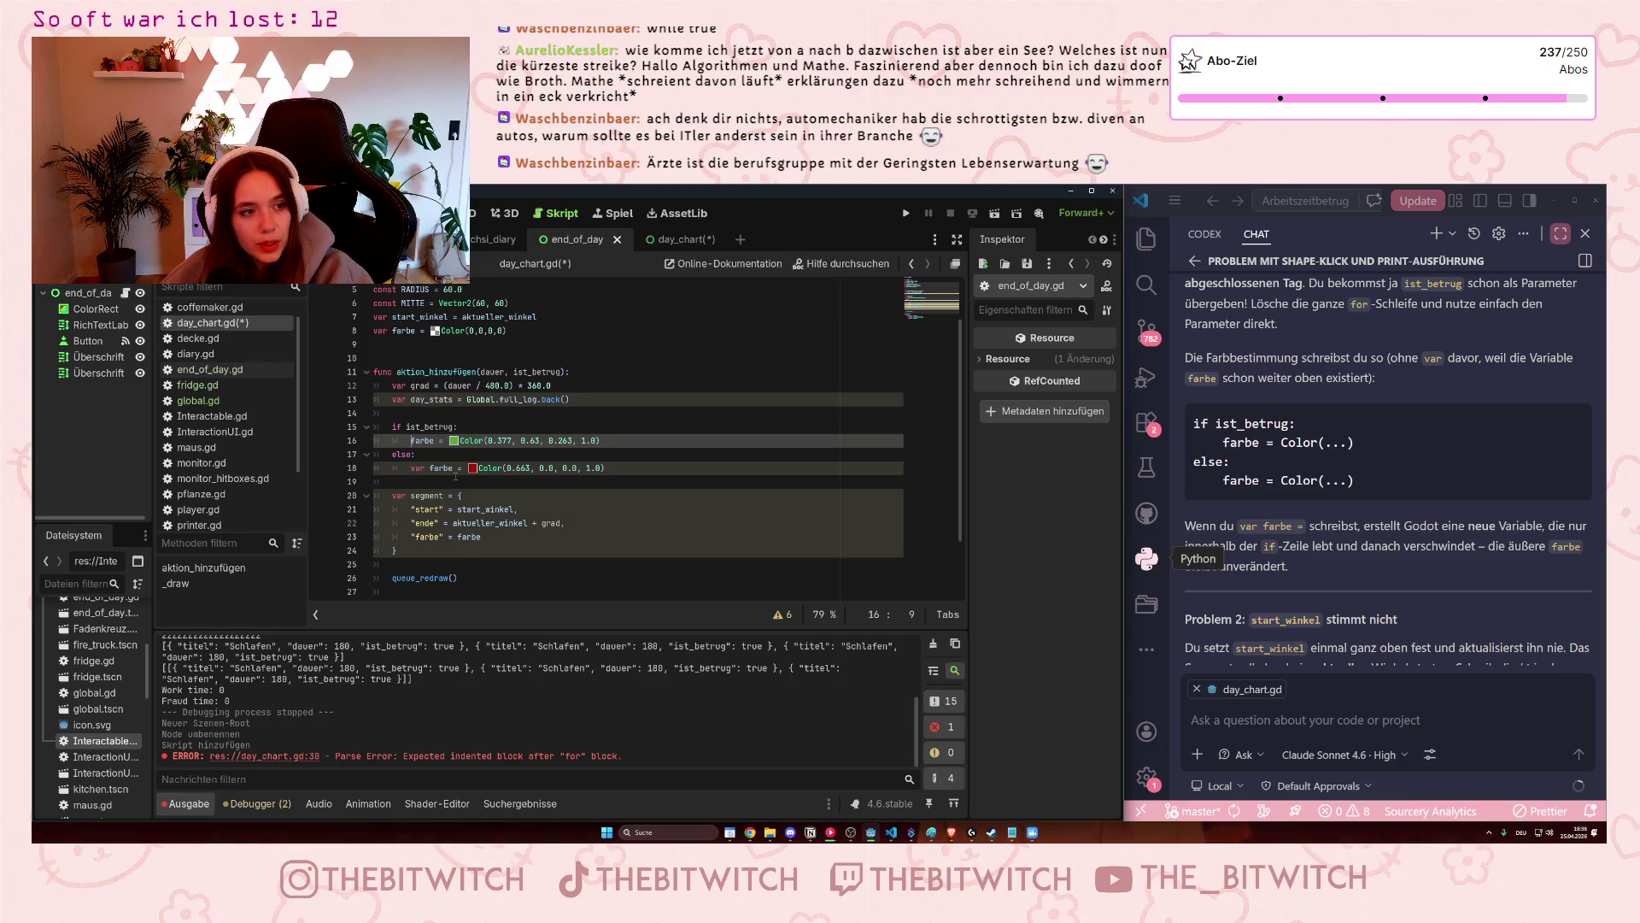
left_click(411, 468)
key("Delete")
key("Delete")
key("Delete")
left_click(487, 499)
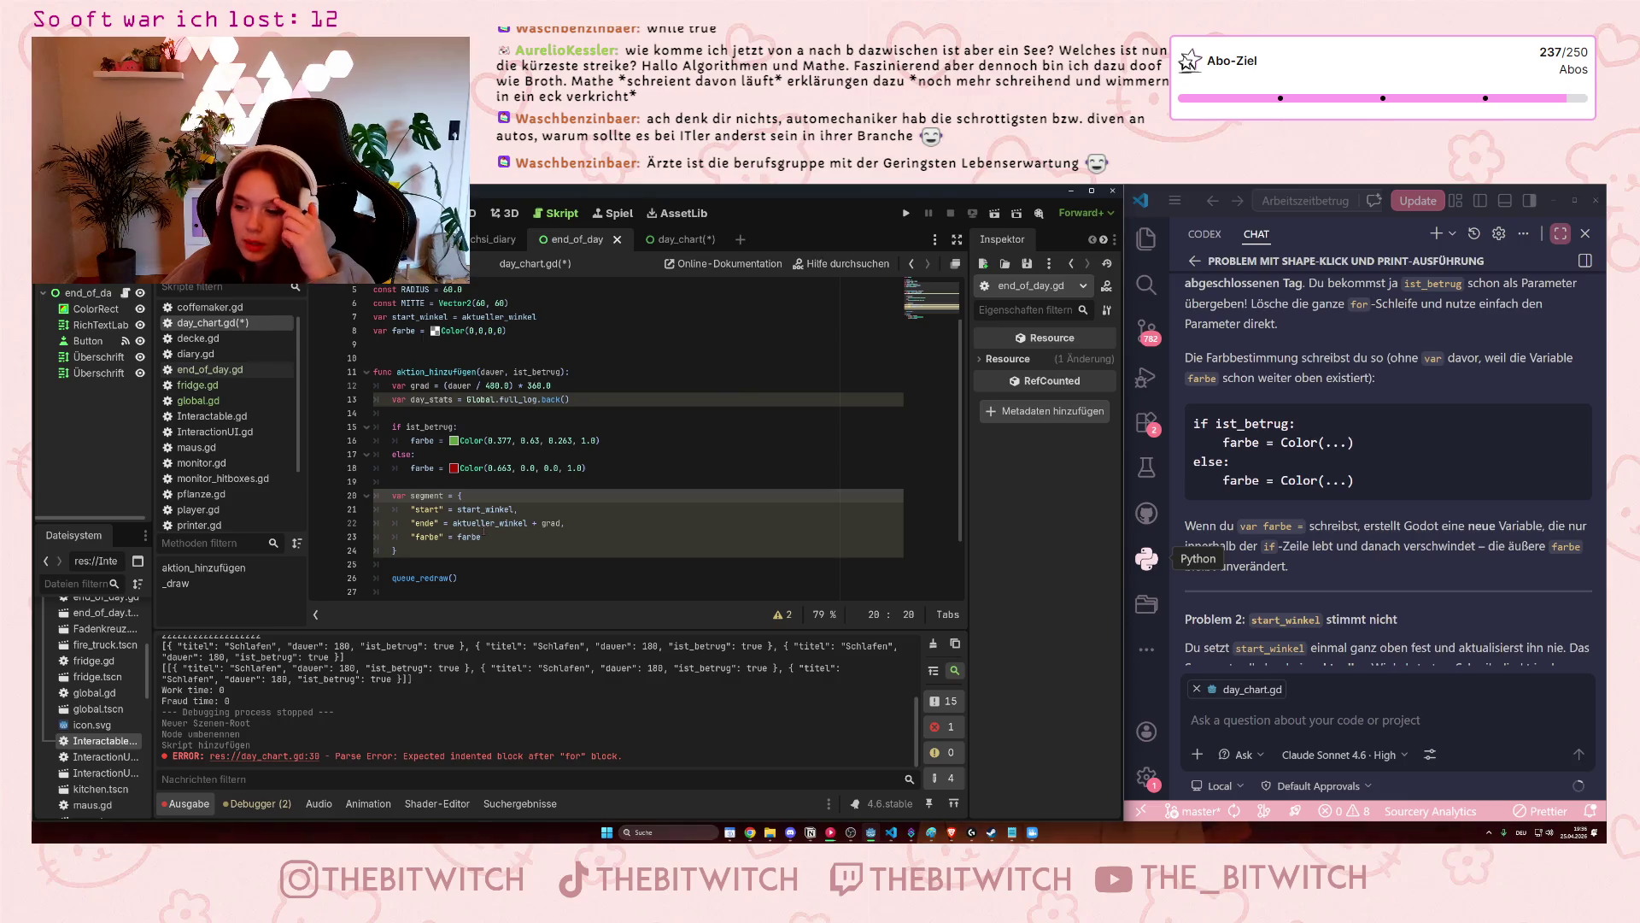
scroll(1315, 534, "down", 1)
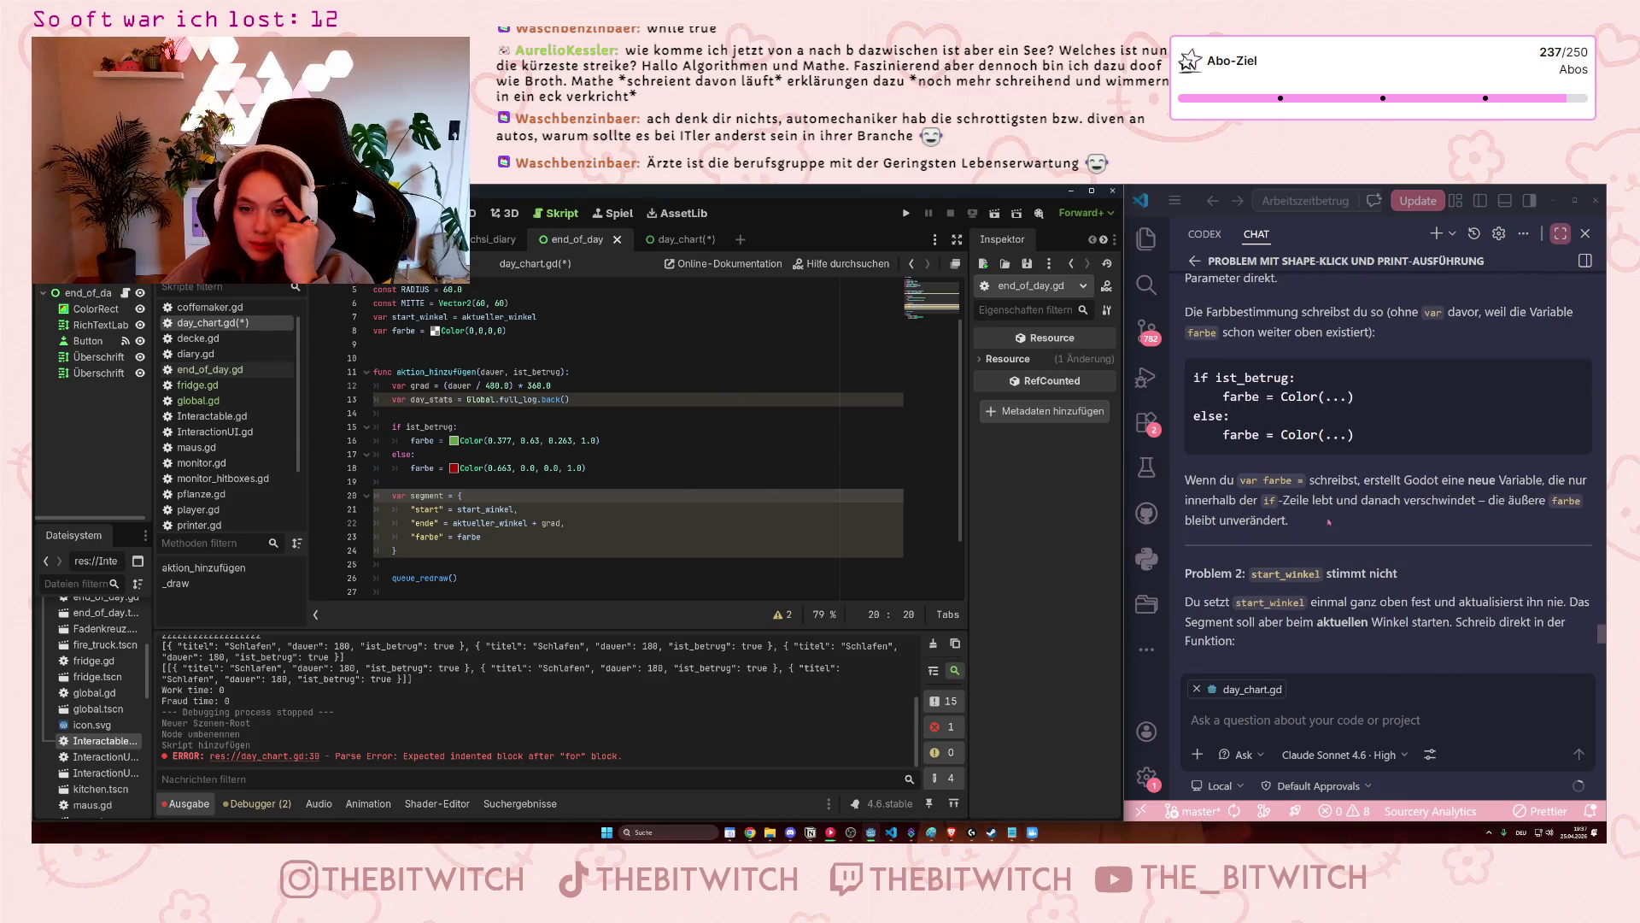
scroll(1333, 492, "down", 2)
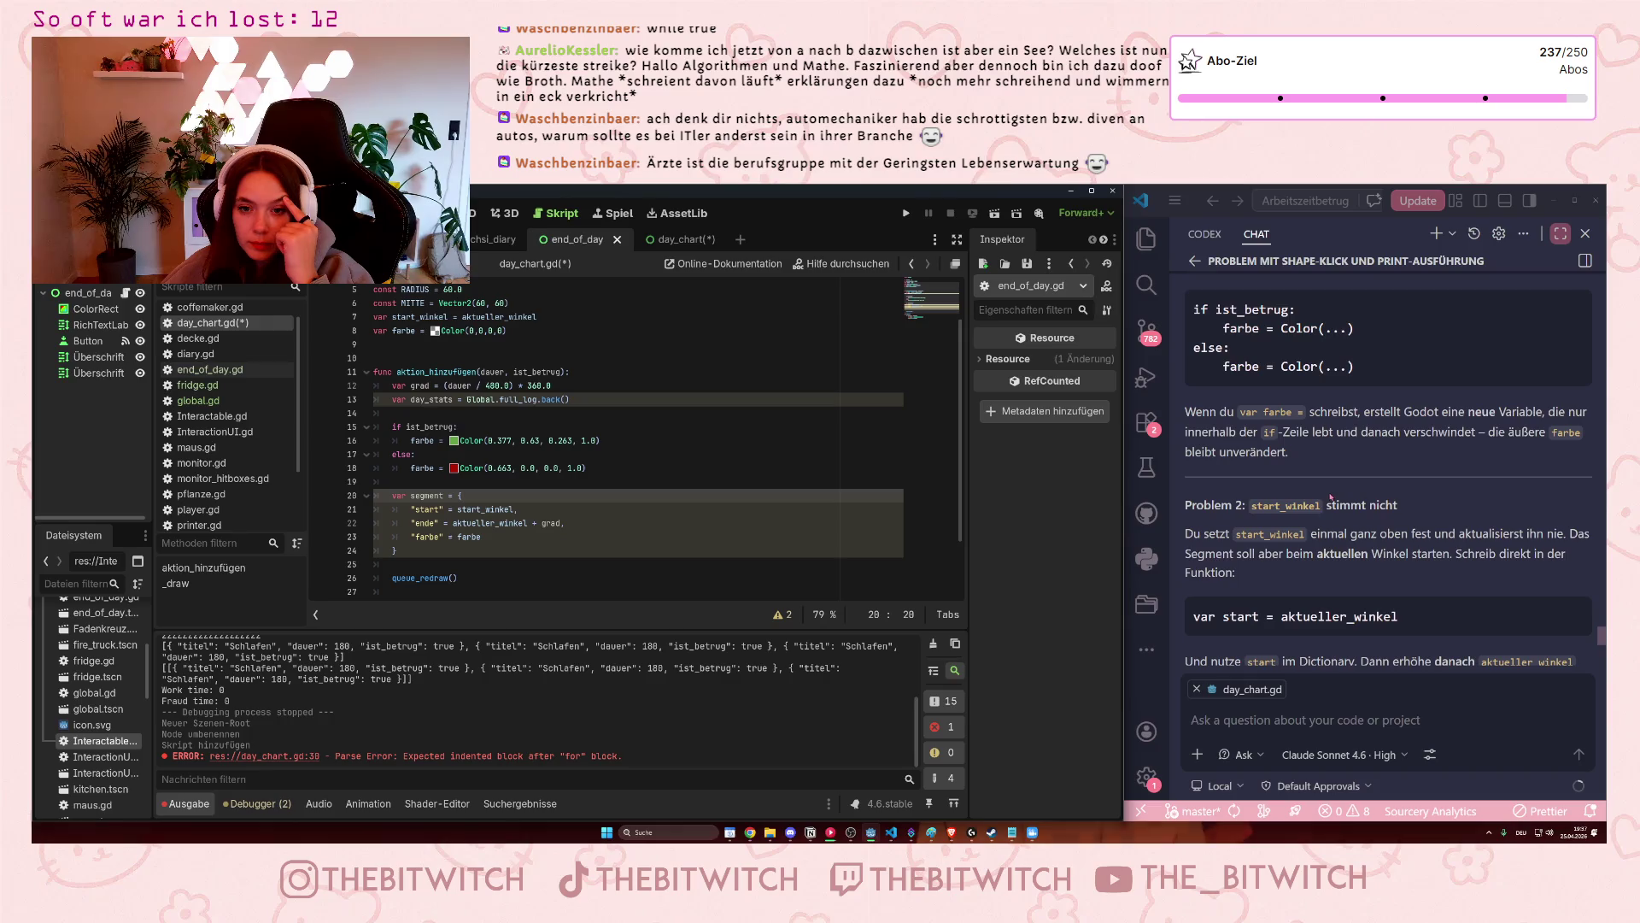
scroll(1322, 504, "down", 1)
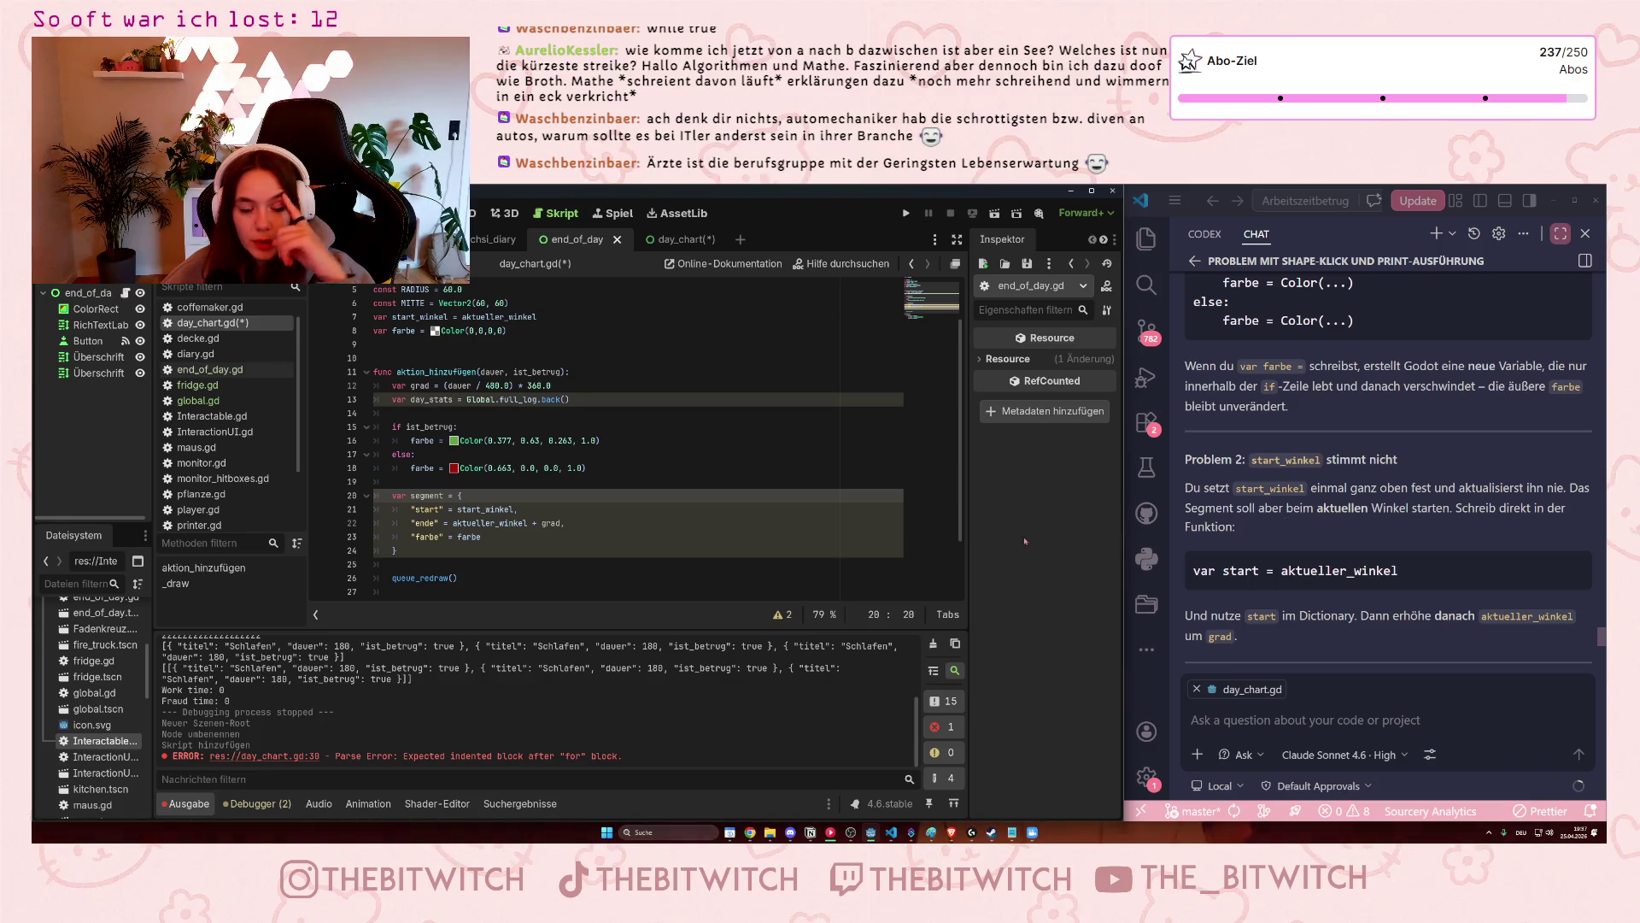
left_click(449, 412)
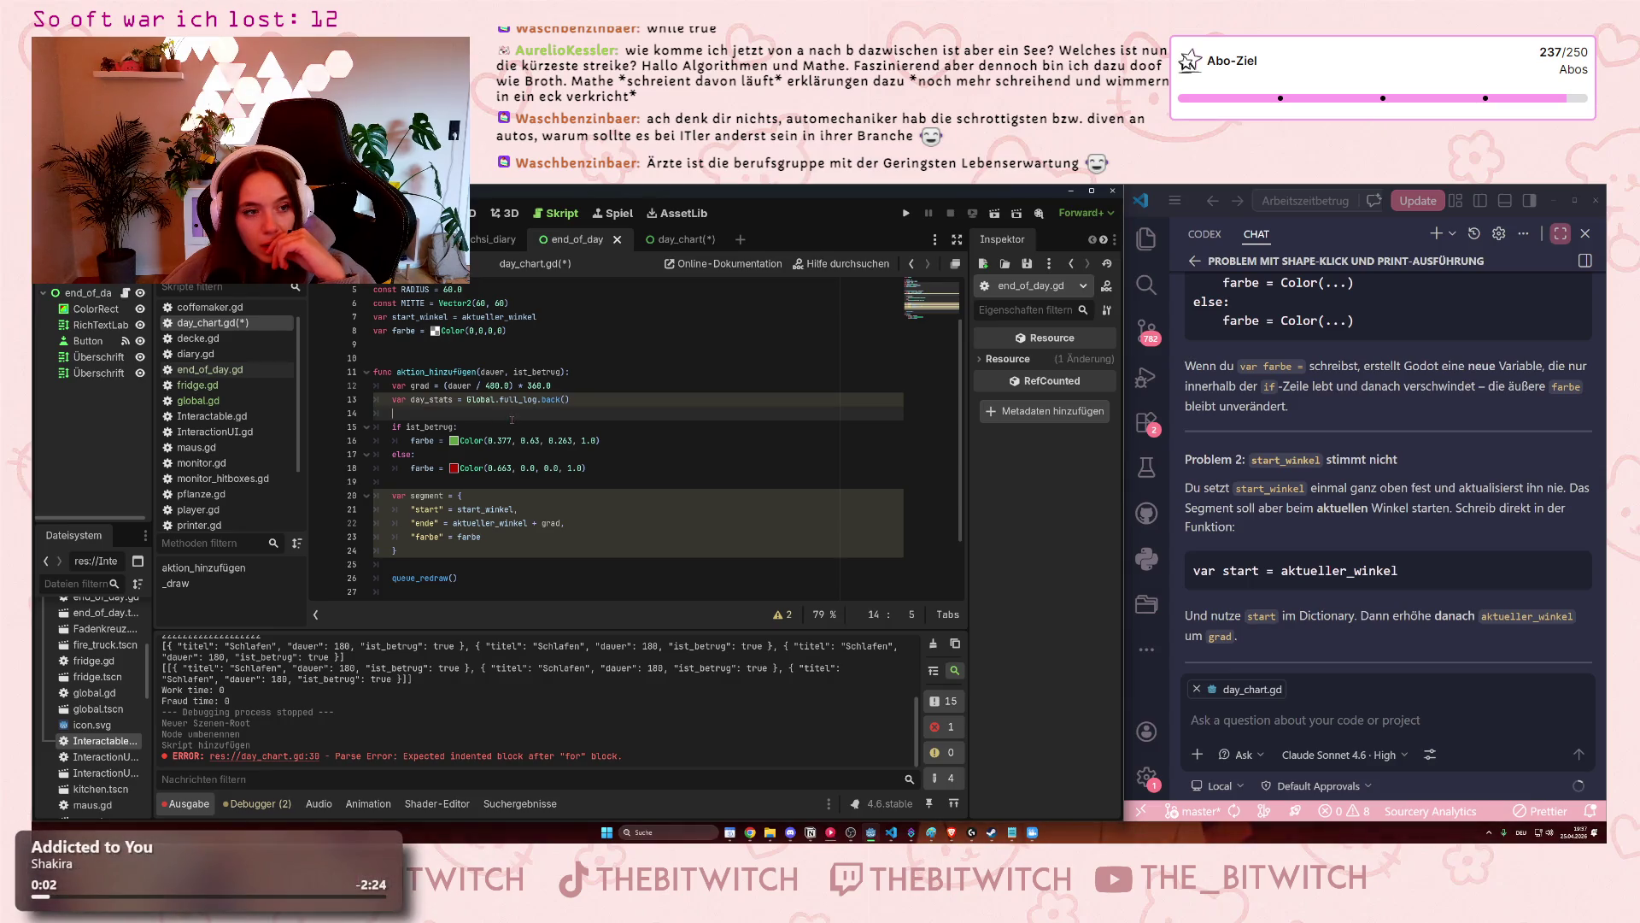
Insert a blank line 14 below day_stats, discarding the half-typed 'var start = aktueller'.
key("Return")
type("va")
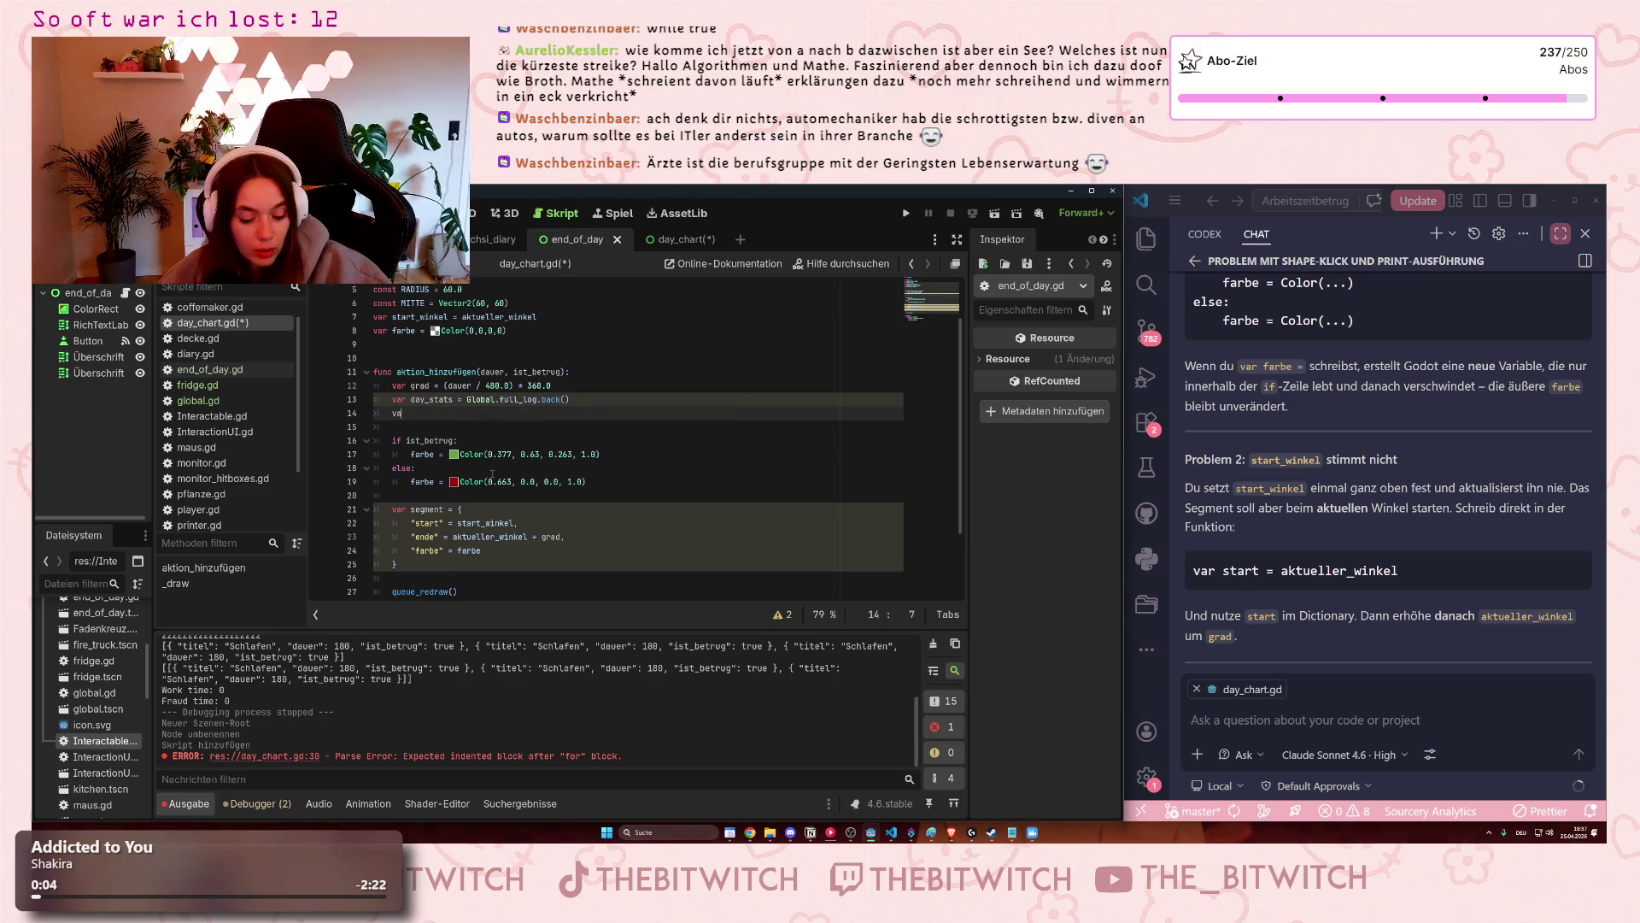
type("r start ")
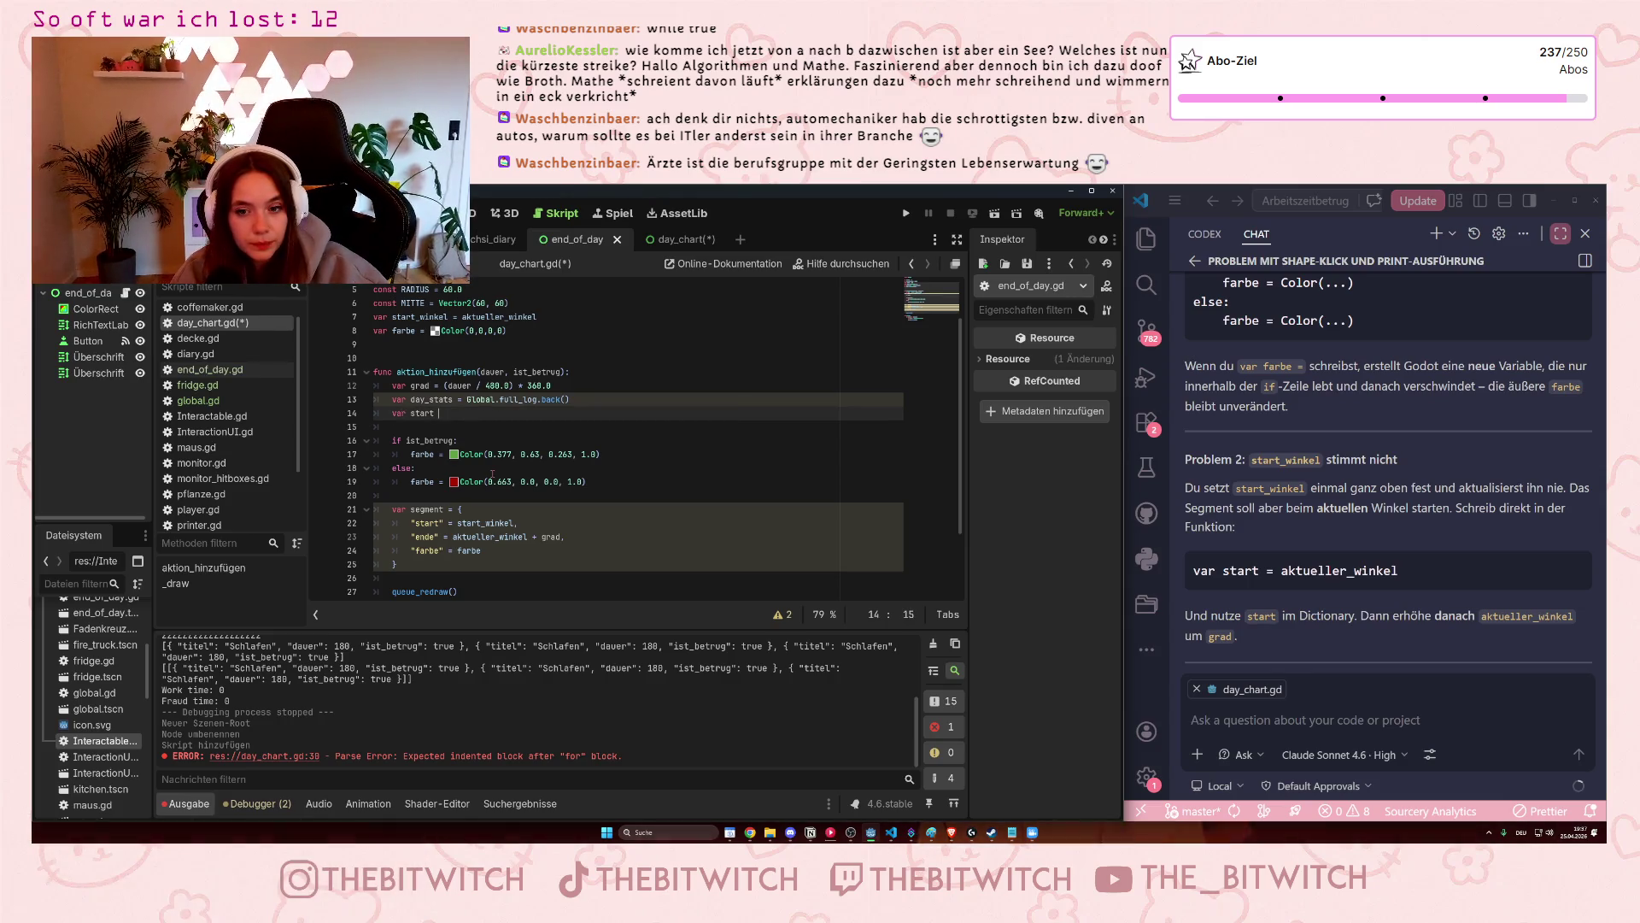
type("= aktueller")
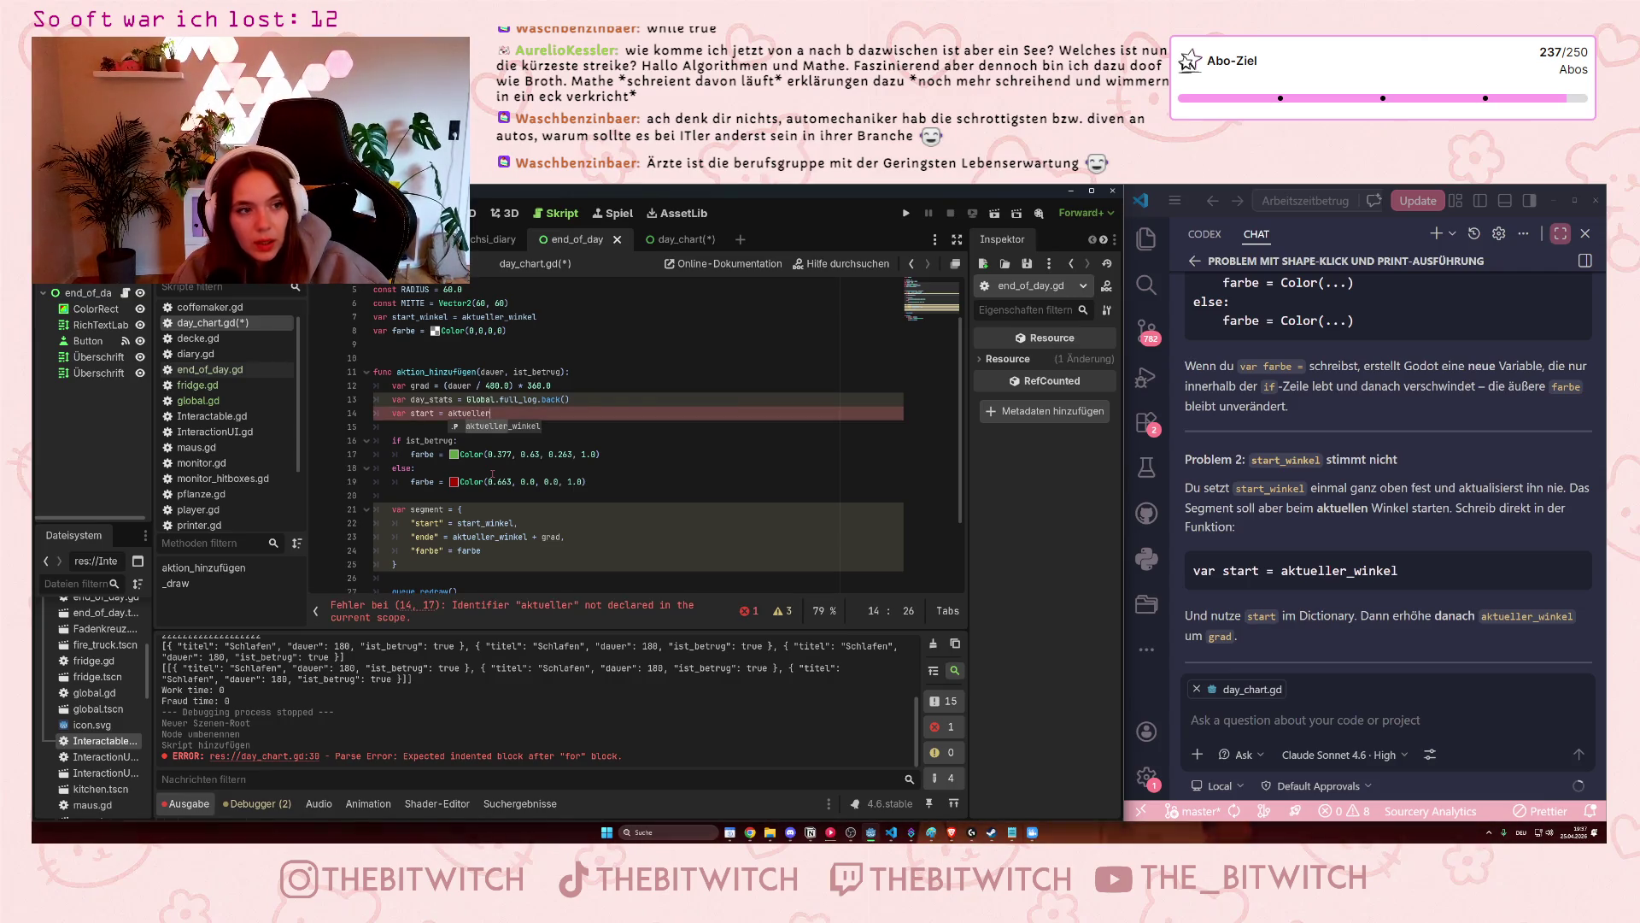
key("BackSpace")
key("BackSpace")
key("BackSpace")
key("BackSpace")
key("BackSpace")
key("BackSpace")
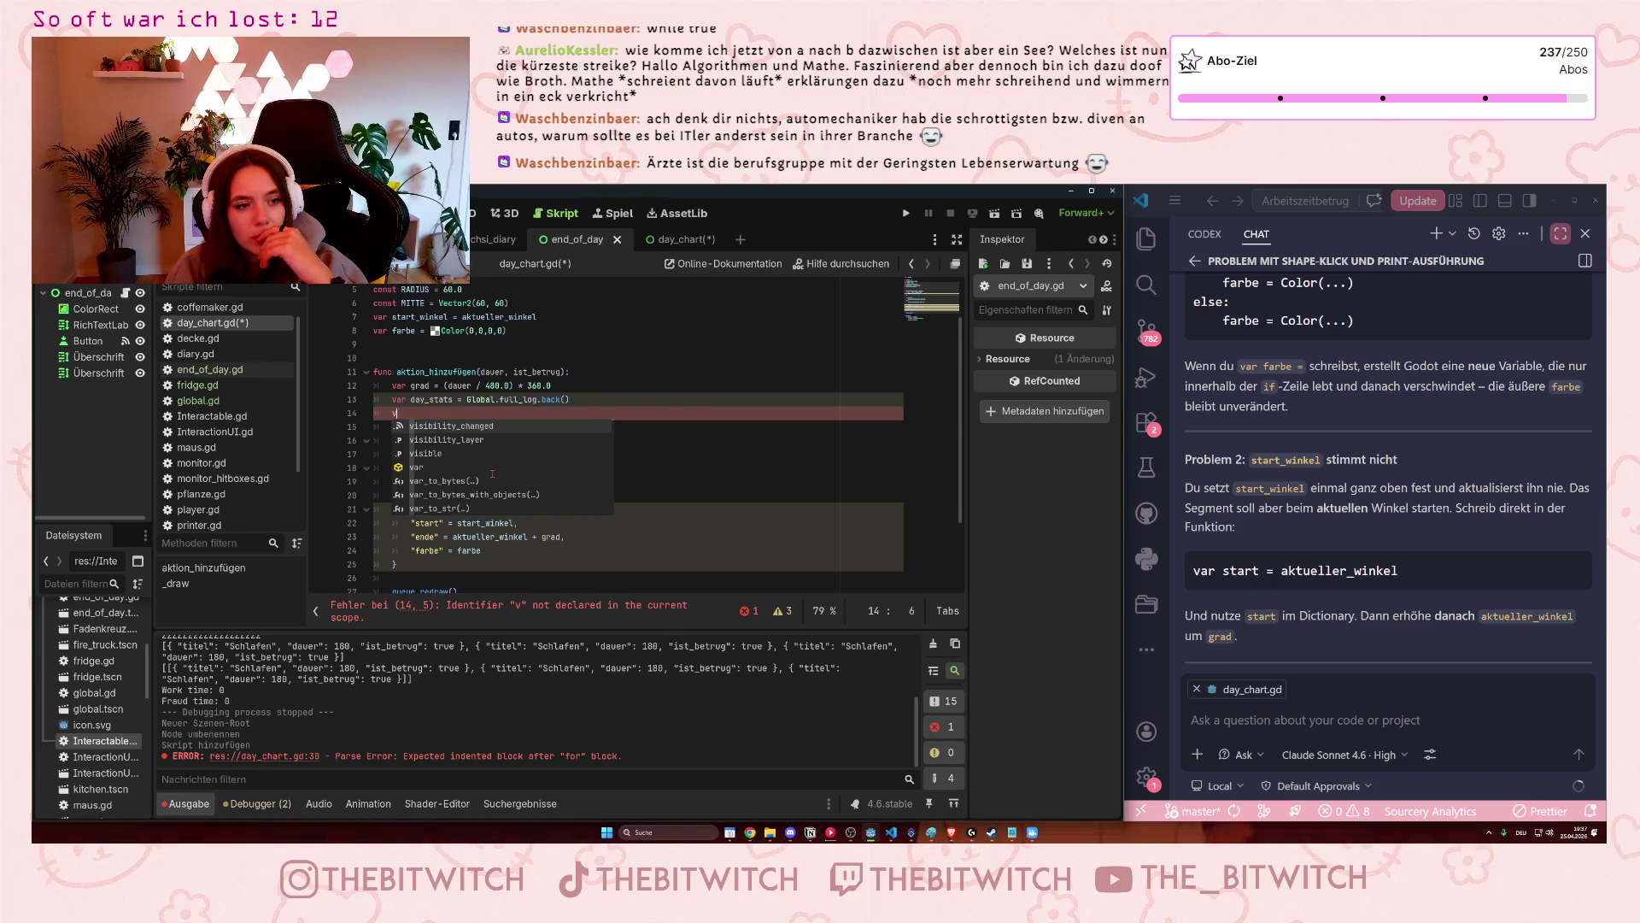
key("BackSpace")
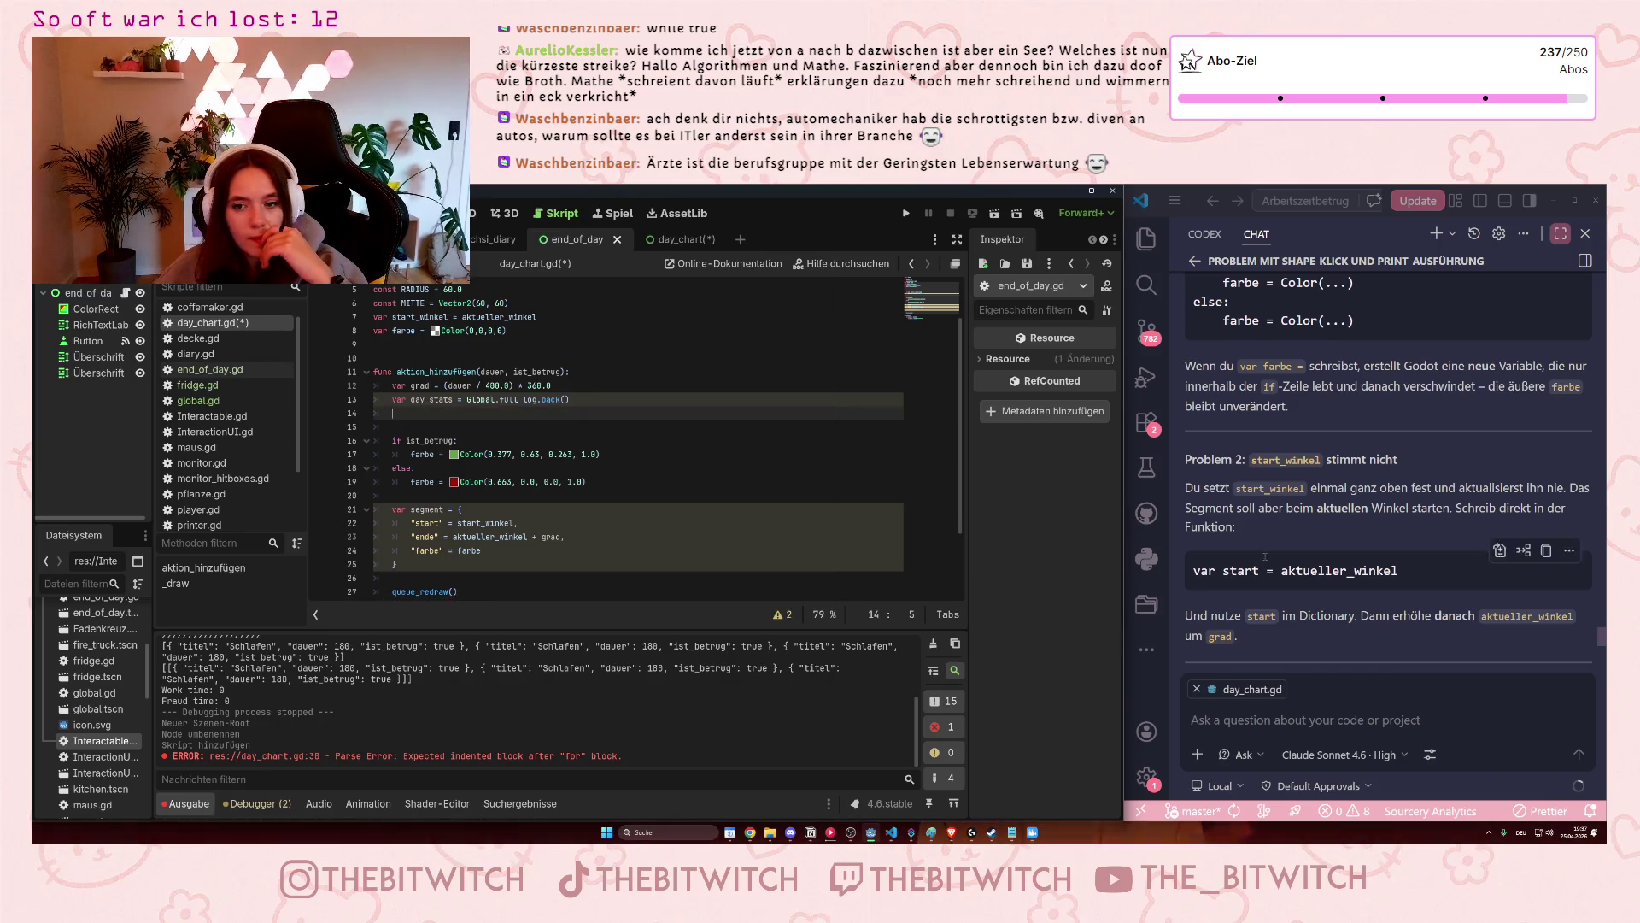
scroll(1388, 513, "down", 2)
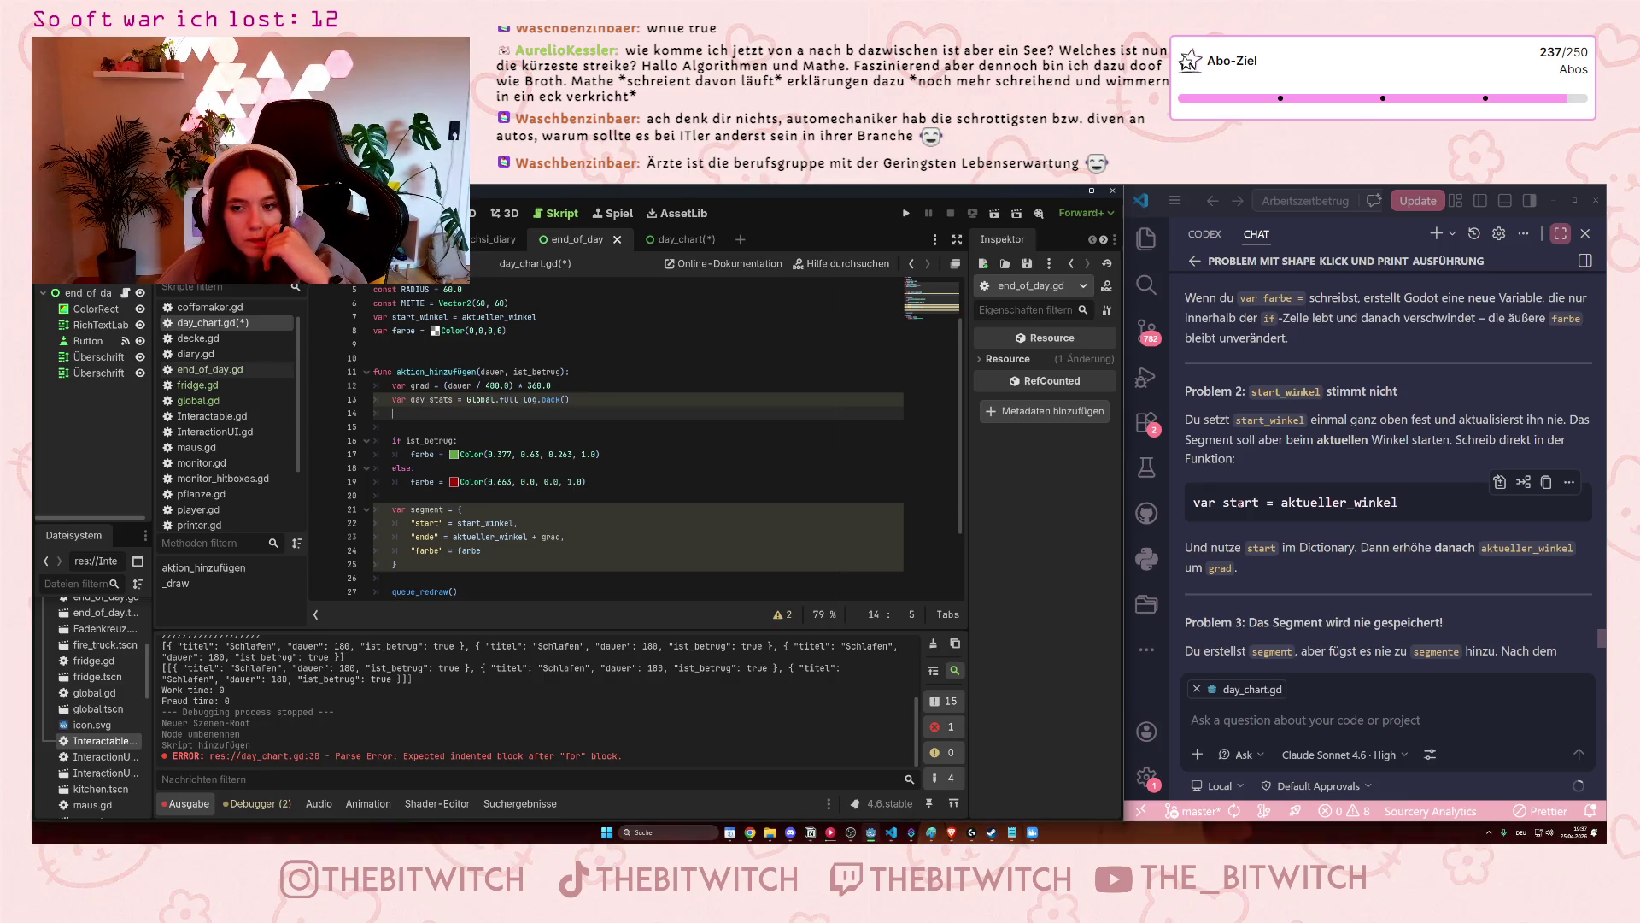
Cut the start_winkel declaration from line 7, paste it below day_stats, and remove the empty line.
left_click_drag(374, 316, 530, 334)
key("ctrl+x")
left_click(445, 413)
key("ctrl+v")
left_click(441, 318)
key("BackSpace")
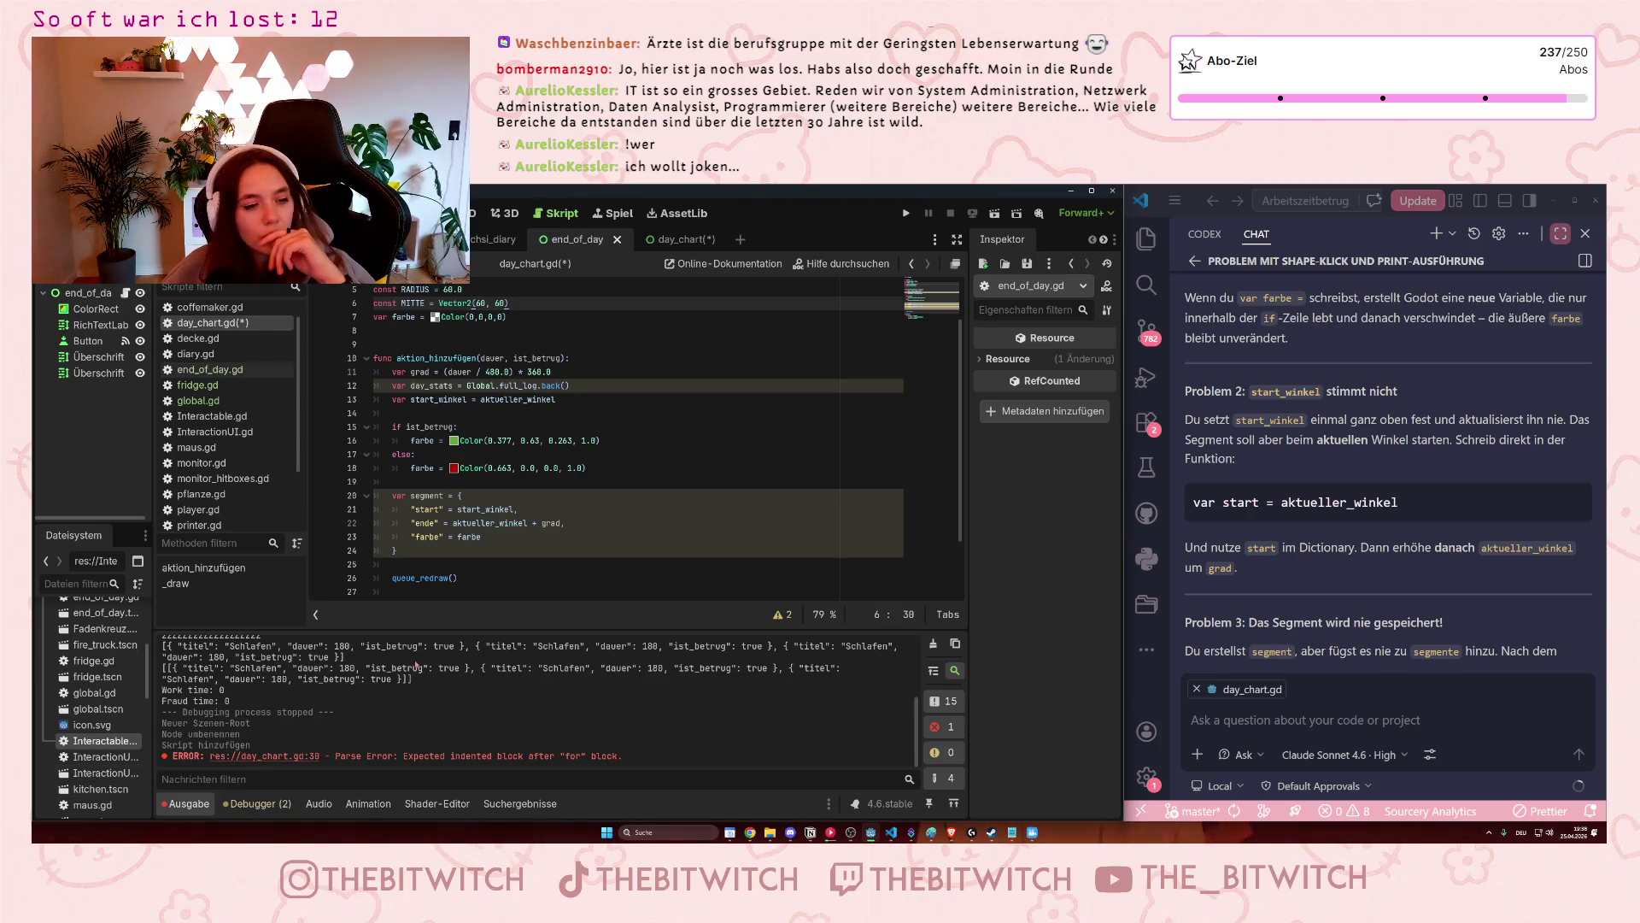
left_click(530, 551)
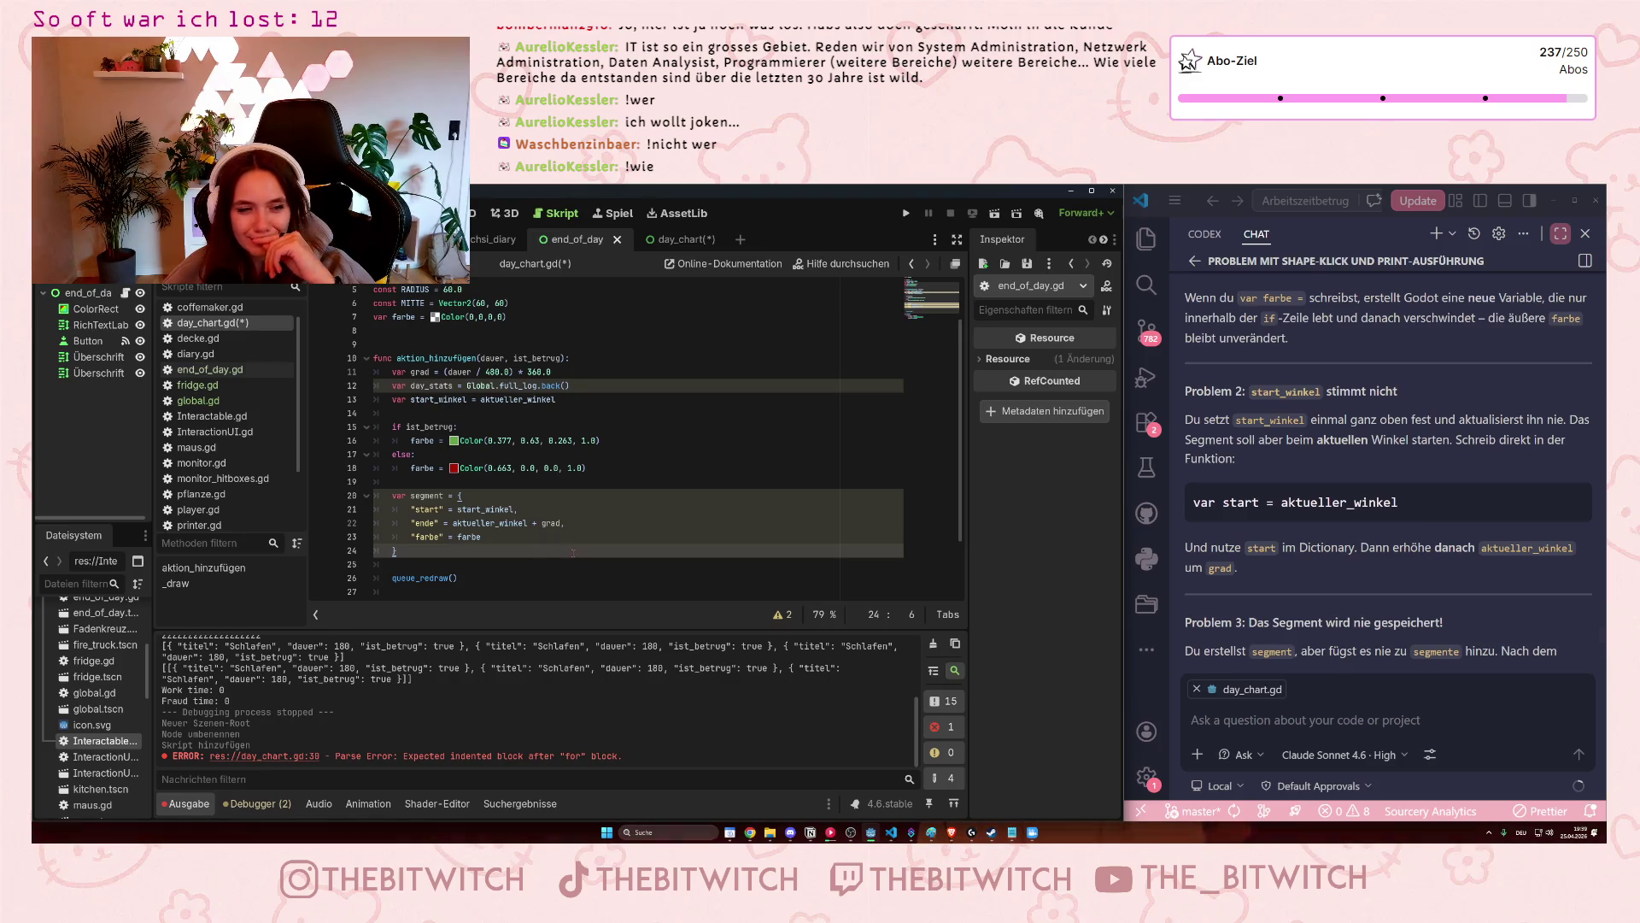
scroll(546, 557, "down", 2)
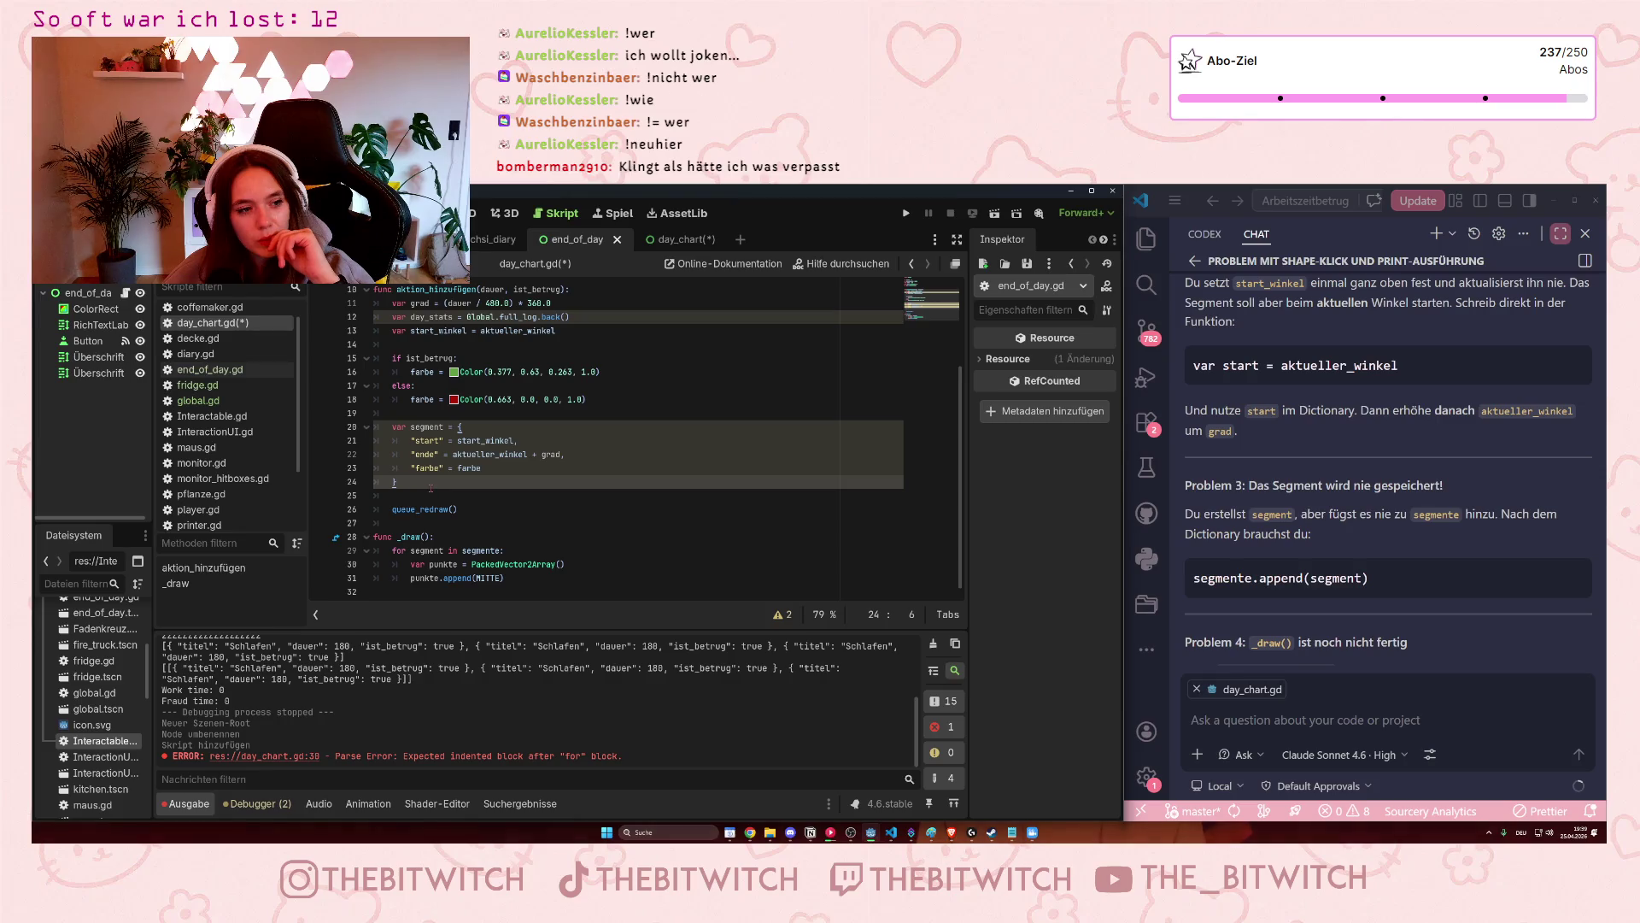
Add segmente.append(segment) after the segment dictionary, just before queue_redraw().
key("Return")
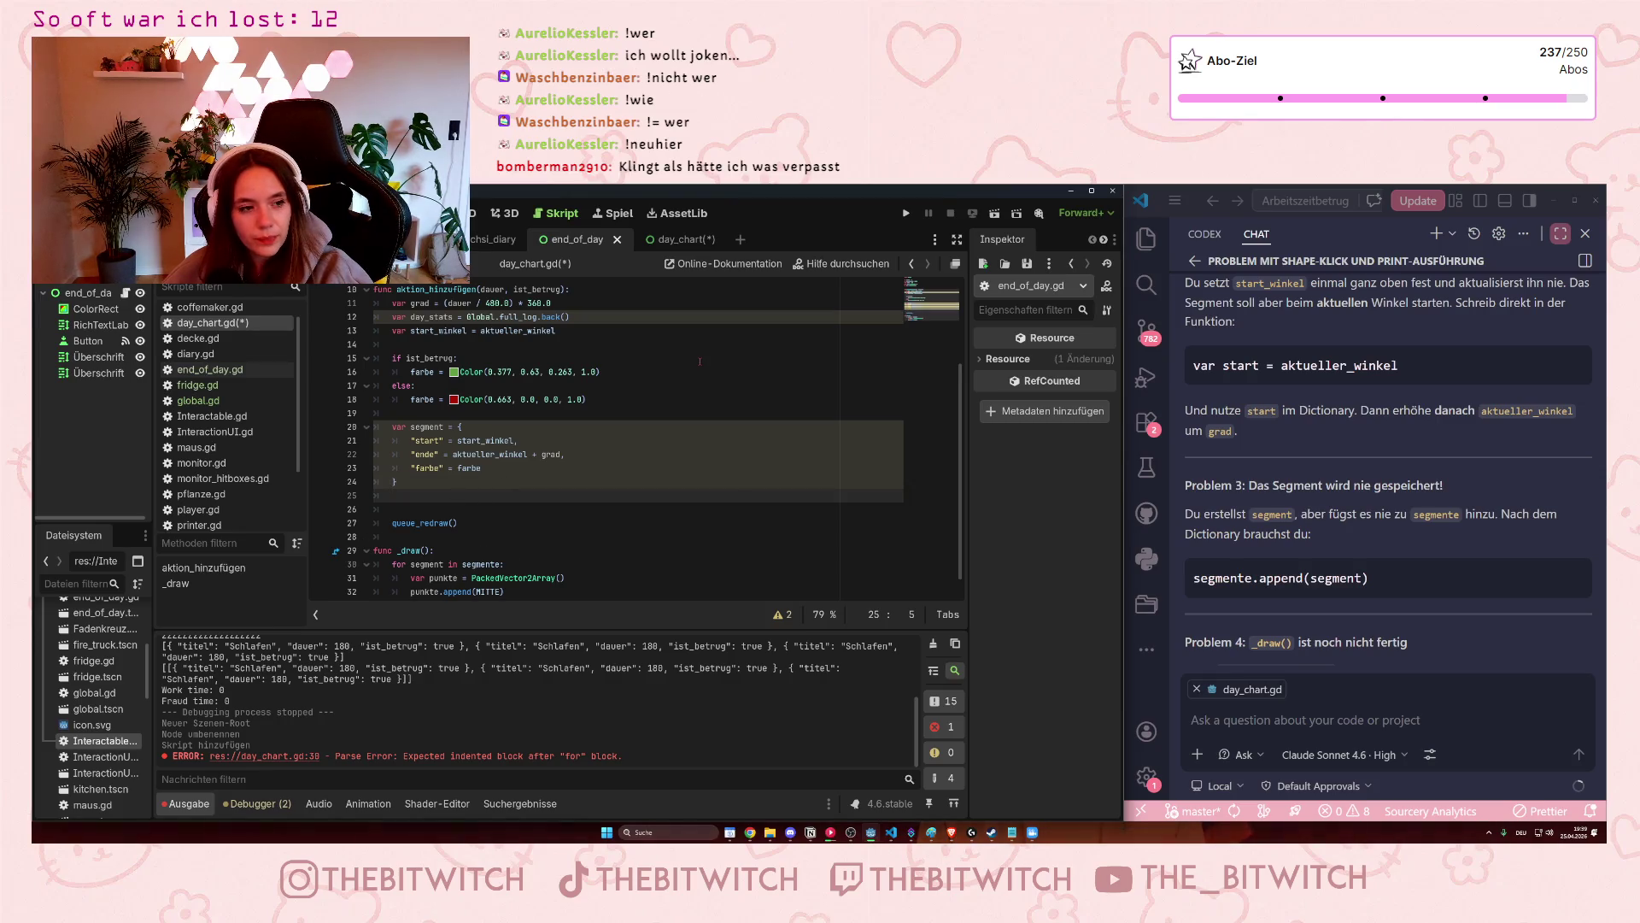
key("Return")
type("seg")
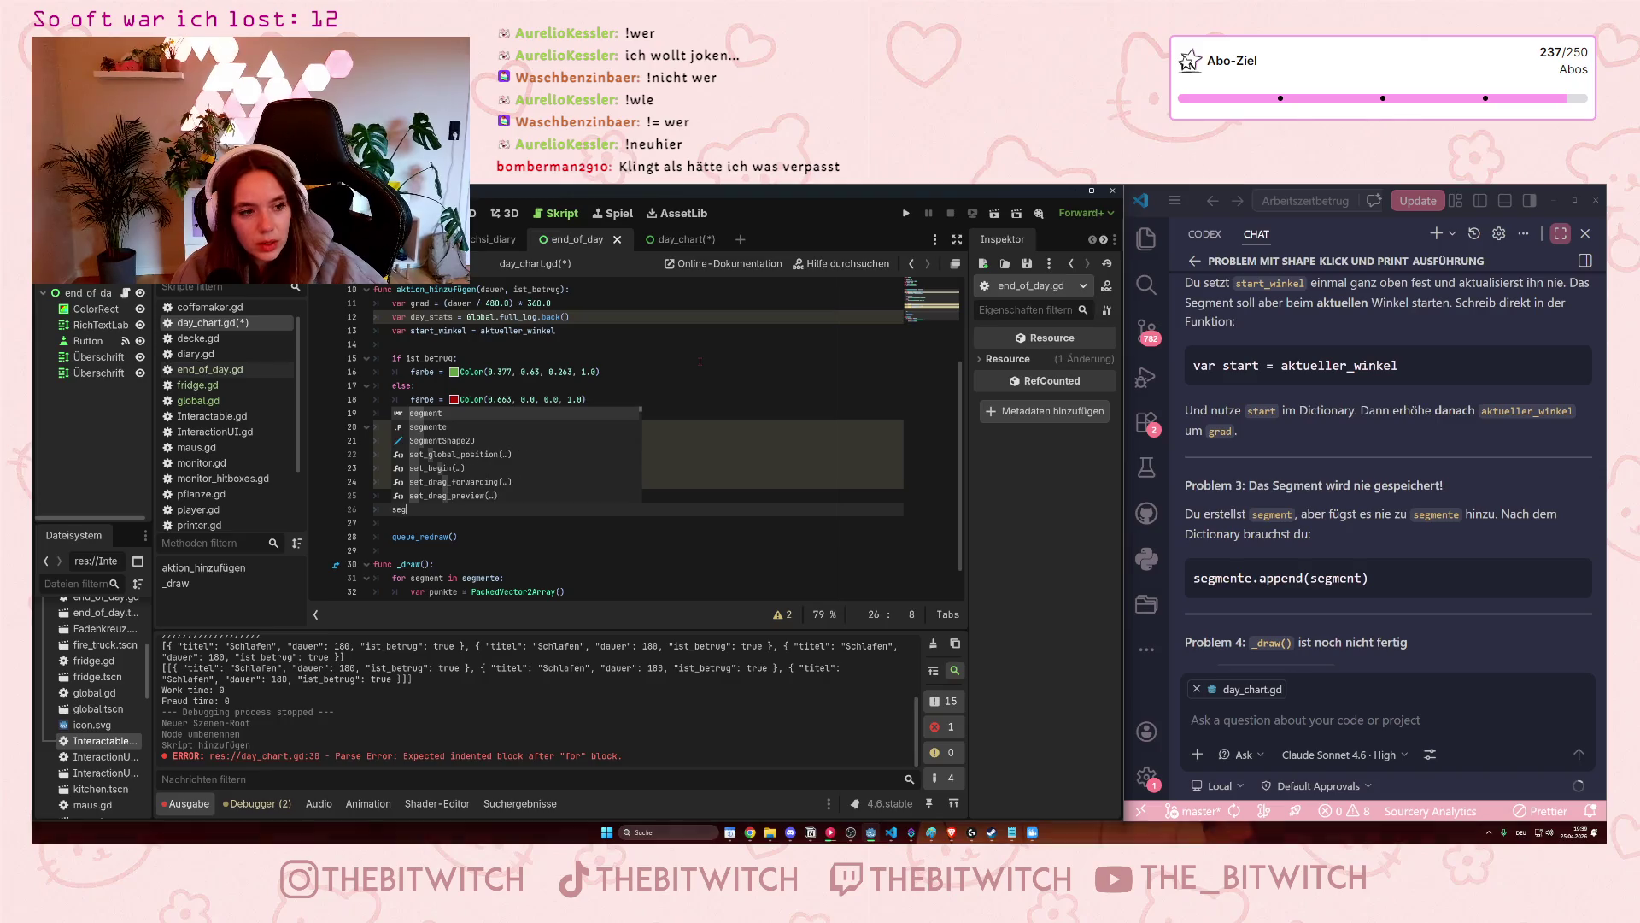
type("mente.")
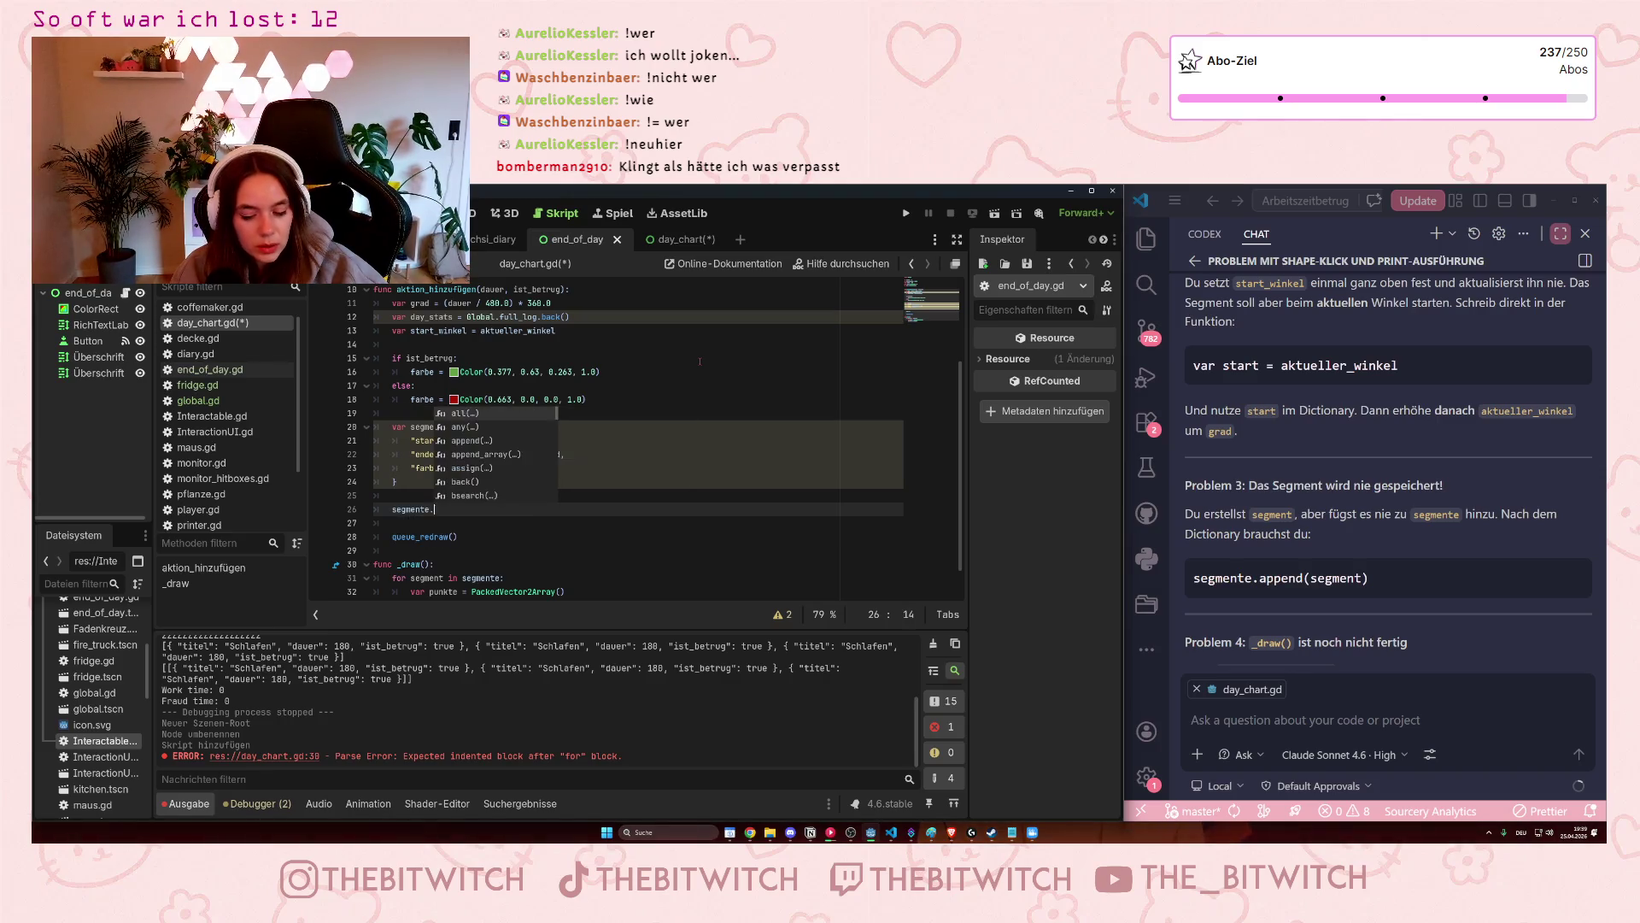
type("append(segmen")
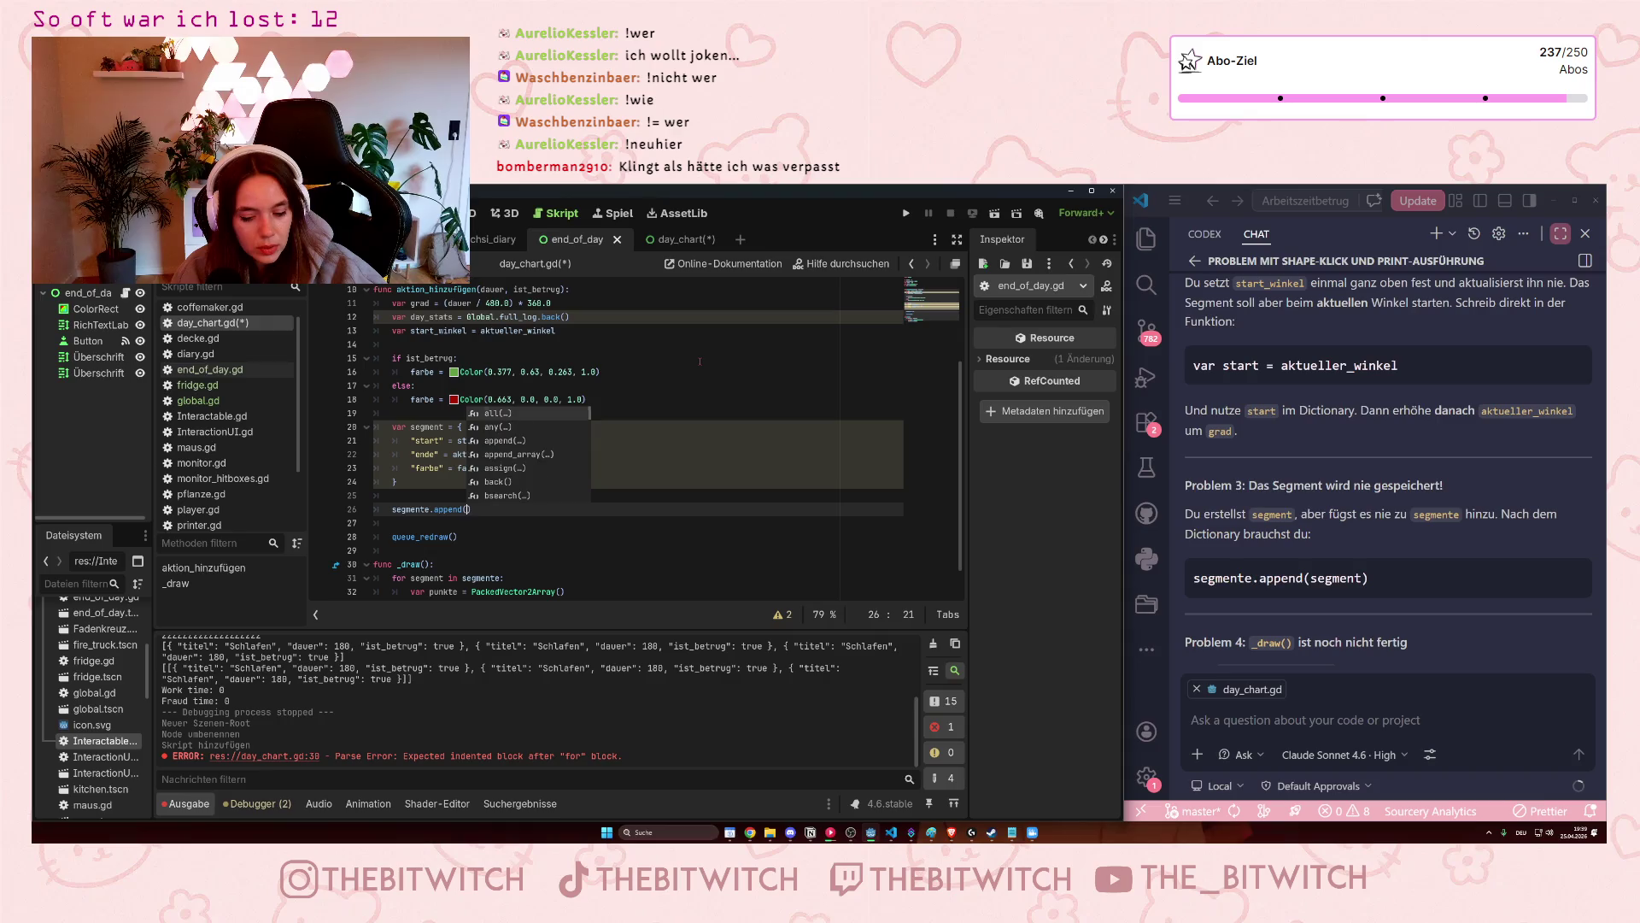
type("t")
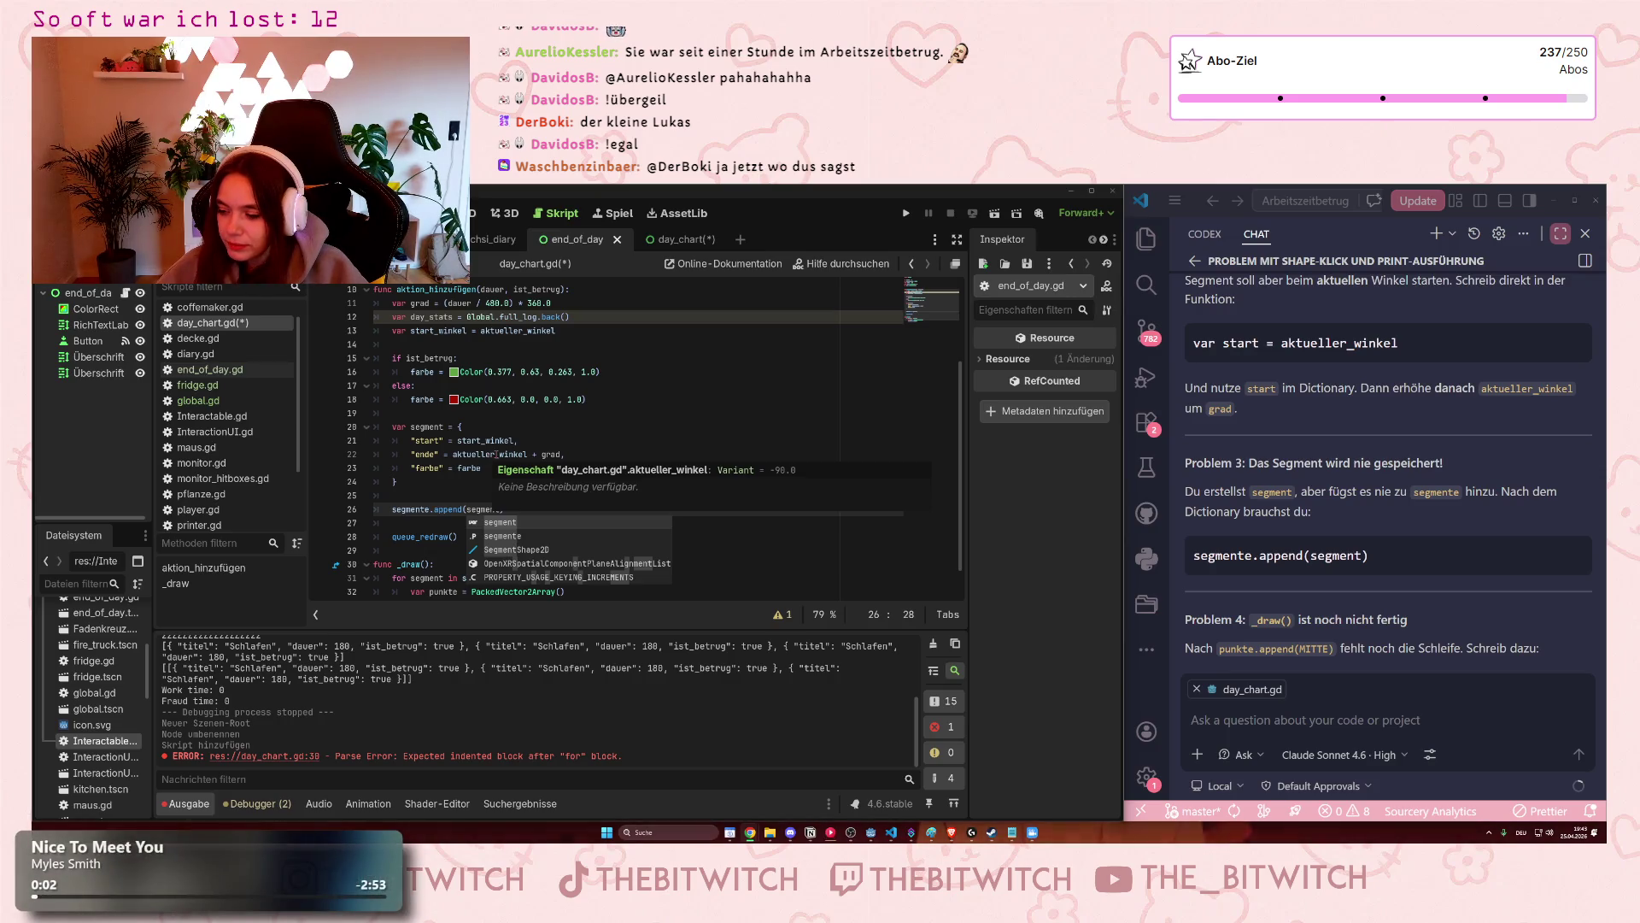
mouse_move(497, 453)
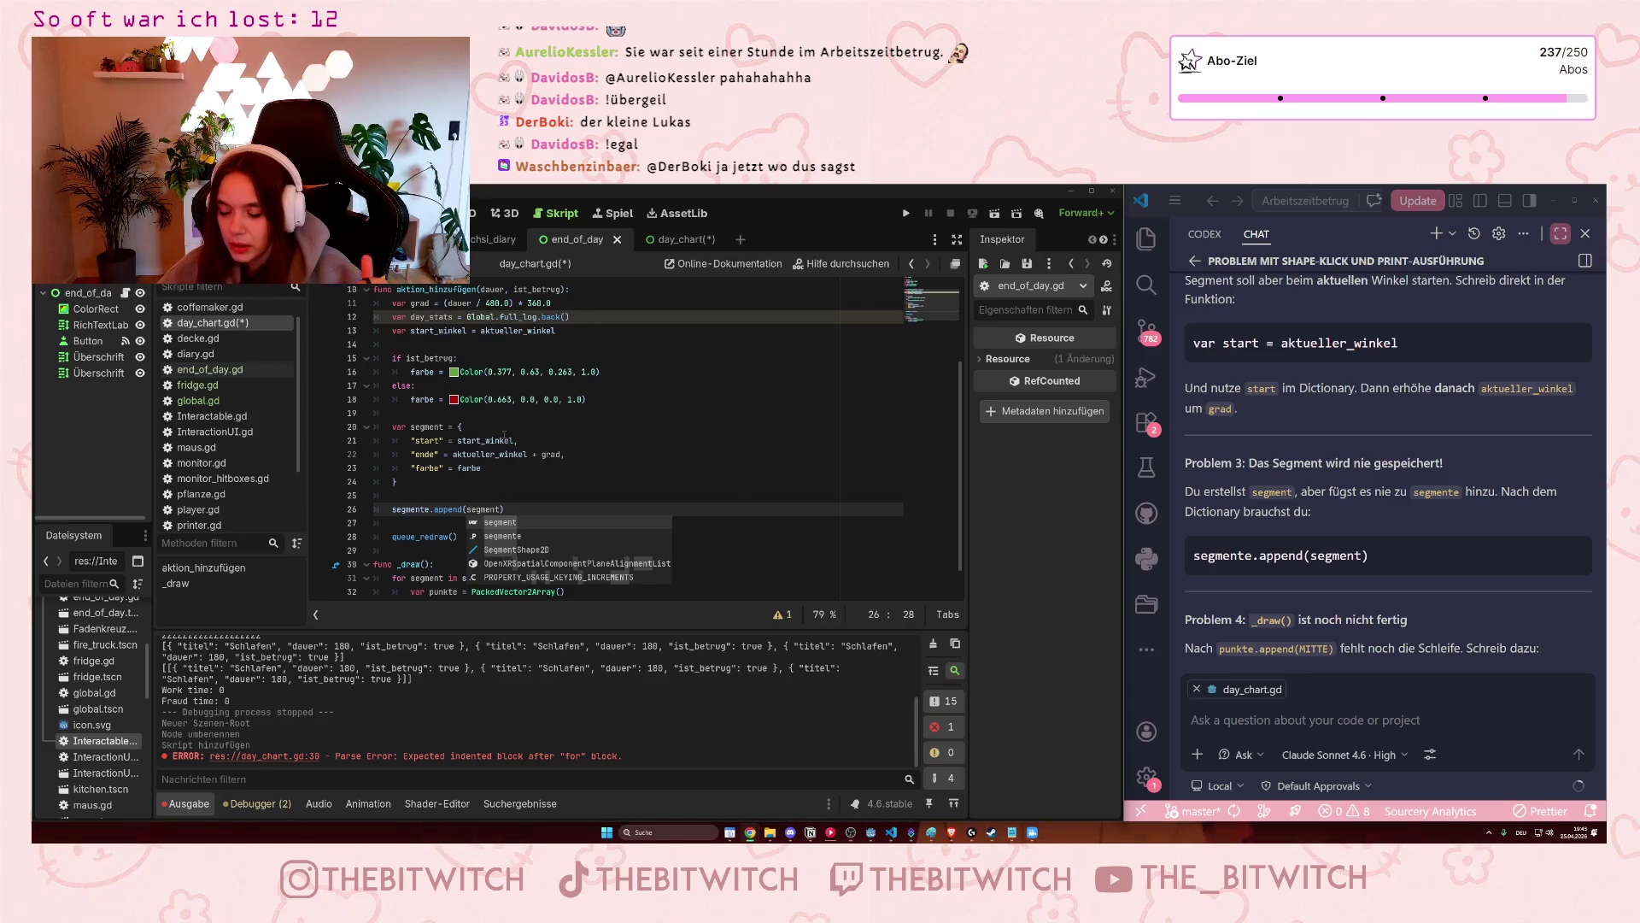
left_click(499, 494)
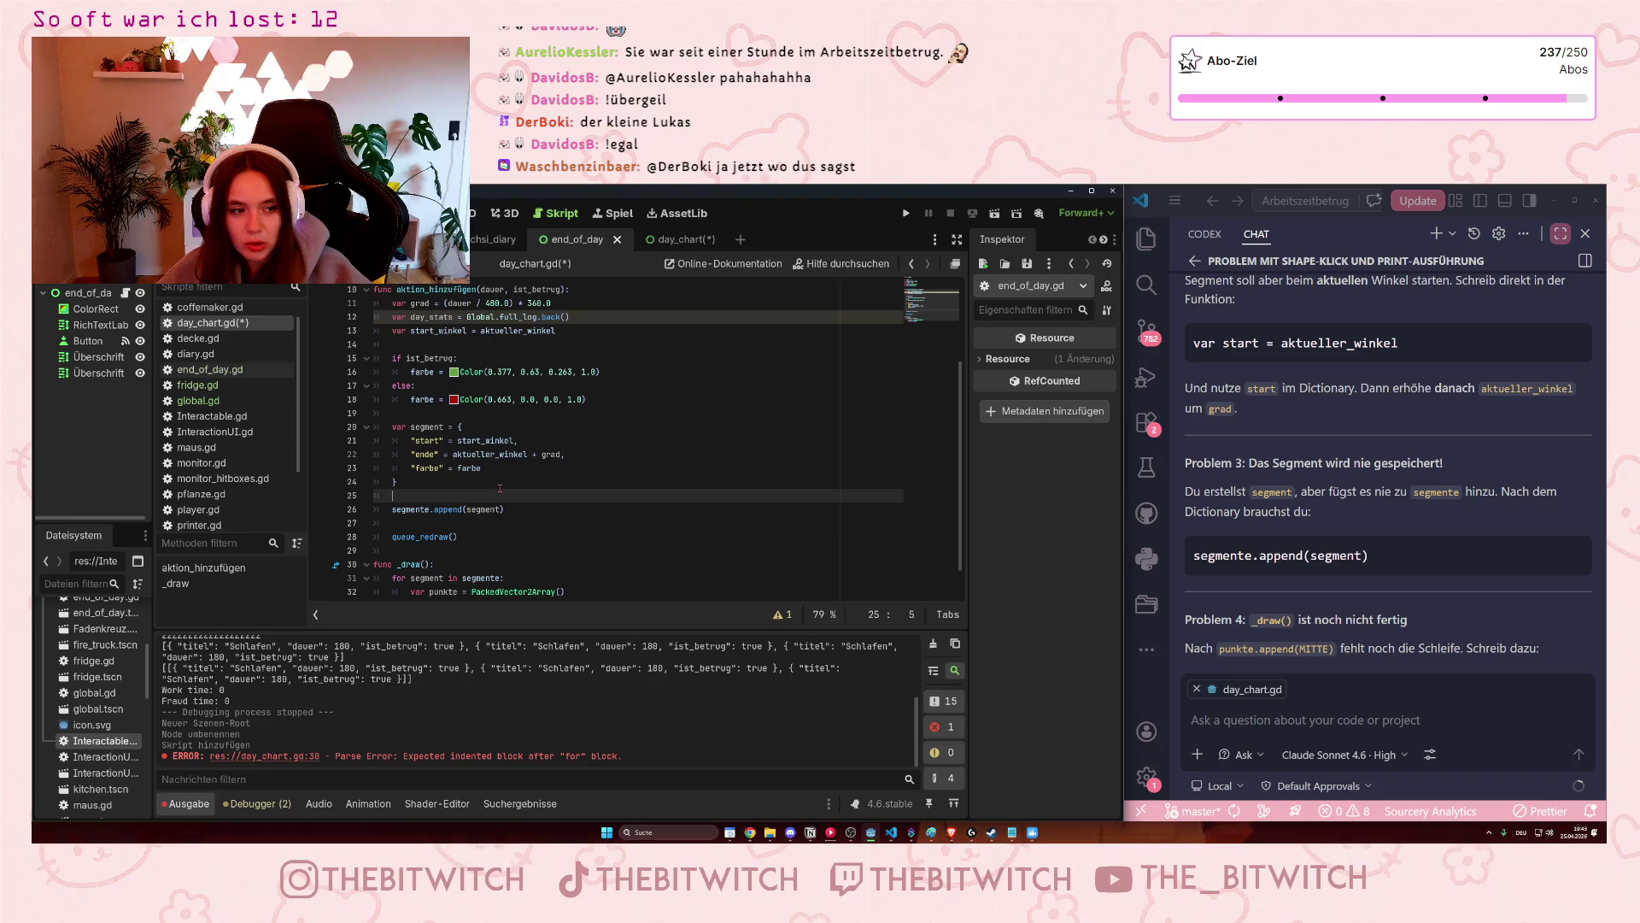